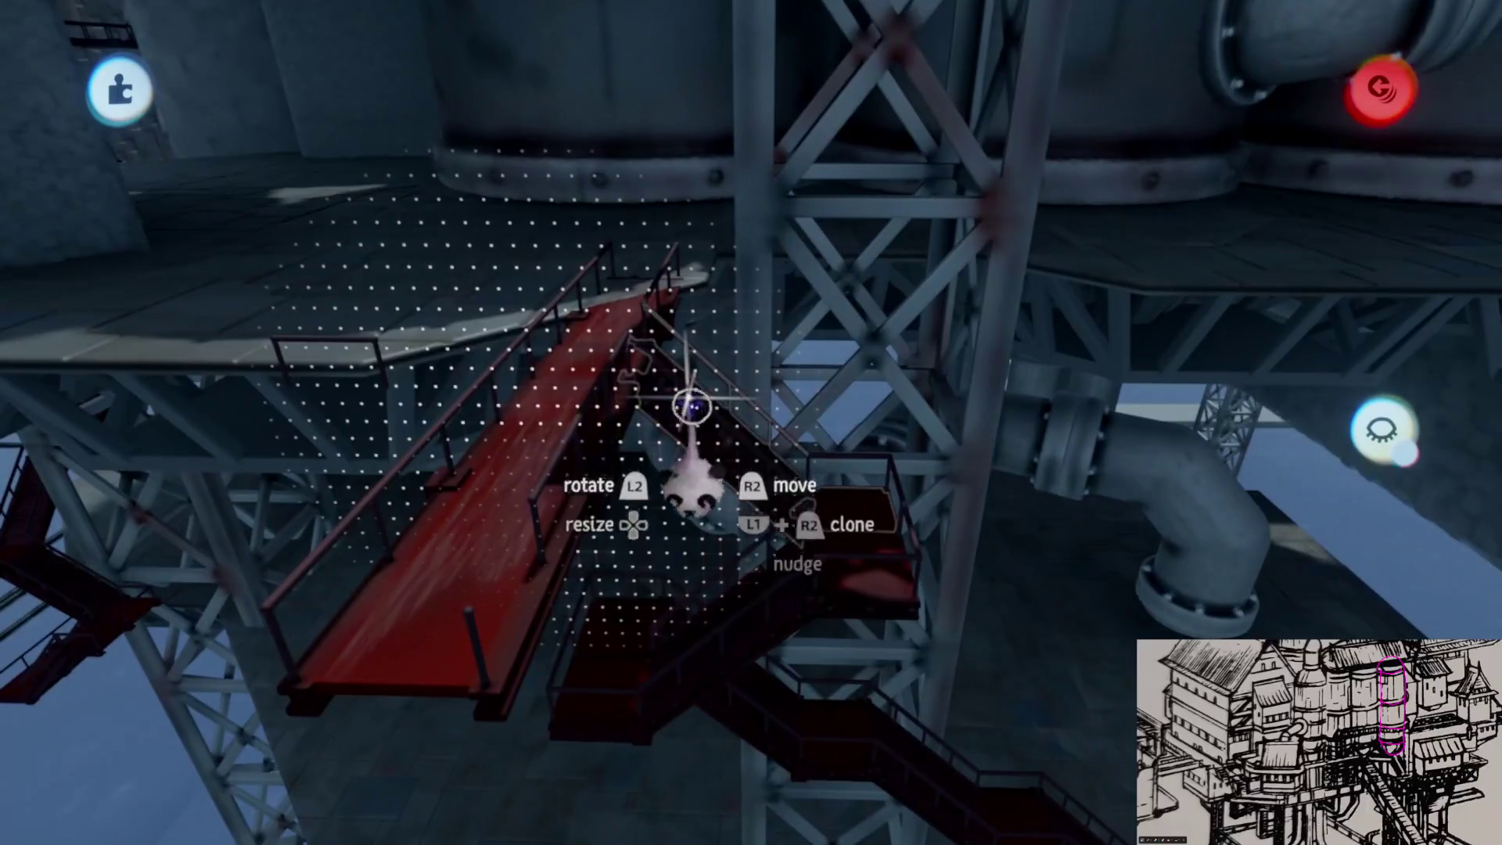
# - Reposition the red staircase piece with Grid Snap turned off so the flights and landings connect
pyautogui.moveTo(690, 406)
pyautogui.mouseDown()
pyautogui.moveTo(790, 275)
pyautogui.moveTo(824, 269)
pyautogui.moveTo(808, 154)
pyautogui.moveTo(755, 184)
pyautogui.mouseUp()
pyautogui.press('Escape')
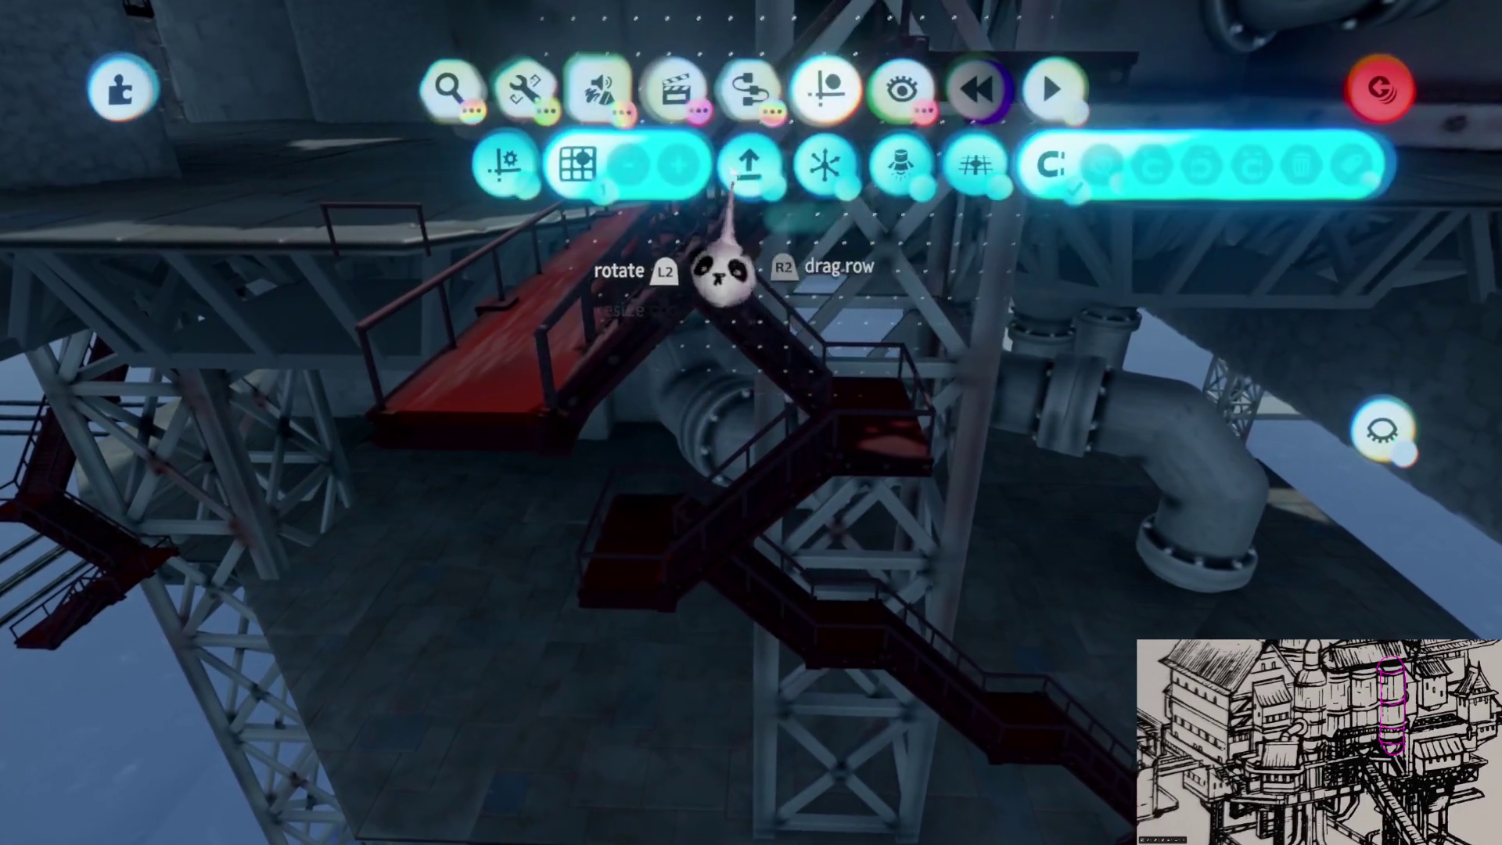
pyautogui.press('Escape')
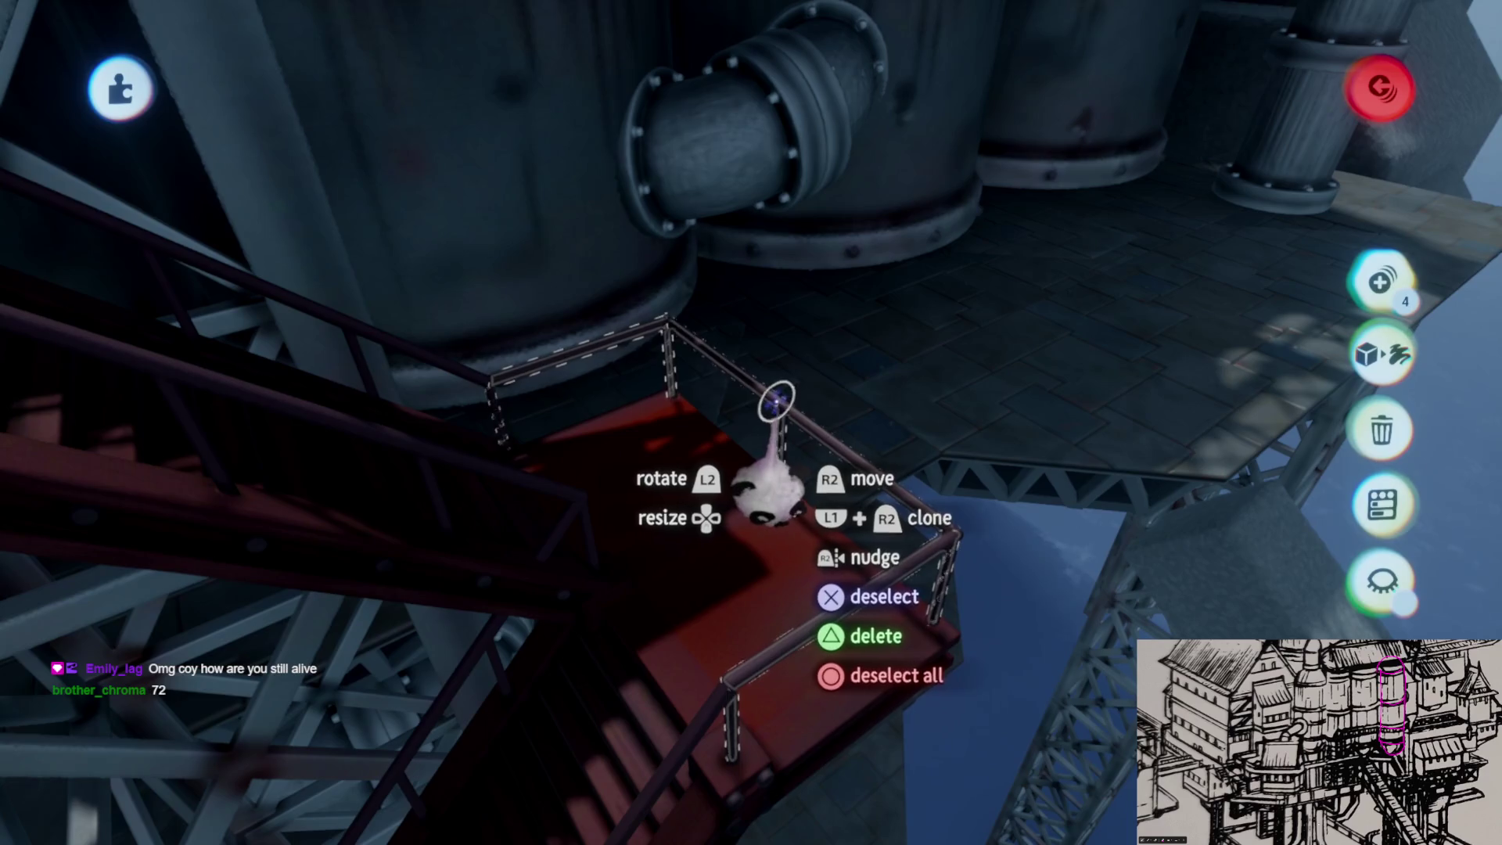
# - Carry the red stair group over to the truss, shift it along, and set it against the truss
pyautogui.moveTo(782, 438)
pyautogui.mouseDown()
pyautogui.moveTo(811, 429)
pyautogui.moveTo(805, 470)
pyautogui.moveTo(805, 420)
pyautogui.moveTo(790, 458)
pyautogui.moveTo(700, 520)
pyautogui.moveTo(689, 501)
pyautogui.moveTo(708, 500)
pyautogui.moveTo(687, 532)
pyautogui.mouseUp()
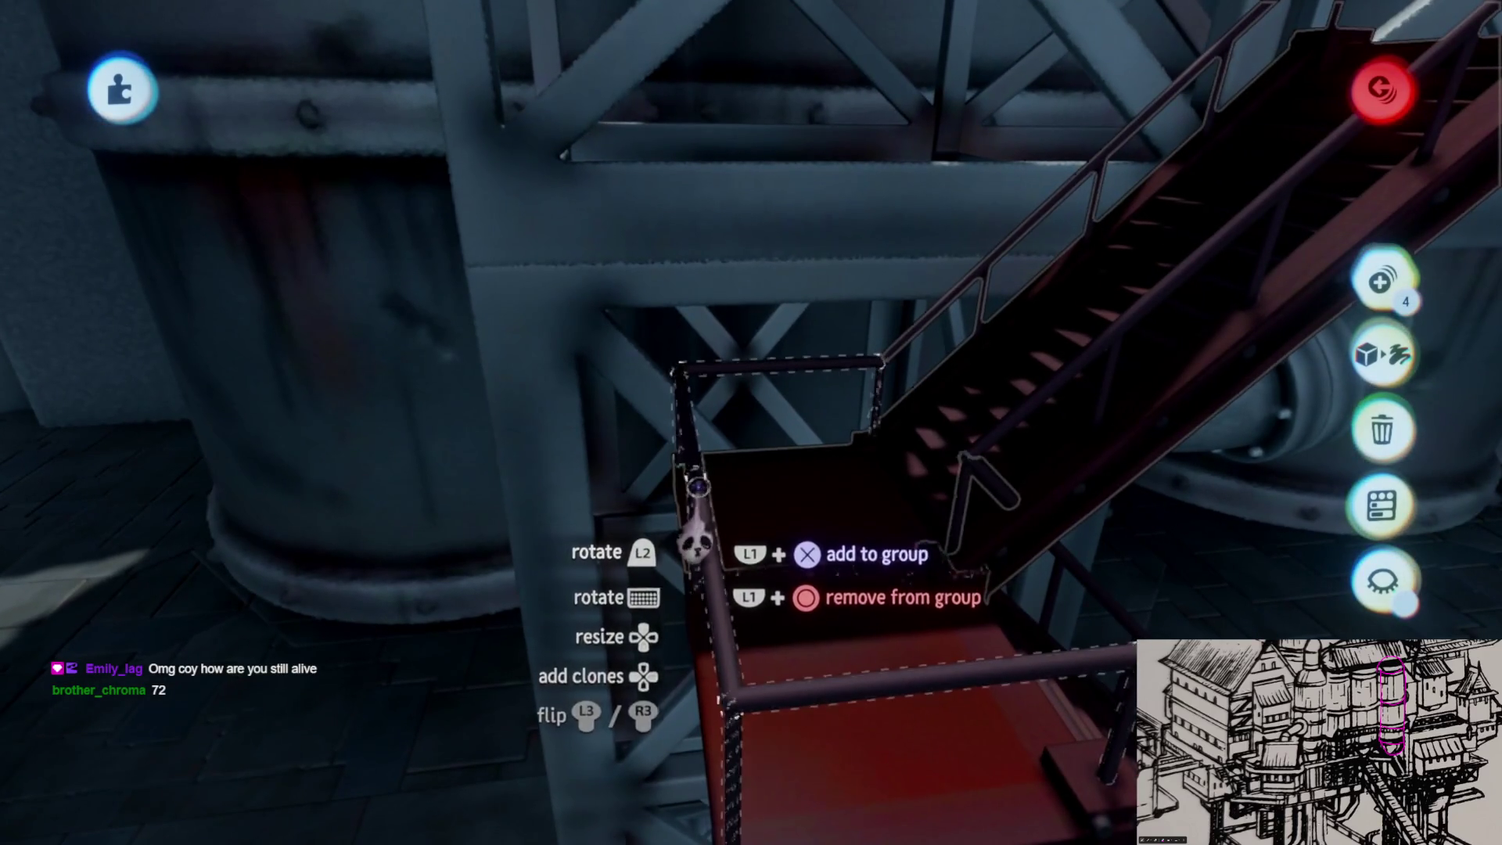
pyautogui.scroll(-5, 693, 539)
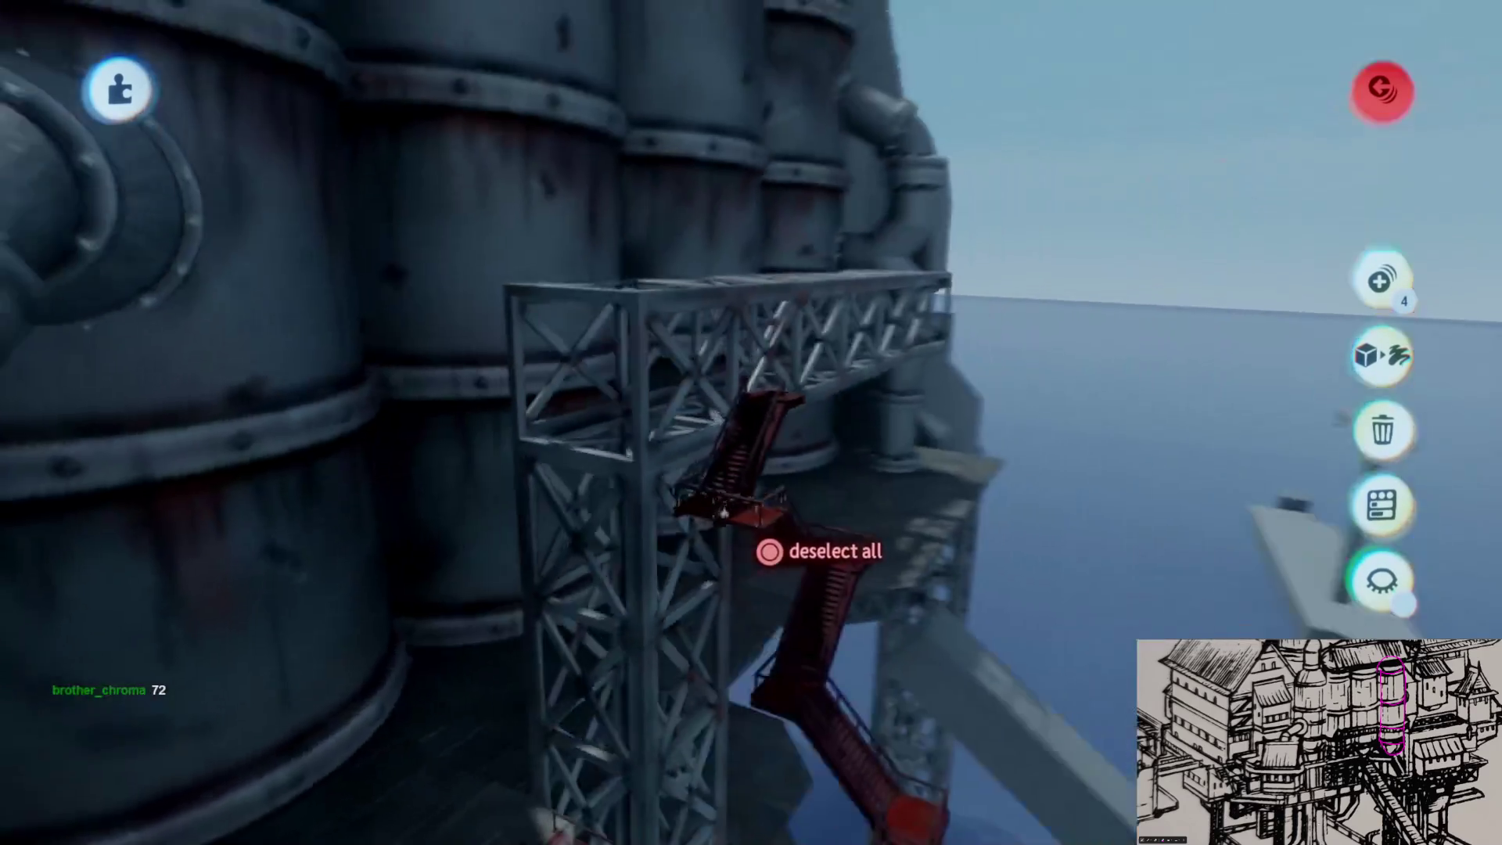
pyautogui.scroll(-5, 722, 512)
pyautogui.scroll(10, 751, 540)
pyautogui.moveTo(698, 421)
pyautogui.mouseDown()
pyautogui.moveTo(671, 436)
pyautogui.moveTo(713, 401)
pyautogui.mouseUp()
pyautogui.moveTo(970, 477)
pyautogui.mouseDown()
pyautogui.moveTo(597, 664)
pyautogui.moveTo(569, 630)
pyautogui.moveTo(714, 392)
pyautogui.moveTo(711, 352)
pyautogui.moveTo(710, 415)
pyautogui.mouseUp()
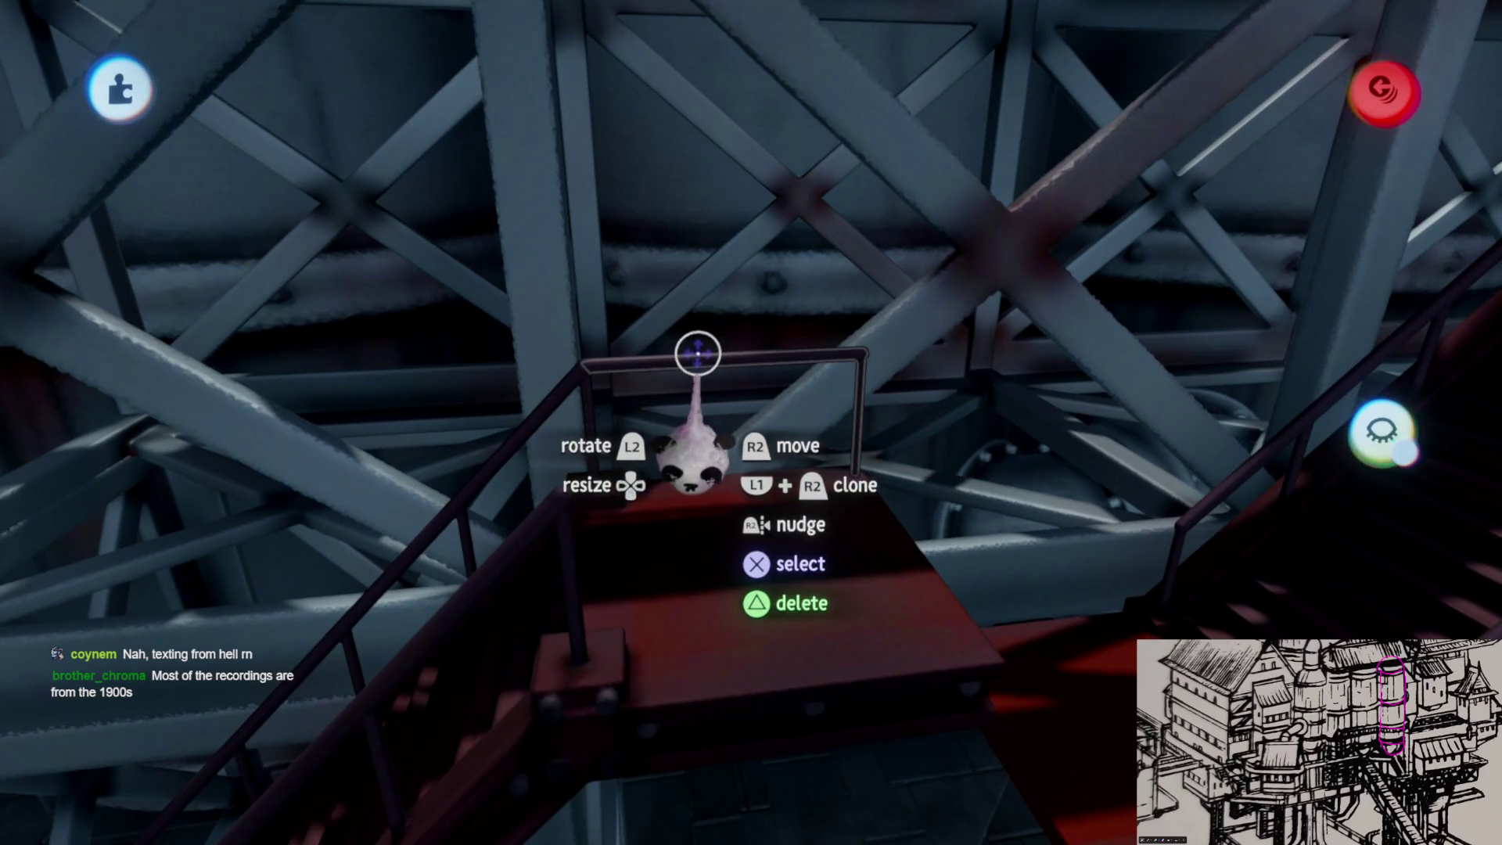
pyautogui.moveTo(695, 426)
pyautogui.mouseDown()
pyautogui.moveTo(707, 453)
pyautogui.moveTo(691, 503)
pyautogui.moveTo(737, 531)
pyautogui.mouseUp()
pyautogui.moveTo(682, 448)
pyautogui.mouseDown()
pyautogui.moveTo(670, 519)
pyautogui.moveTo(878, 721)
pyautogui.moveTo(629, 516)
pyautogui.mouseUp()
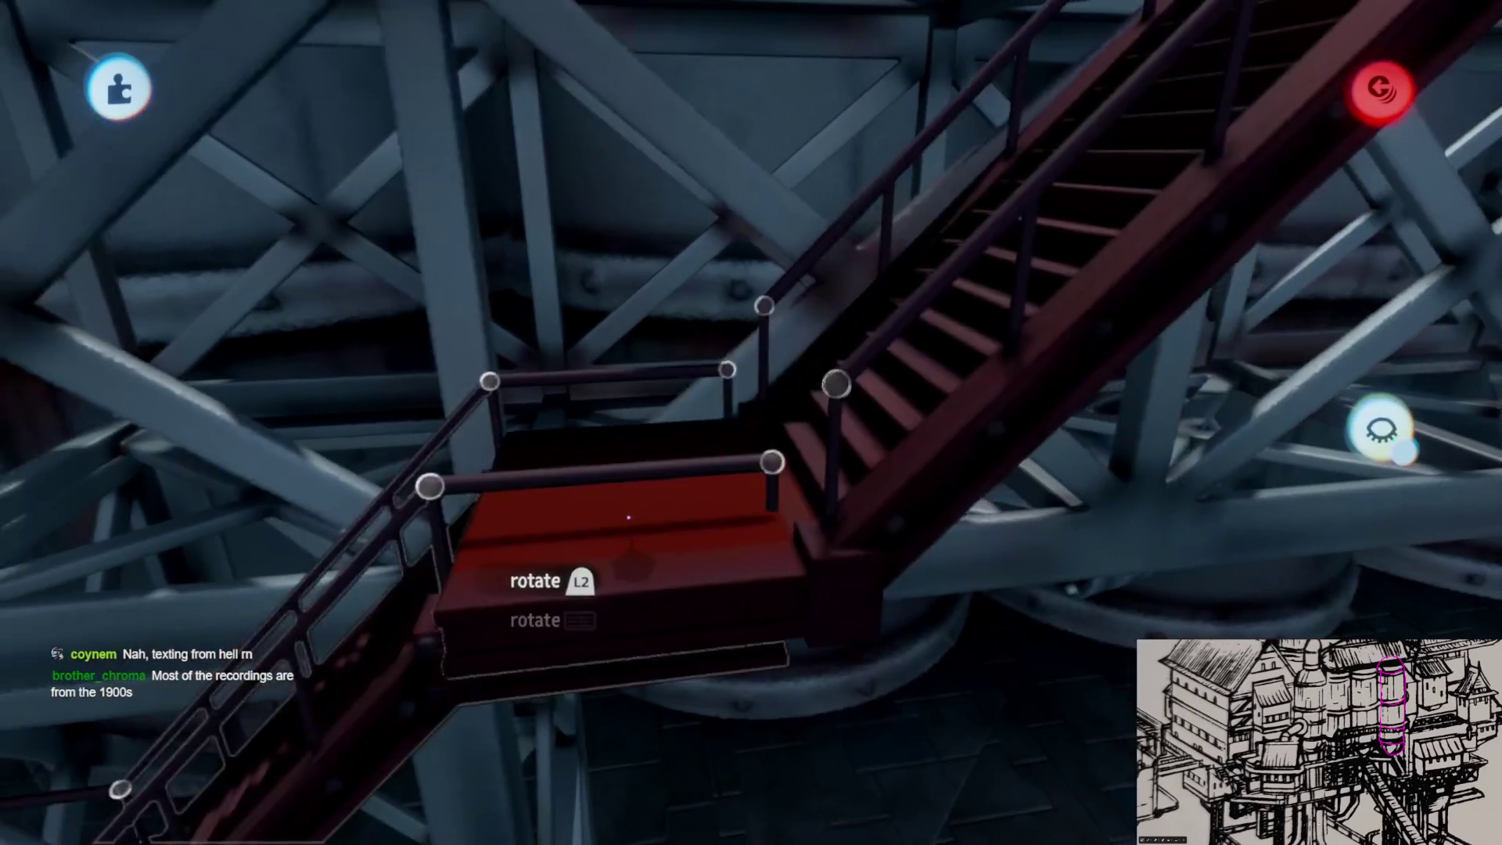
pyautogui.moveTo(799, 462); pyautogui.dragTo(686, 519)
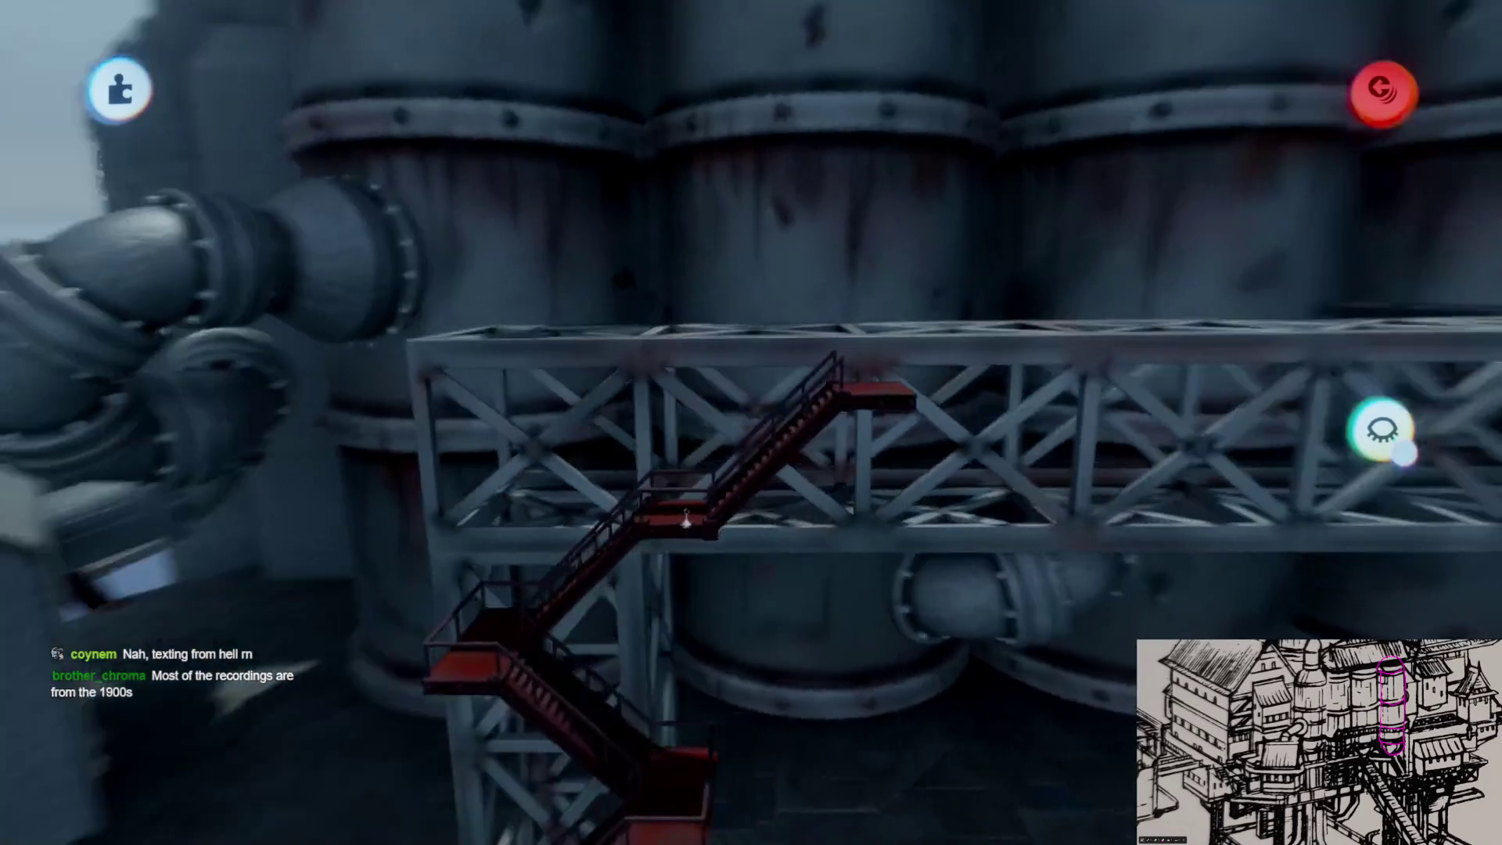
pyautogui.scroll(3, 686, 519)
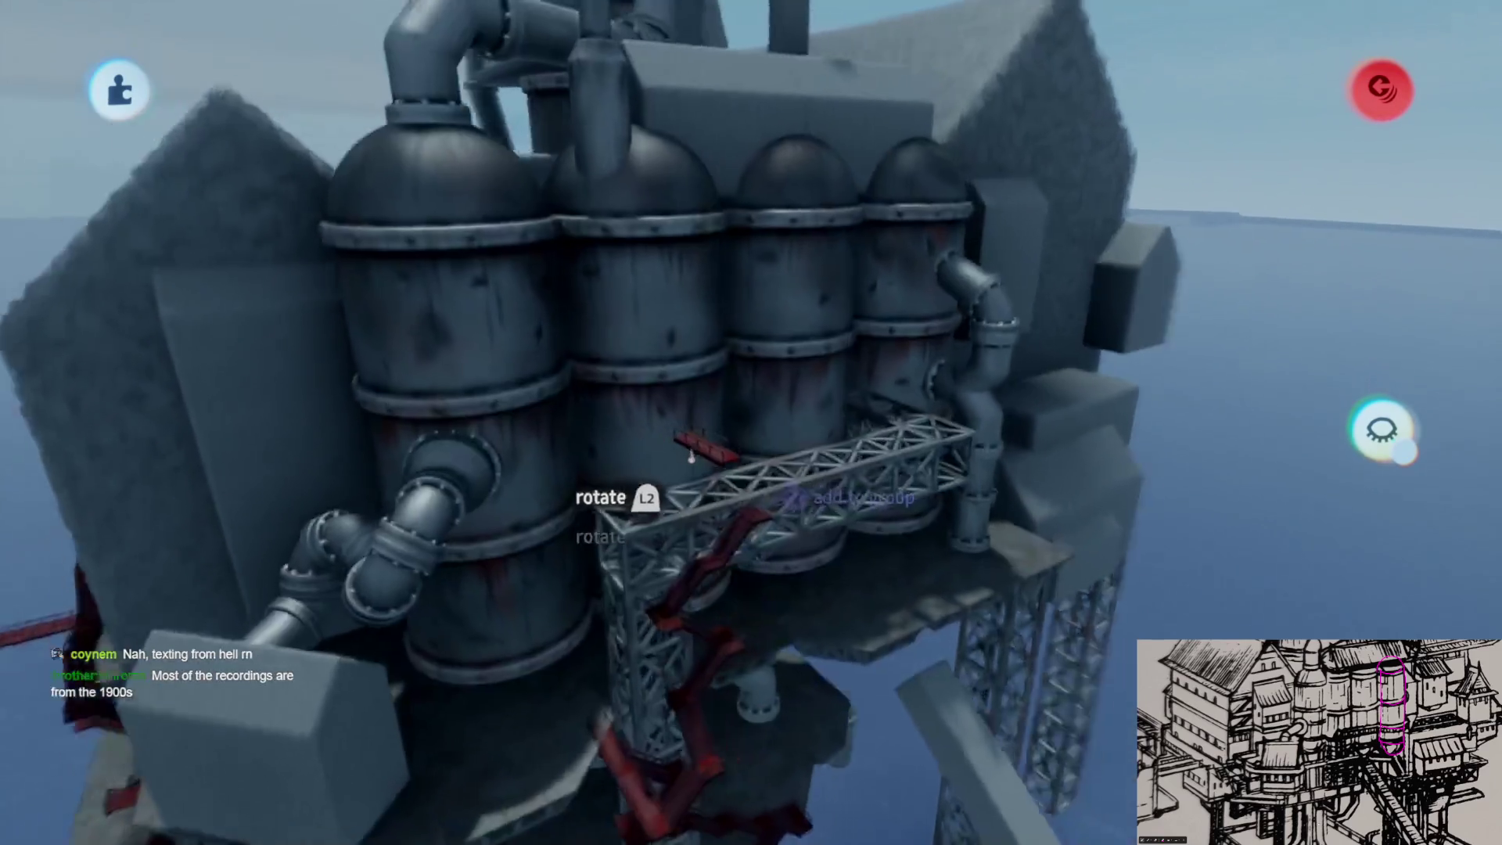
# - Fit the red stair group against the truss so its walkway runs along the truss top
pyautogui.moveTo(673, 508)
pyautogui.mouseDown()
pyautogui.moveTo(724, 592)
pyautogui.moveTo(694, 527)
pyautogui.moveTo(711, 517)
pyautogui.moveTo(663, 540)
pyautogui.mouseUp()
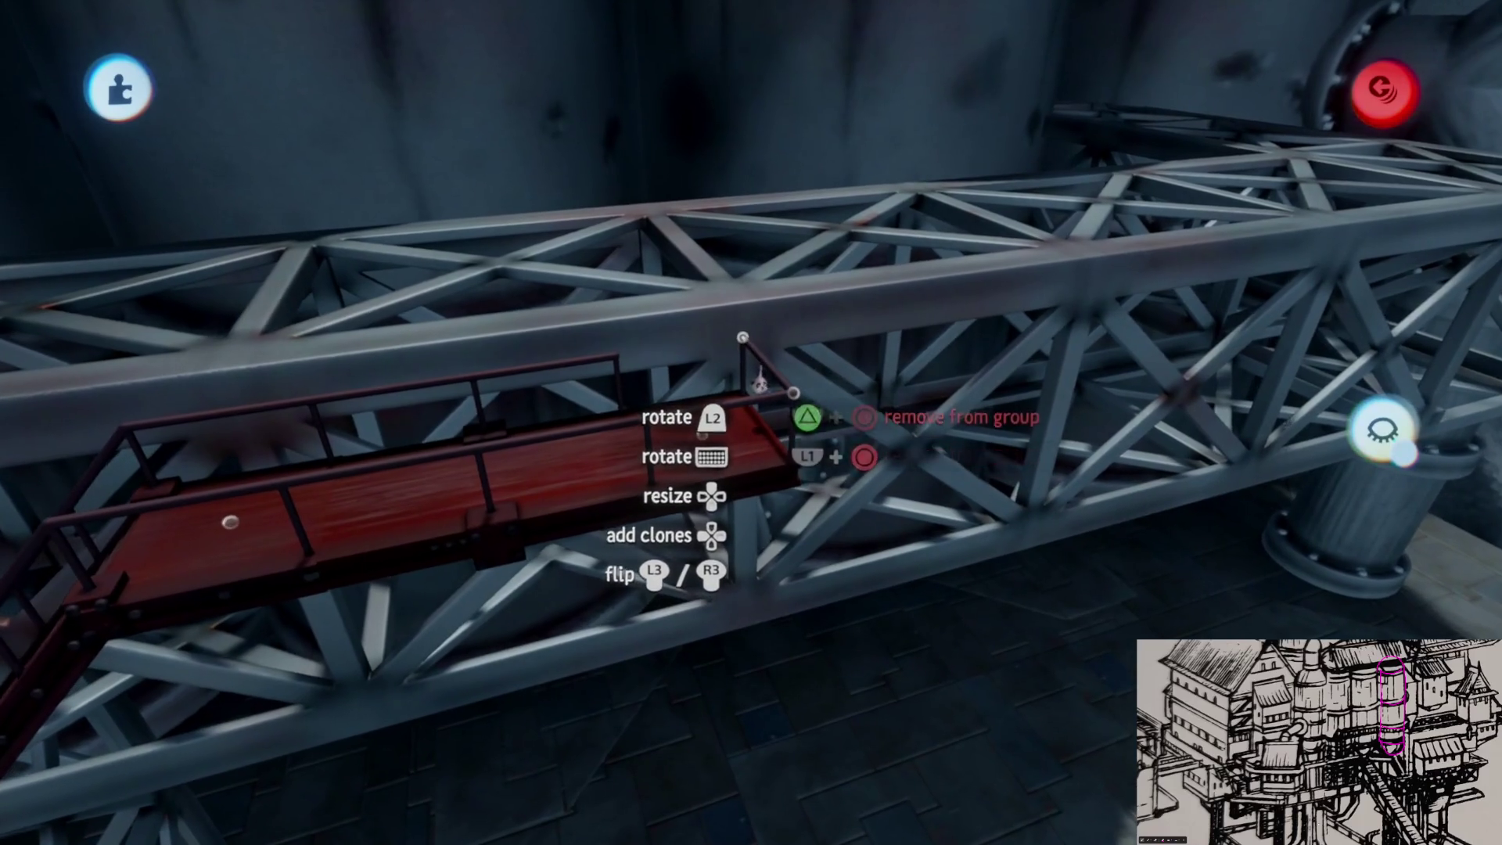
pyautogui.moveTo(756, 383); pyautogui.dragTo(738, 386)
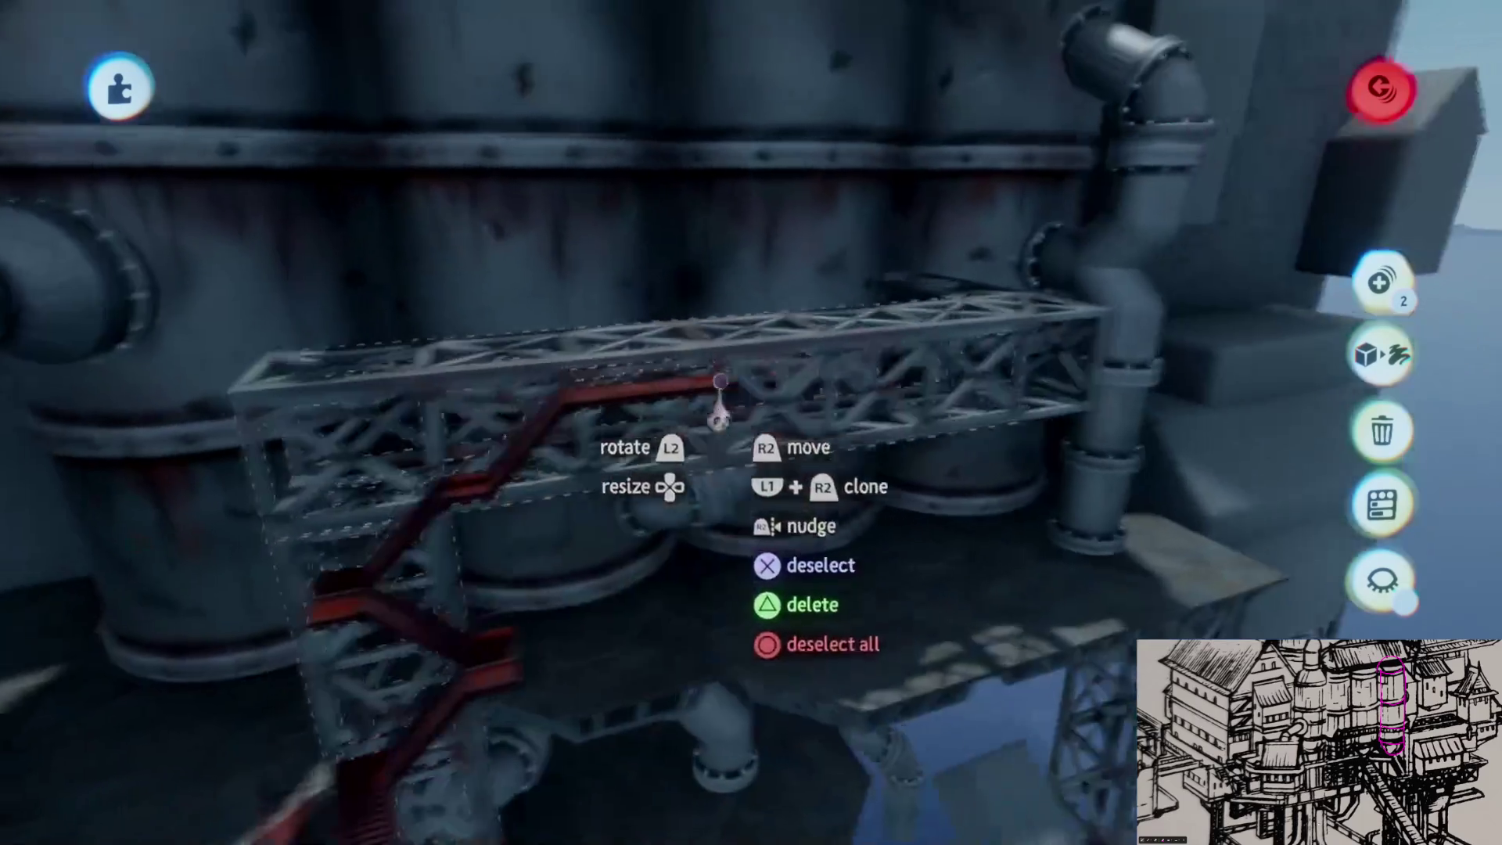
pyautogui.moveTo(720, 381)
pyautogui.mouseDown()
pyautogui.moveTo(771, 369)
pyautogui.moveTo(740, 461)
pyautogui.mouseUp()
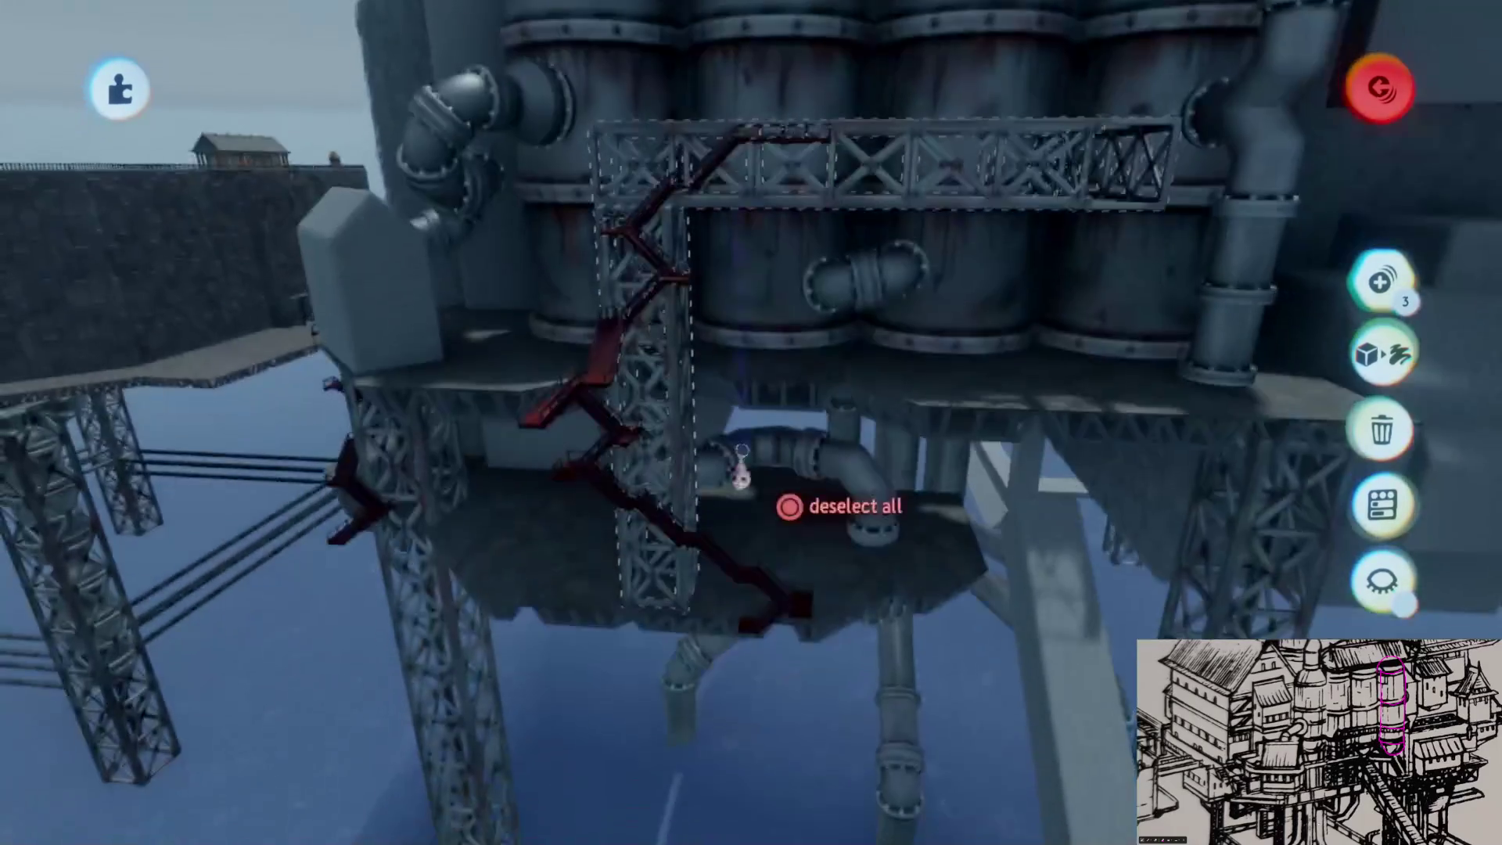
pyautogui.moveTo(688, 413)
pyautogui.mouseDown()
pyautogui.moveTo(704, 258)
pyautogui.moveTo(720, 470)
pyautogui.moveTo(778, 368)
pyautogui.moveTo(769, 166)
pyautogui.moveTo(731, 345)
pyautogui.moveTo(718, 336)
pyautogui.moveTo(742, 420)
pyautogui.moveTo(714, 613)
pyautogui.moveTo(707, 577)
pyautogui.moveTo(734, 590)
pyautogui.mouseUp()
pyautogui.press('s')
# - Rotate the red walkway 180° and move it down and left under the truss
pyautogui.moveTo(735, 536)
pyautogui.mouseDown()
pyautogui.moveTo(724, 563)
pyautogui.moveTo(697, 537)
pyautogui.moveTo(758, 526)
pyautogui.moveTo(703, 557)
pyautogui.moveTo(877, 438)
pyautogui.mouseUp()
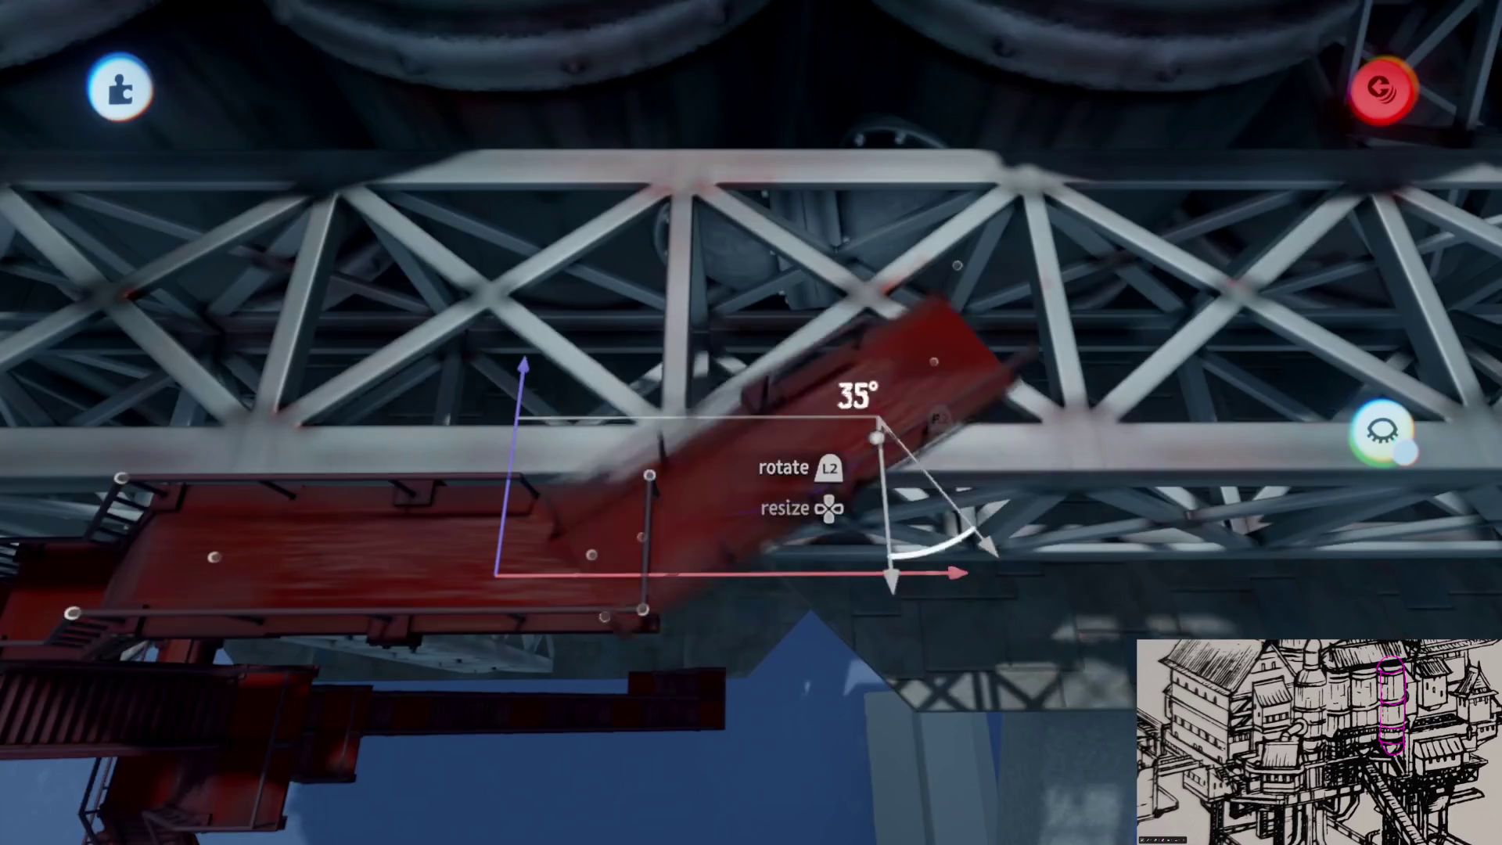
pyautogui.scroll(5, 706, 429)
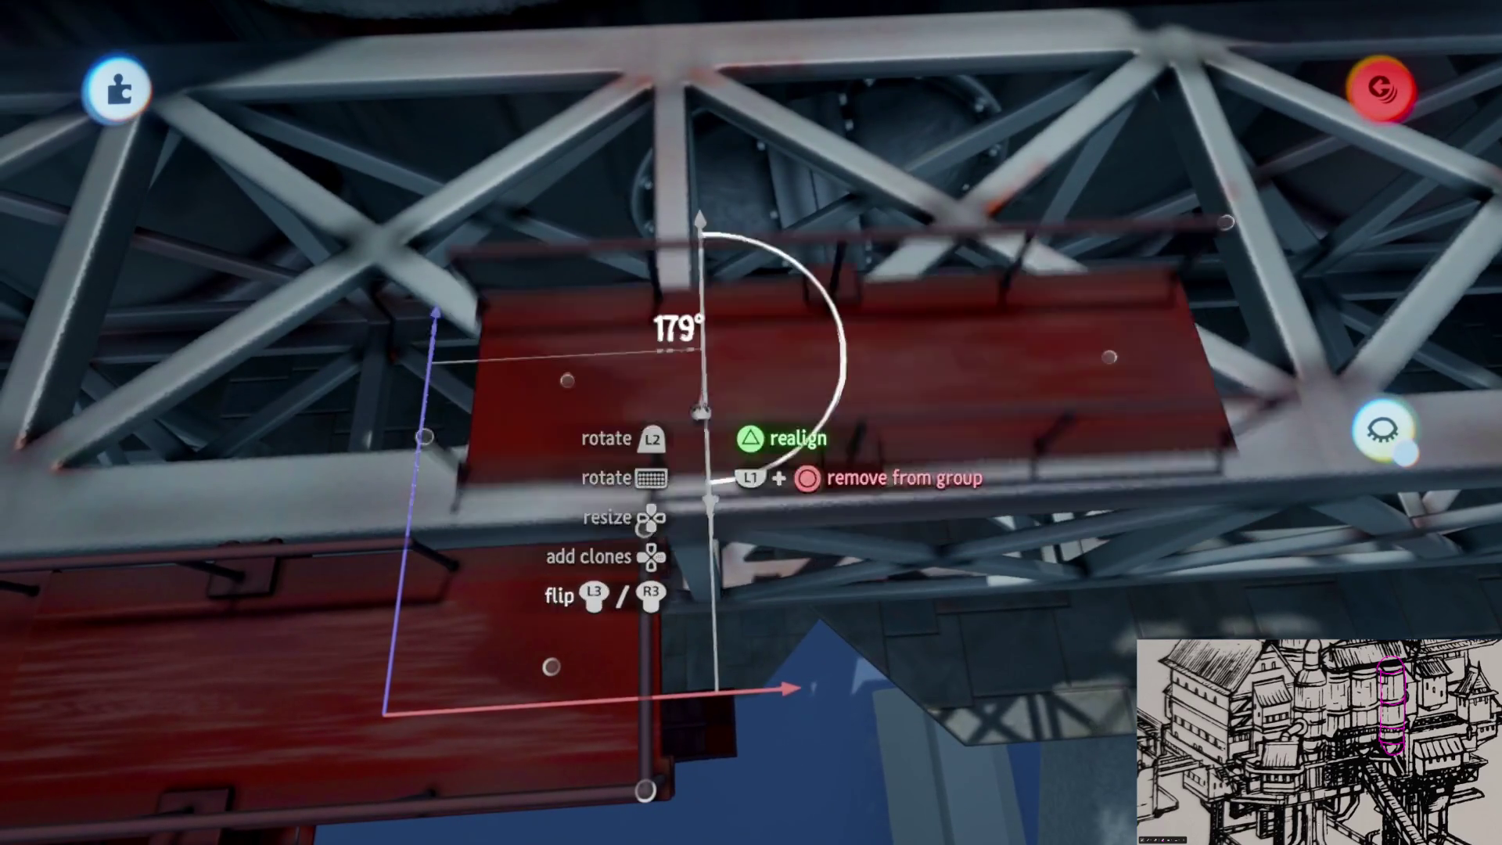
pyautogui.moveTo(703, 422); pyautogui.dragTo(677, 759)
pyautogui.moveTo(747, 667)
pyautogui.mouseDown()
pyautogui.moveTo(493, 594)
pyautogui.moveTo(671, 519)
pyautogui.moveTo(685, 464)
pyautogui.moveTo(733, 508)
pyautogui.moveTo(713, 548)
pyautogui.mouseUp()
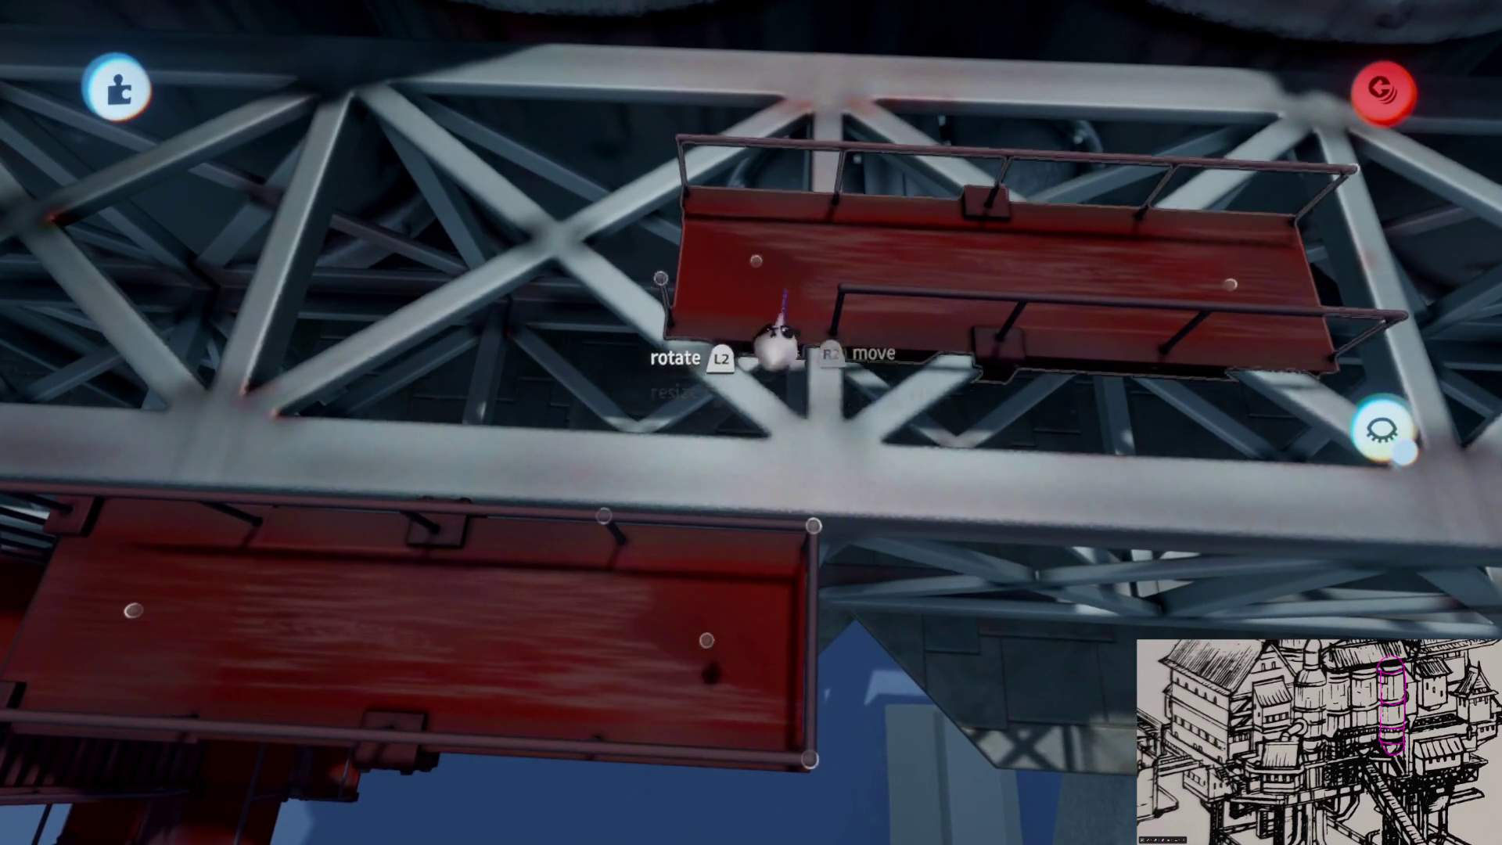
pyautogui.moveTo(776, 352); pyautogui.dragTo(723, 544)
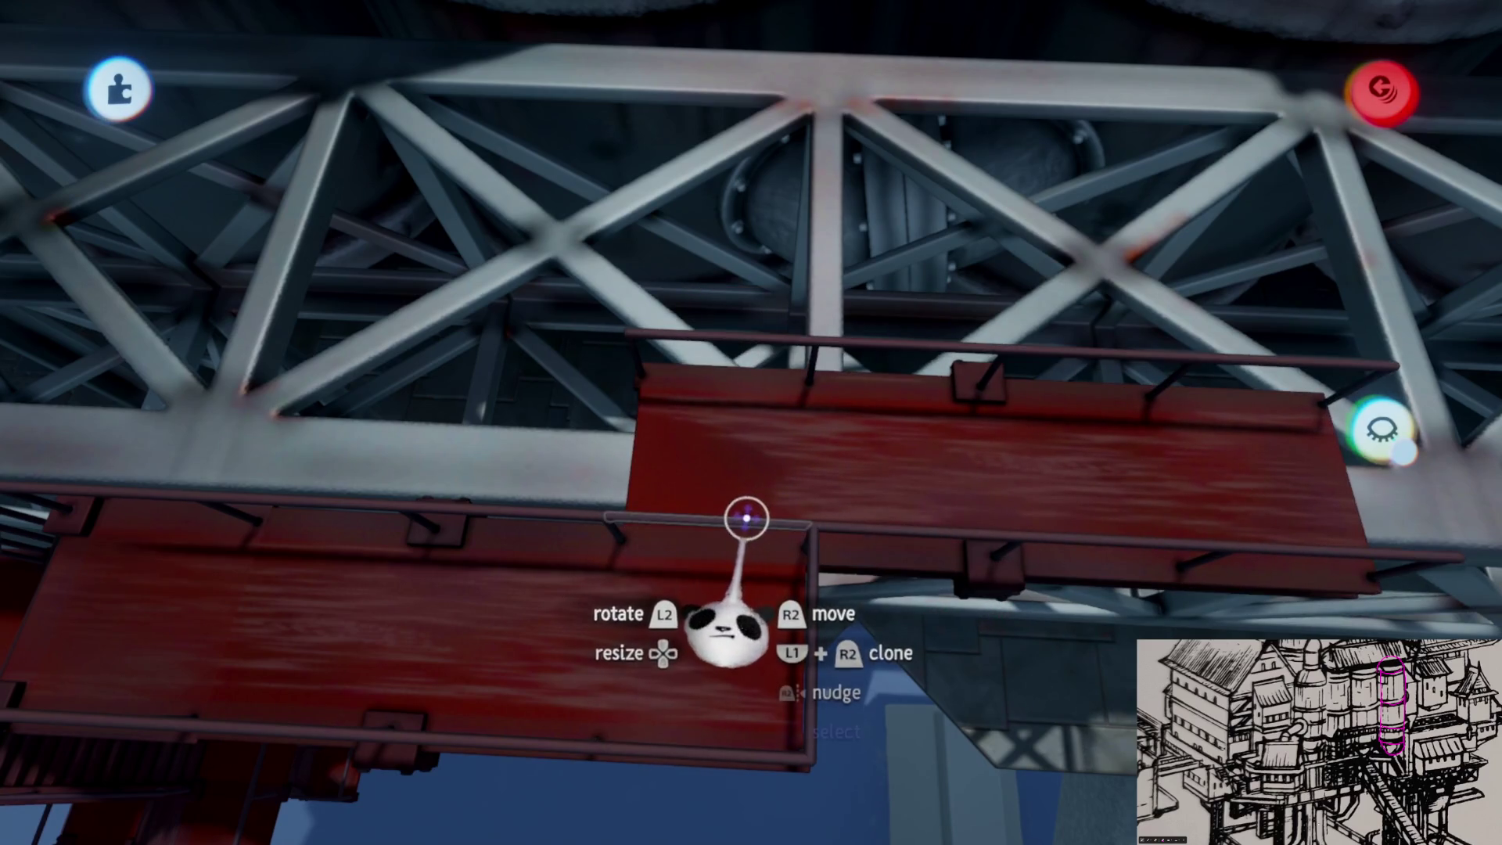
pyautogui.moveTo(634, 427)
pyautogui.mouseDown()
pyautogui.moveTo(688, 496)
pyautogui.moveTo(721, 402)
pyautogui.moveTo(721, 496)
pyautogui.moveTo(660, 546)
pyautogui.moveTo(638, 522)
pyautogui.moveTo(790, 624)
pyautogui.moveTo(786, 555)
pyautogui.mouseUp()
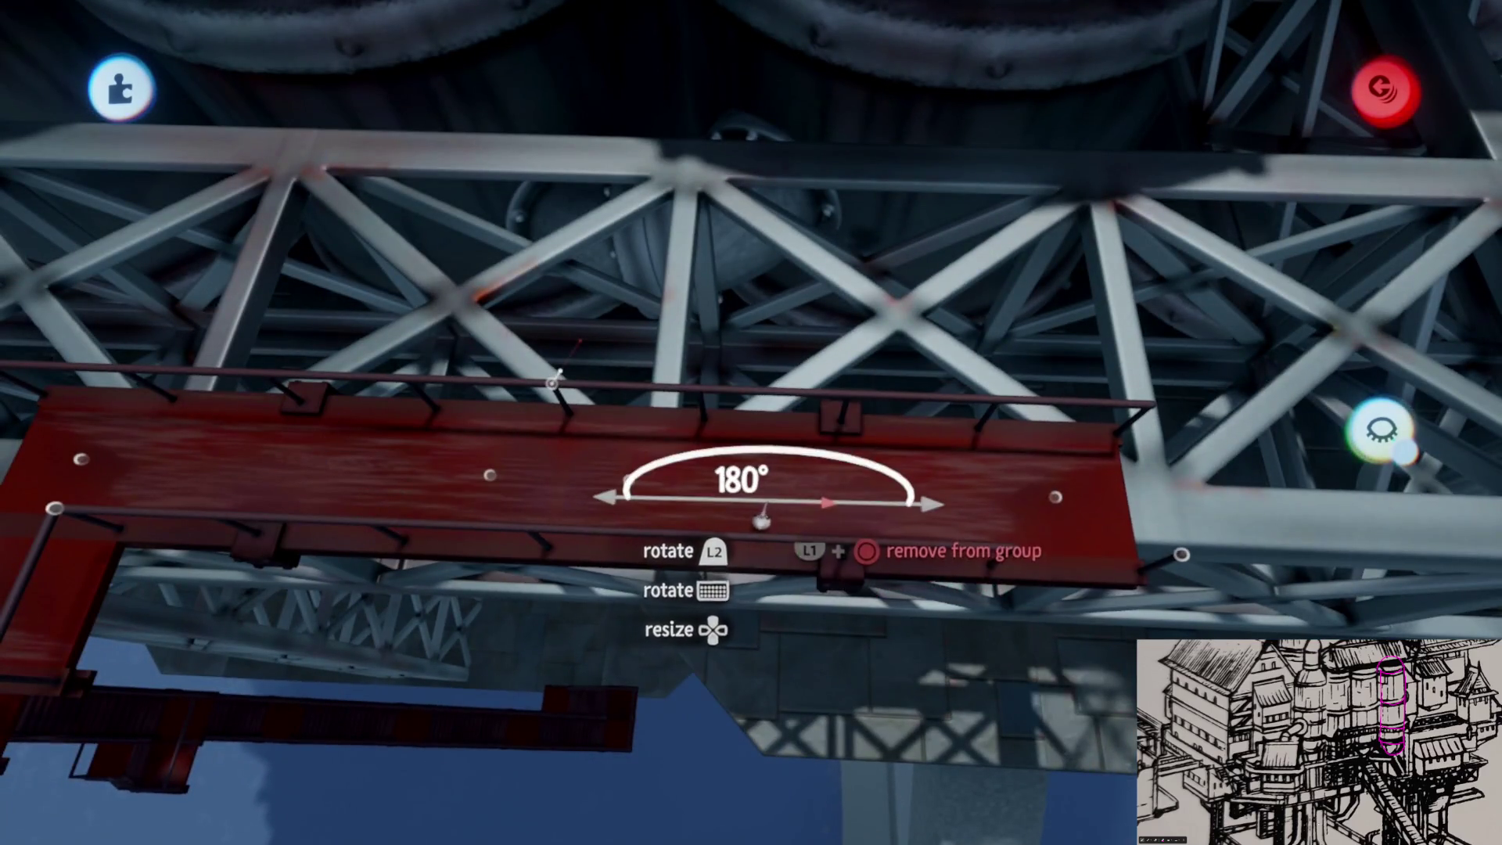
pyautogui.moveTo(744, 490); pyautogui.dragTo(638, 415)
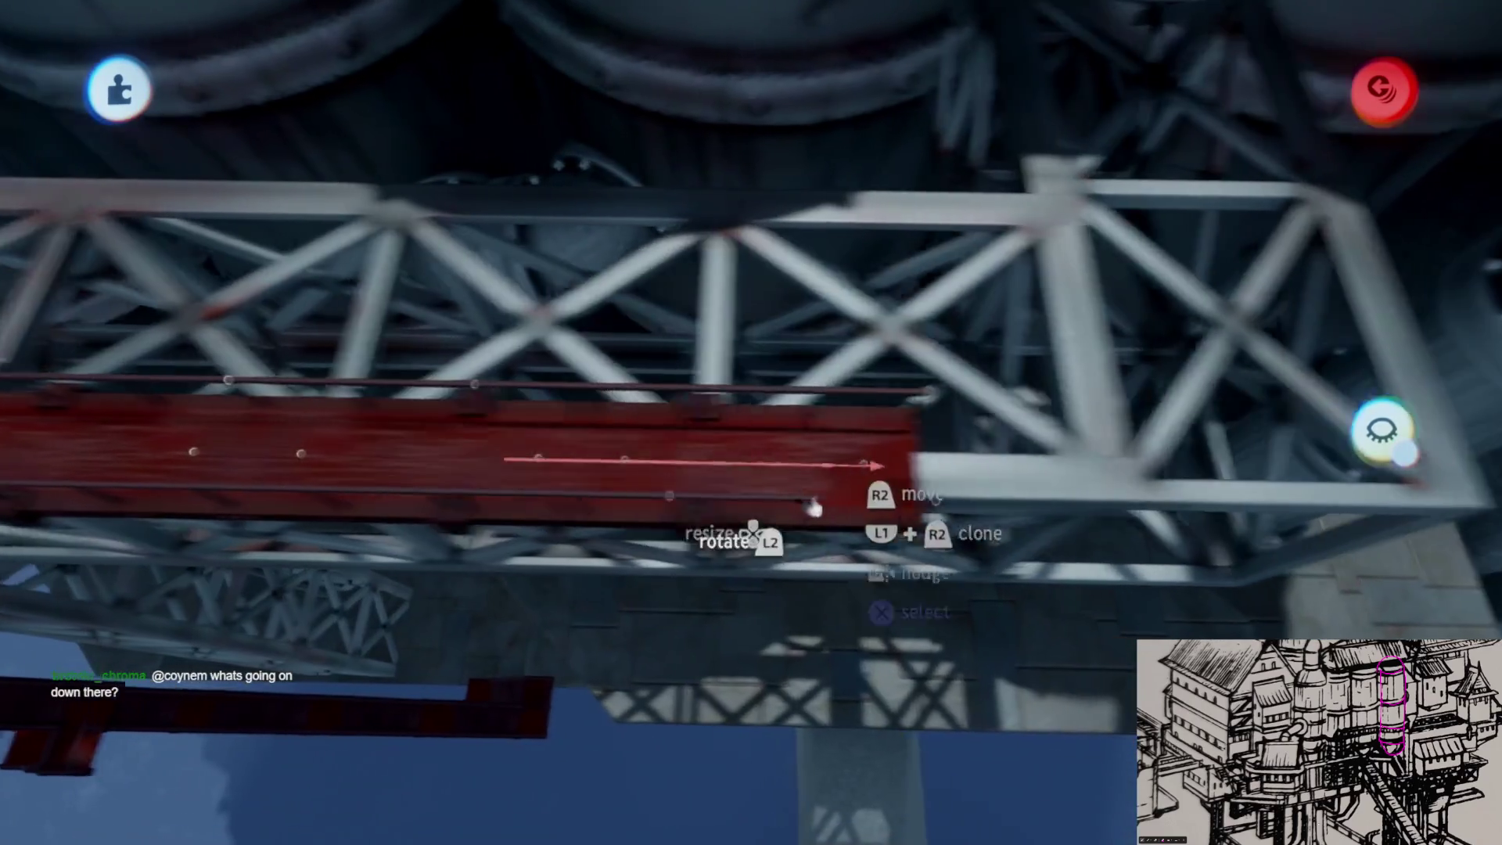
# - Clone the red walkway and turn the copy 180° to line up beside the original
pyautogui.moveTo(814, 508); pyautogui.dragTo(876, 478)
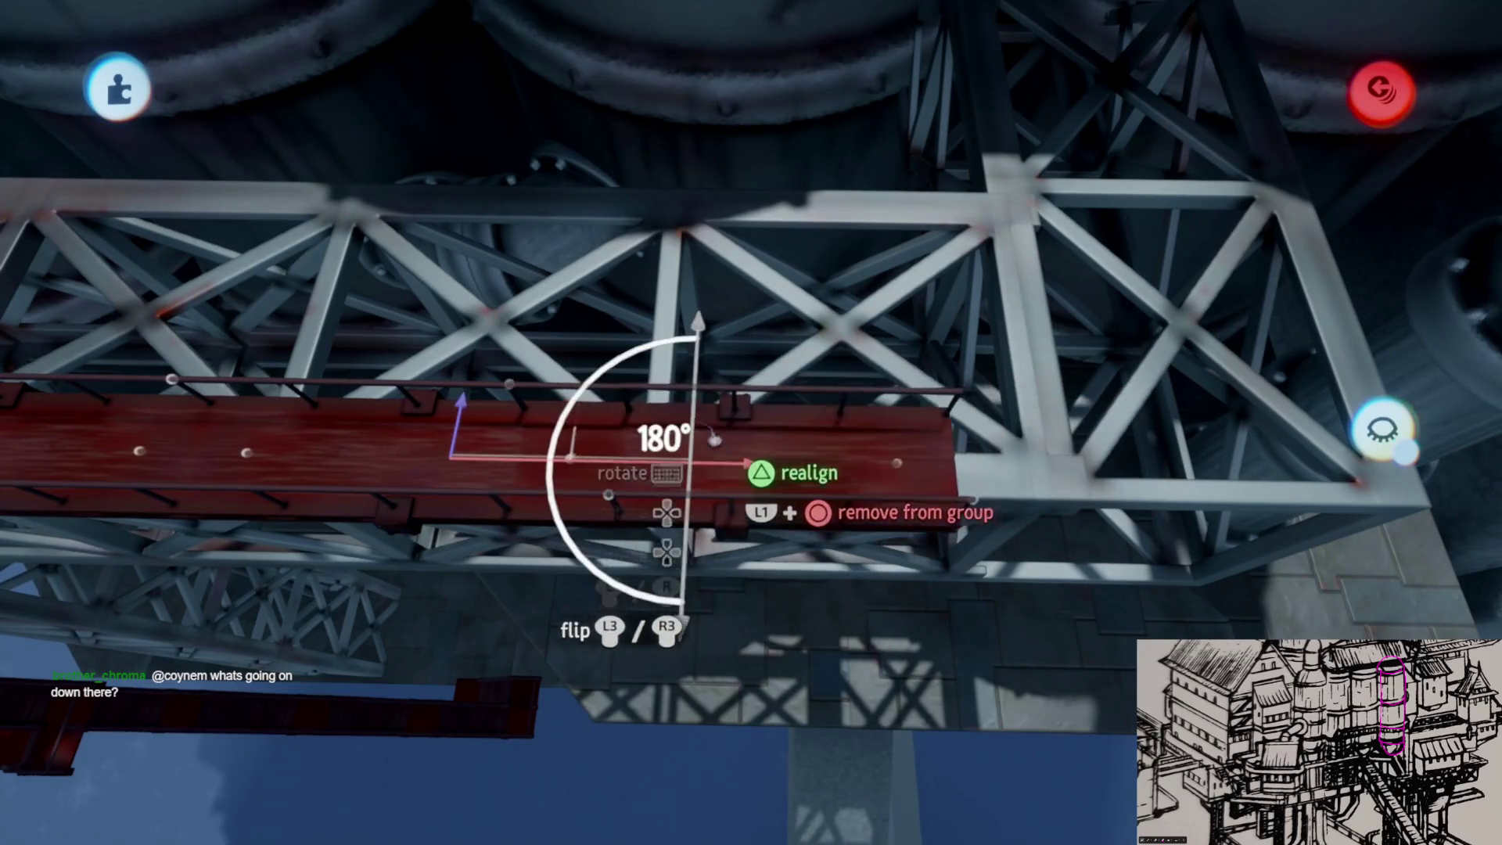
pyautogui.click(627, 446)
pyautogui.moveTo(627, 445)
pyautogui.mouseDown()
pyautogui.moveTo(855, 654)
pyautogui.moveTo(987, 467)
pyautogui.moveTo(1012, 569)
pyautogui.moveTo(673, 489)
pyautogui.mouseUp()
pyautogui.moveTo(729, 673)
pyautogui.mouseDown()
pyautogui.moveTo(688, 649)
pyautogui.moveTo(616, 468)
pyautogui.mouseUp()
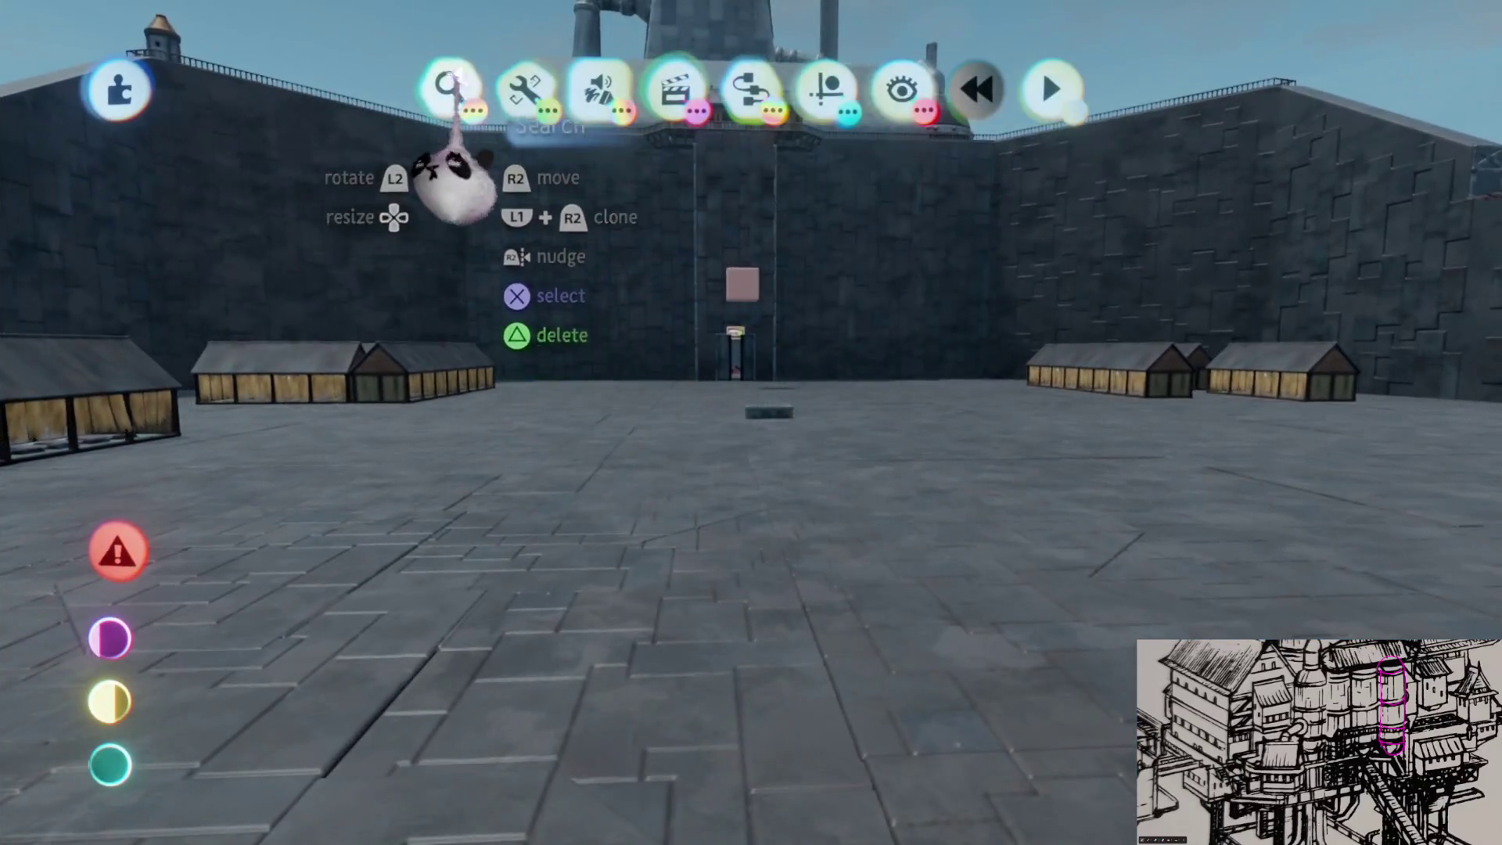
# - Search for an object to stamp into the scene
pyautogui.click(452, 86)
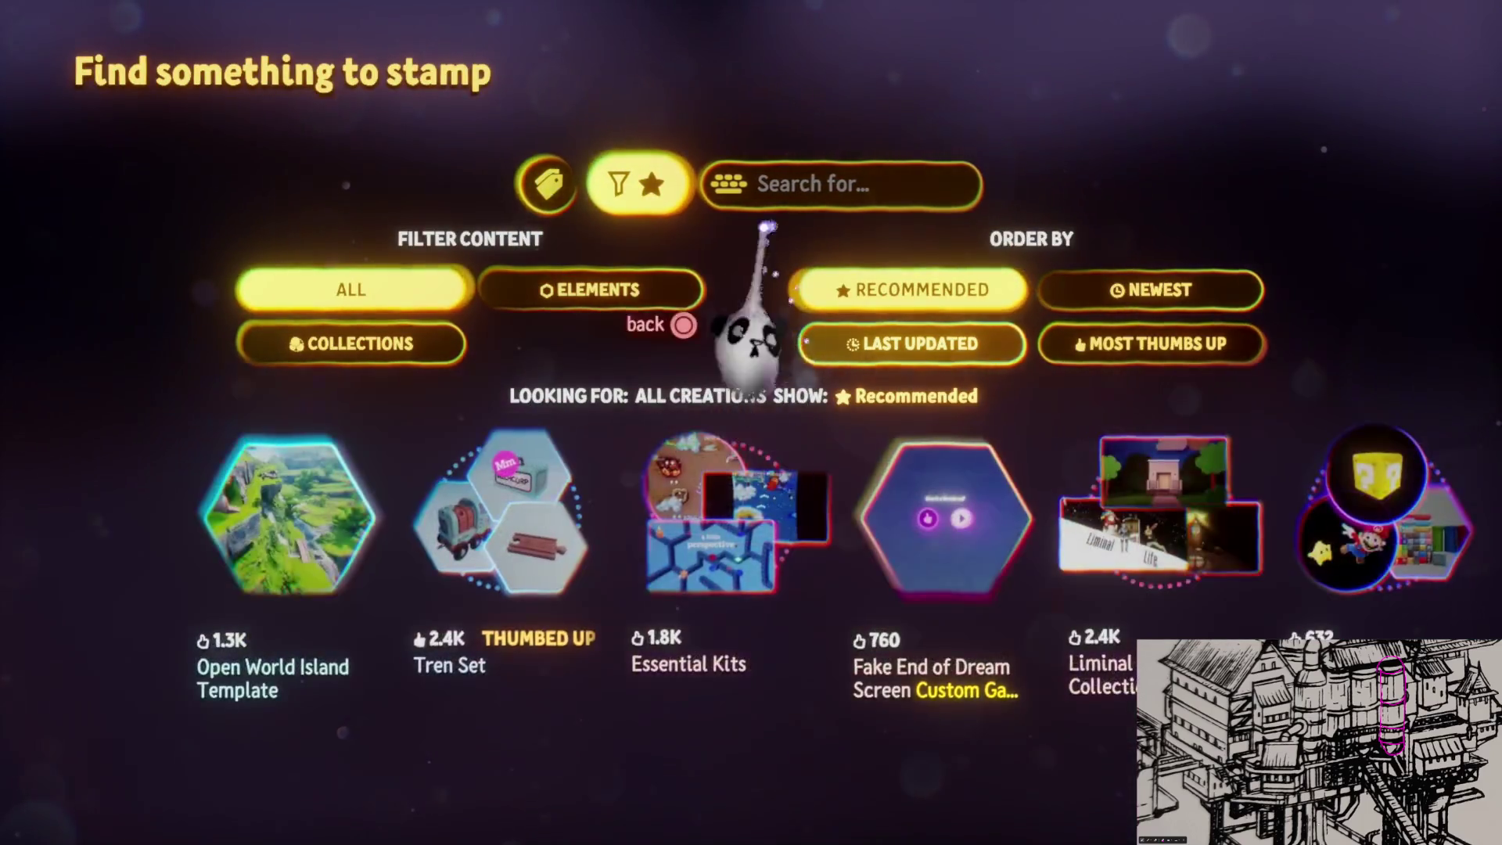
# - Close the filter panel, browse My Creations, and pick a creation to stamp
pyautogui.press('Escape')
pyautogui.scroll(-2, 586, 335)
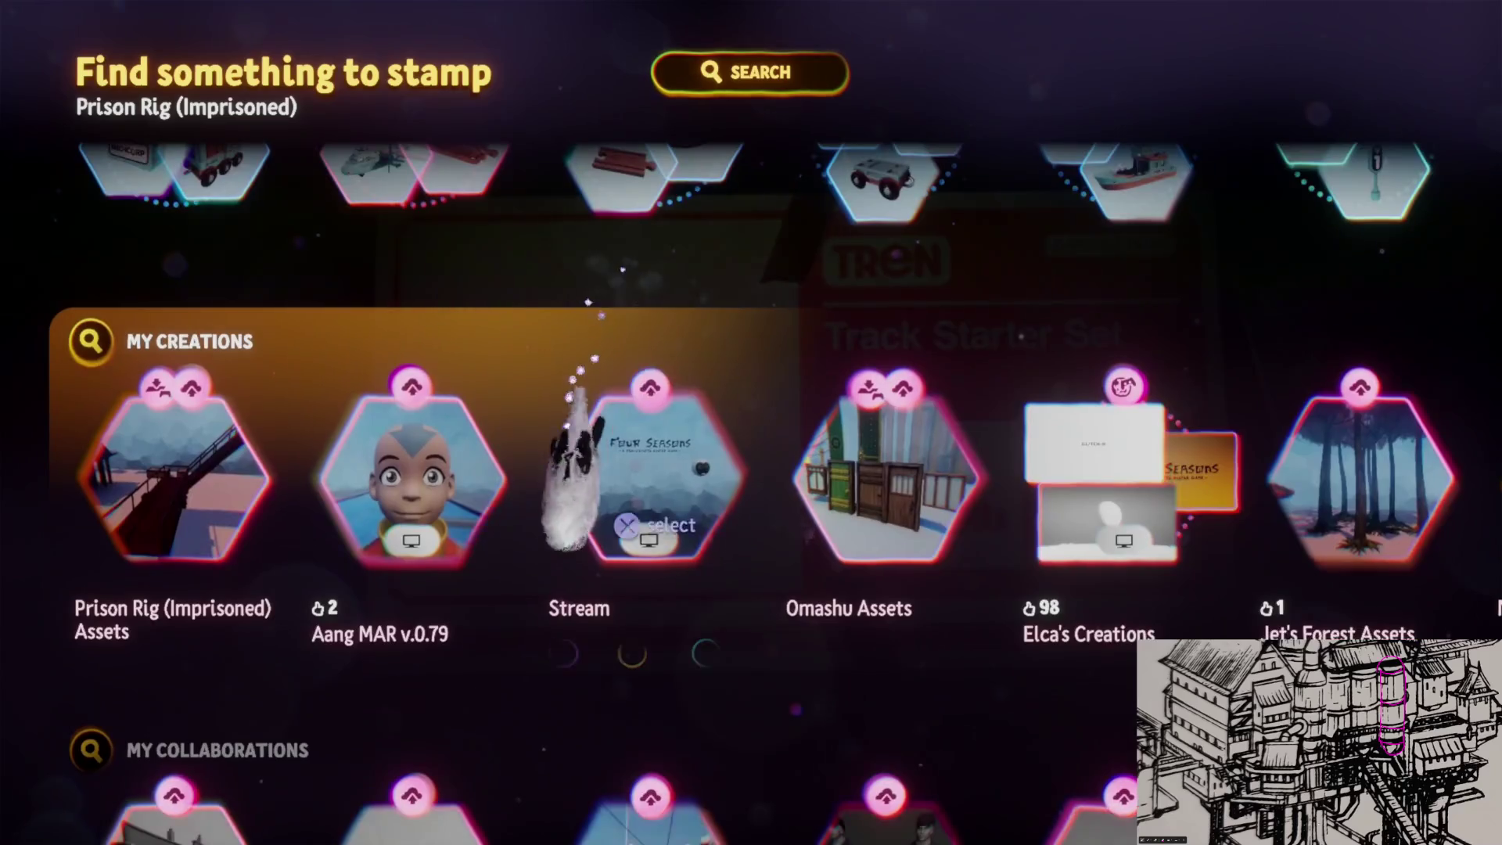
pyautogui.hscroll(5, 620, 553)
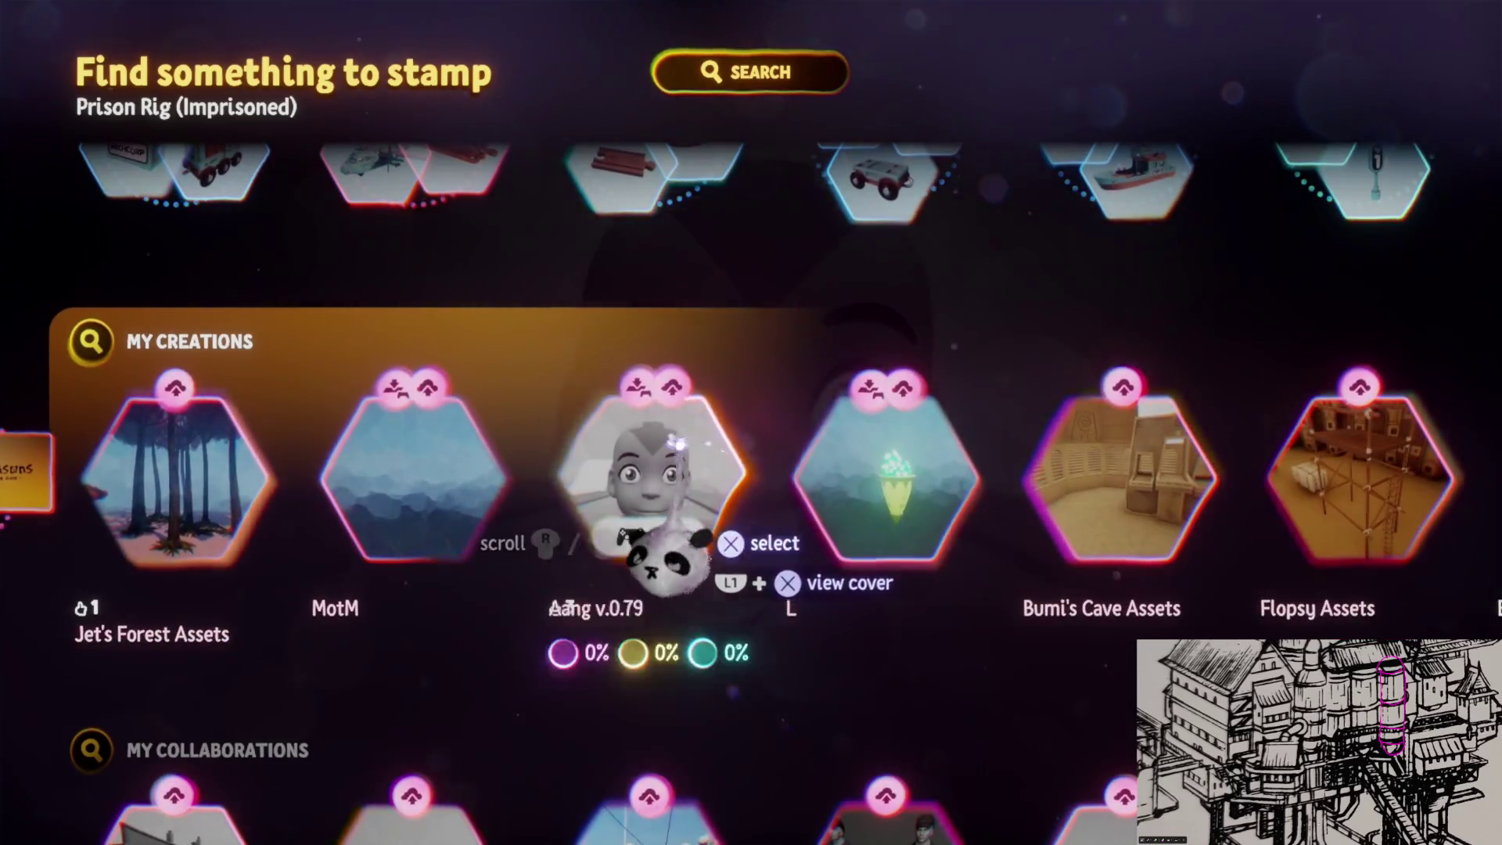
pyautogui.click(671, 553)
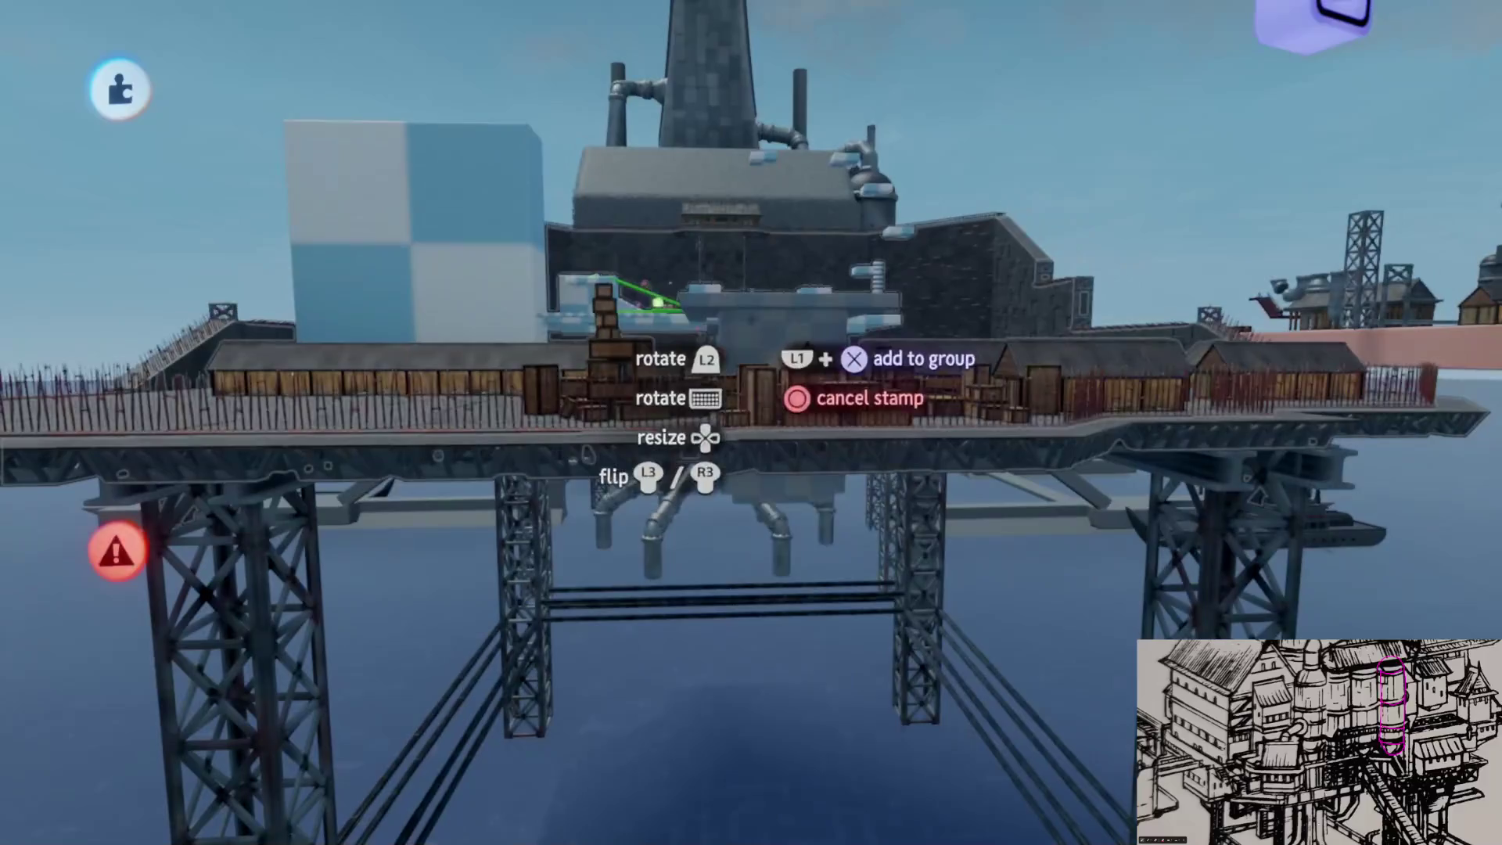
# - Cancel the stamp, choose a different item from the Stamp list, and switch to play mode
pyautogui.press('Escape')
pyautogui.click(526, 83)
pyautogui.click(718, 570)
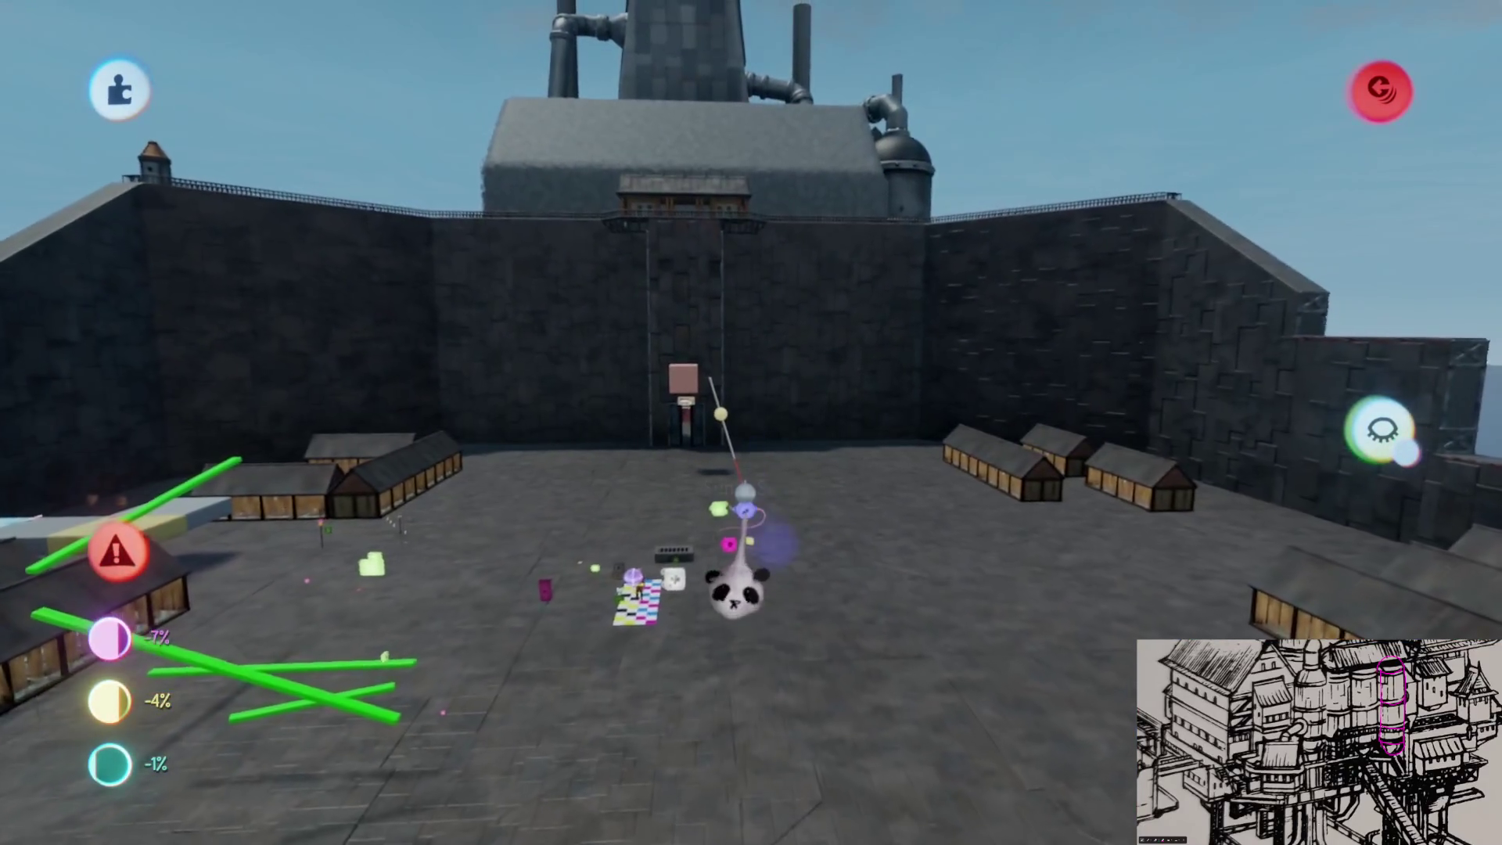
pyautogui.press('Escape')
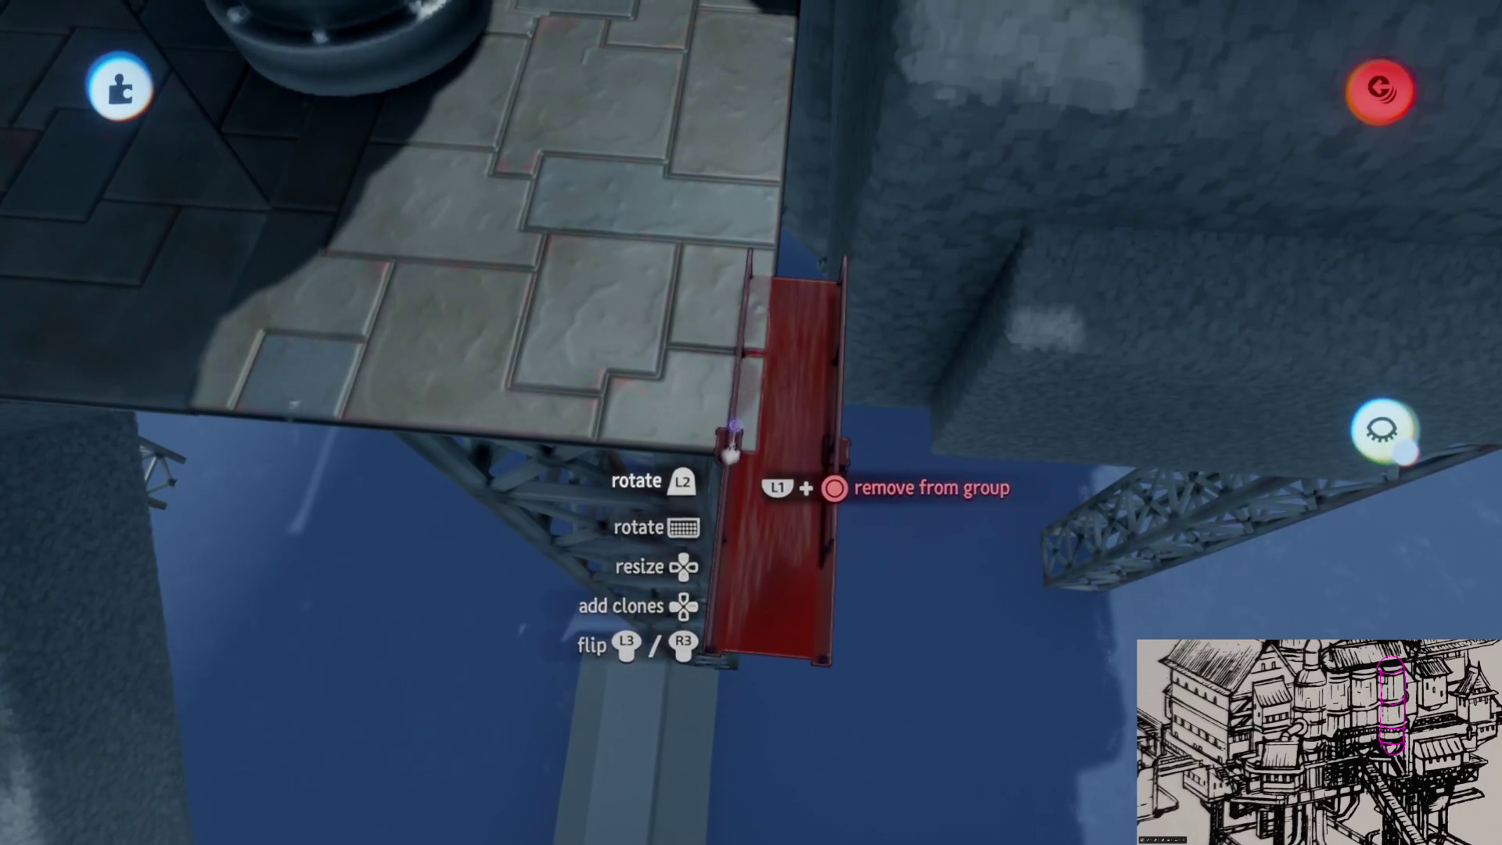
# - Toggle Grid Snap in Guides and shift the red walkway piece flush with the platform edge
pyautogui.press('Tab')
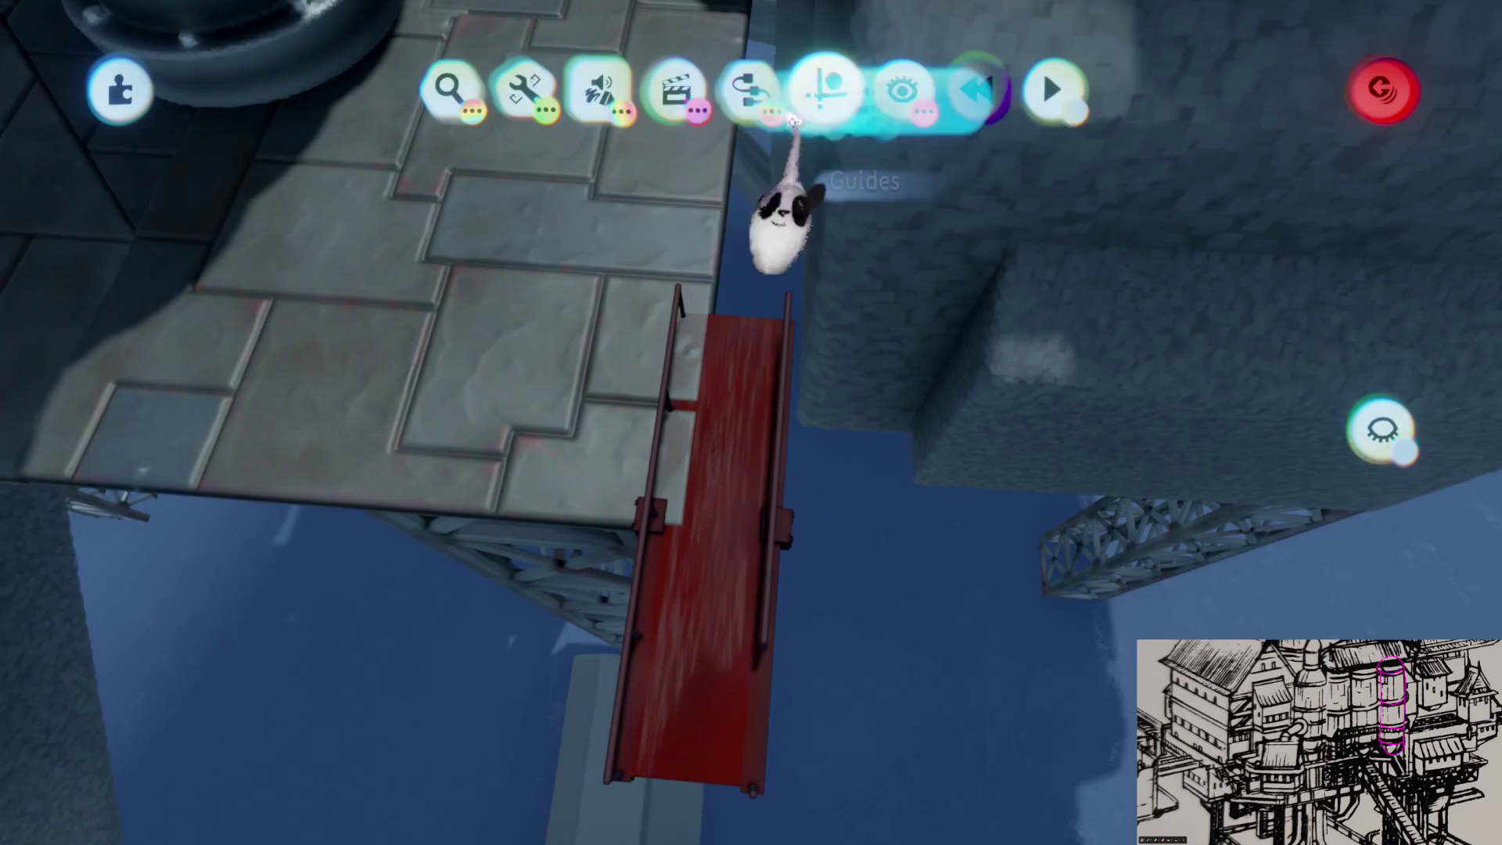
pyautogui.click(803, 88)
pyautogui.press('Escape')
pyautogui.moveTo(708, 614); pyautogui.dragTo(717, 571)
pyautogui.moveTo(762, 363); pyautogui.dragTo(778, 284)
pyautogui.press('Tab')
pyautogui.press('Escape')
pyautogui.moveTo(785, 446)
pyautogui.mouseDown()
pyautogui.moveTo(774, 402)
pyautogui.moveTo(781, 426)
pyautogui.moveTo(885, 434)
pyautogui.mouseUp()
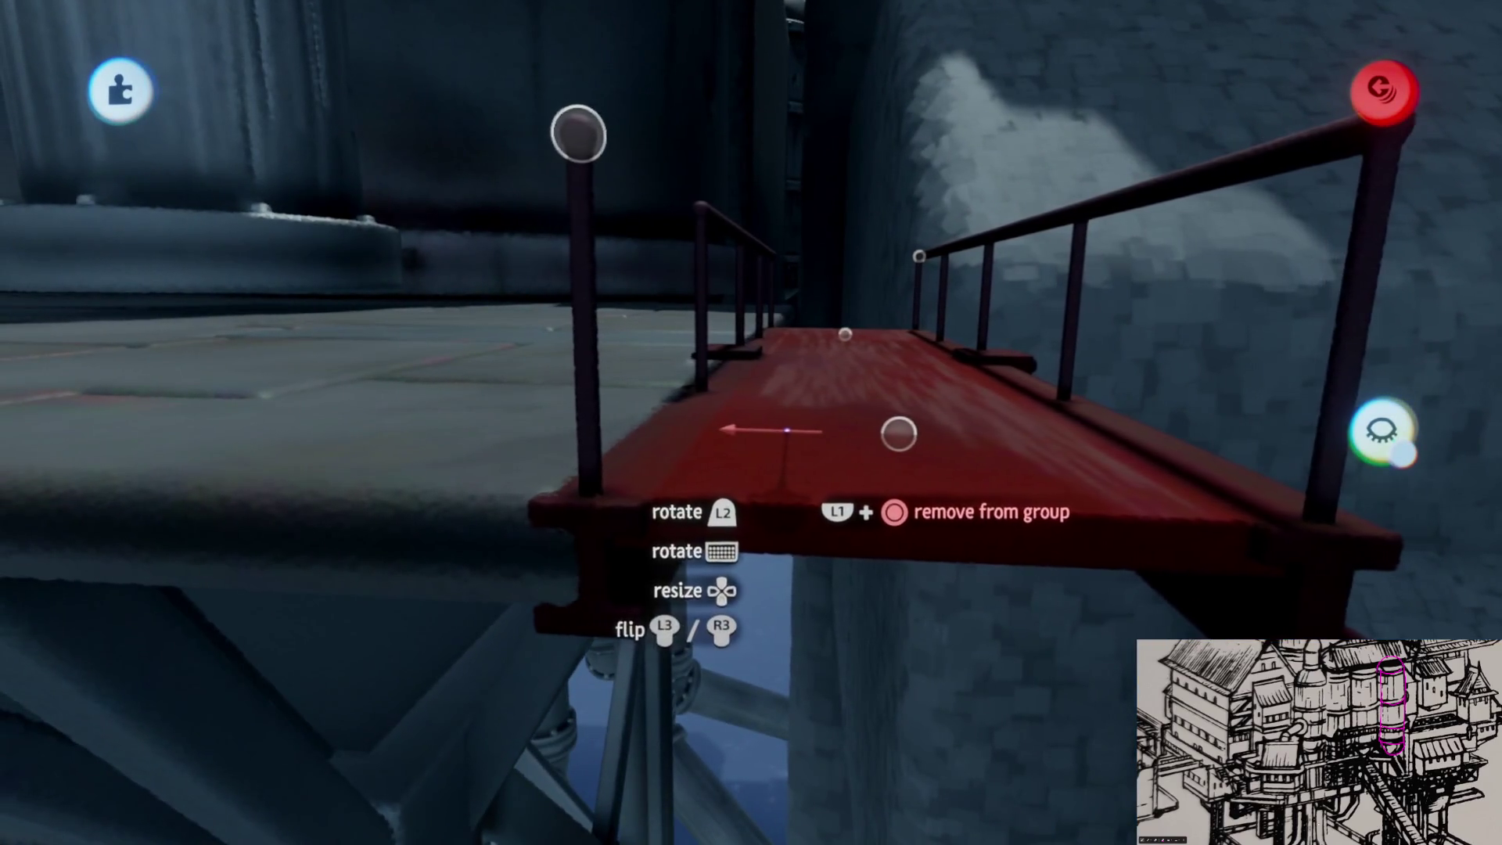
pyautogui.moveTo(786, 431)
pyautogui.mouseDown()
pyautogui.moveTo(754, 500)
pyautogui.moveTo(758, 485)
pyautogui.mouseUp()
pyautogui.moveTo(785, 401)
pyautogui.mouseDown()
pyautogui.moveTo(754, 453)
pyautogui.moveTo(733, 395)
pyautogui.moveTo(666, 309)
pyautogui.moveTo(731, 329)
pyautogui.moveTo(737, 387)
pyautogui.moveTo(731, 335)
pyautogui.moveTo(688, 486)
pyautogui.moveTo(726, 520)
pyautogui.moveTo(663, 674)
pyautogui.moveTo(626, 672)
pyautogui.moveTo(672, 688)
pyautogui.moveTo(711, 597)
pyautogui.moveTo(673, 485)
pyautogui.moveTo(688, 642)
pyautogui.mouseUp()
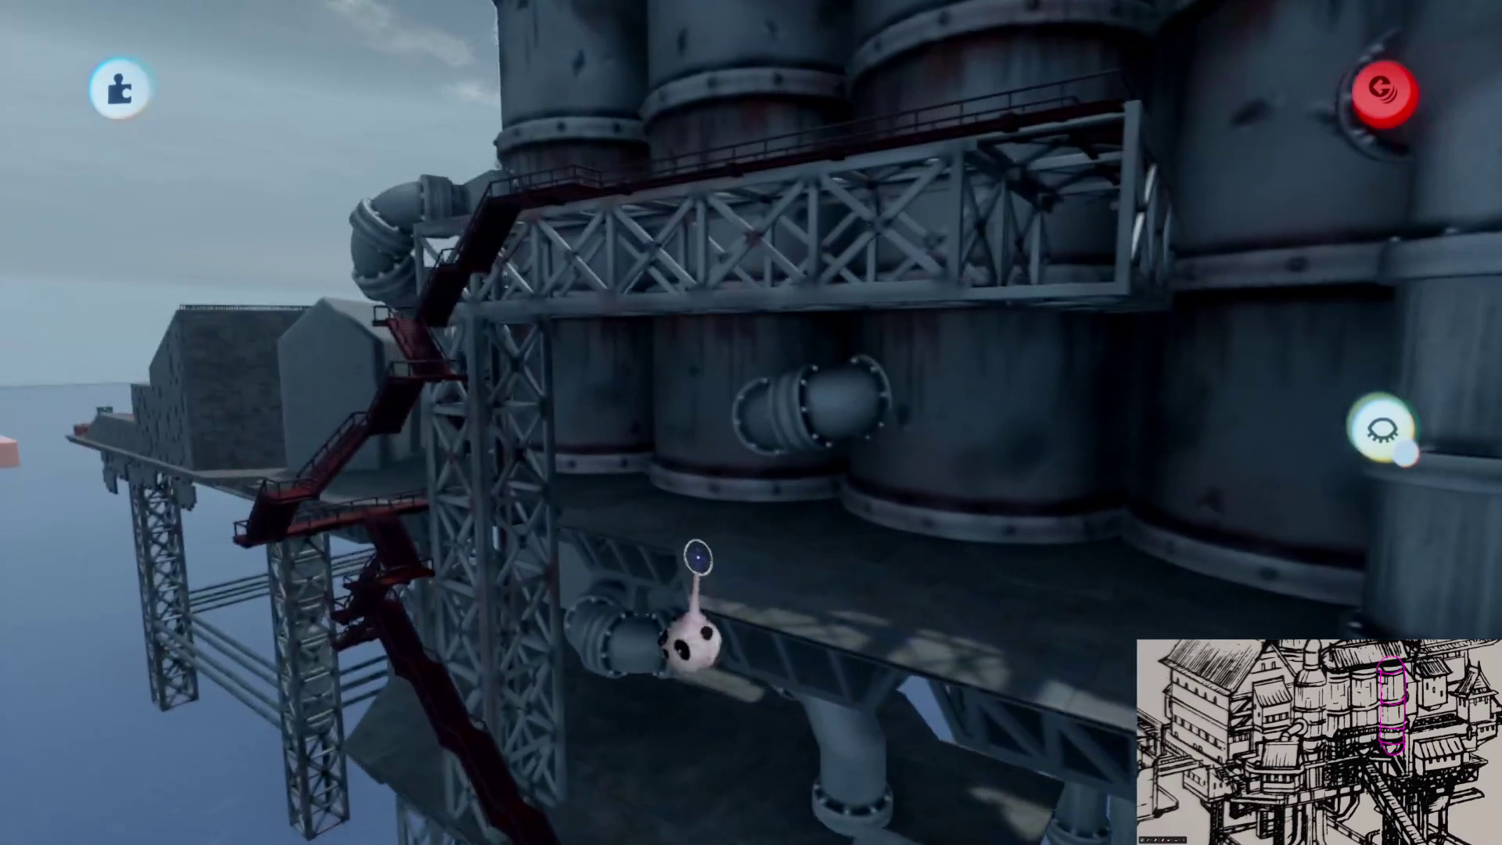
# - Grab and position further red staircase pieces in steps along the dark stone wall
pyautogui.moveTo(470, 344)
pyautogui.mouseDown()
pyautogui.moveTo(714, 342)
pyautogui.moveTo(778, 362)
pyautogui.moveTo(716, 571)
pyautogui.moveTo(763, 552)
pyautogui.moveTo(630, 620)
pyautogui.mouseUp()
pyautogui.moveTo(614, 392)
pyautogui.mouseDown()
pyautogui.moveTo(493, 532)
pyautogui.moveTo(835, 597)
pyautogui.moveTo(675, 554)
pyautogui.mouseUp()
pyautogui.moveTo(683, 622)
pyautogui.mouseDown()
pyautogui.moveTo(698, 527)
pyautogui.moveTo(665, 392)
pyautogui.moveTo(677, 352)
pyautogui.mouseUp()
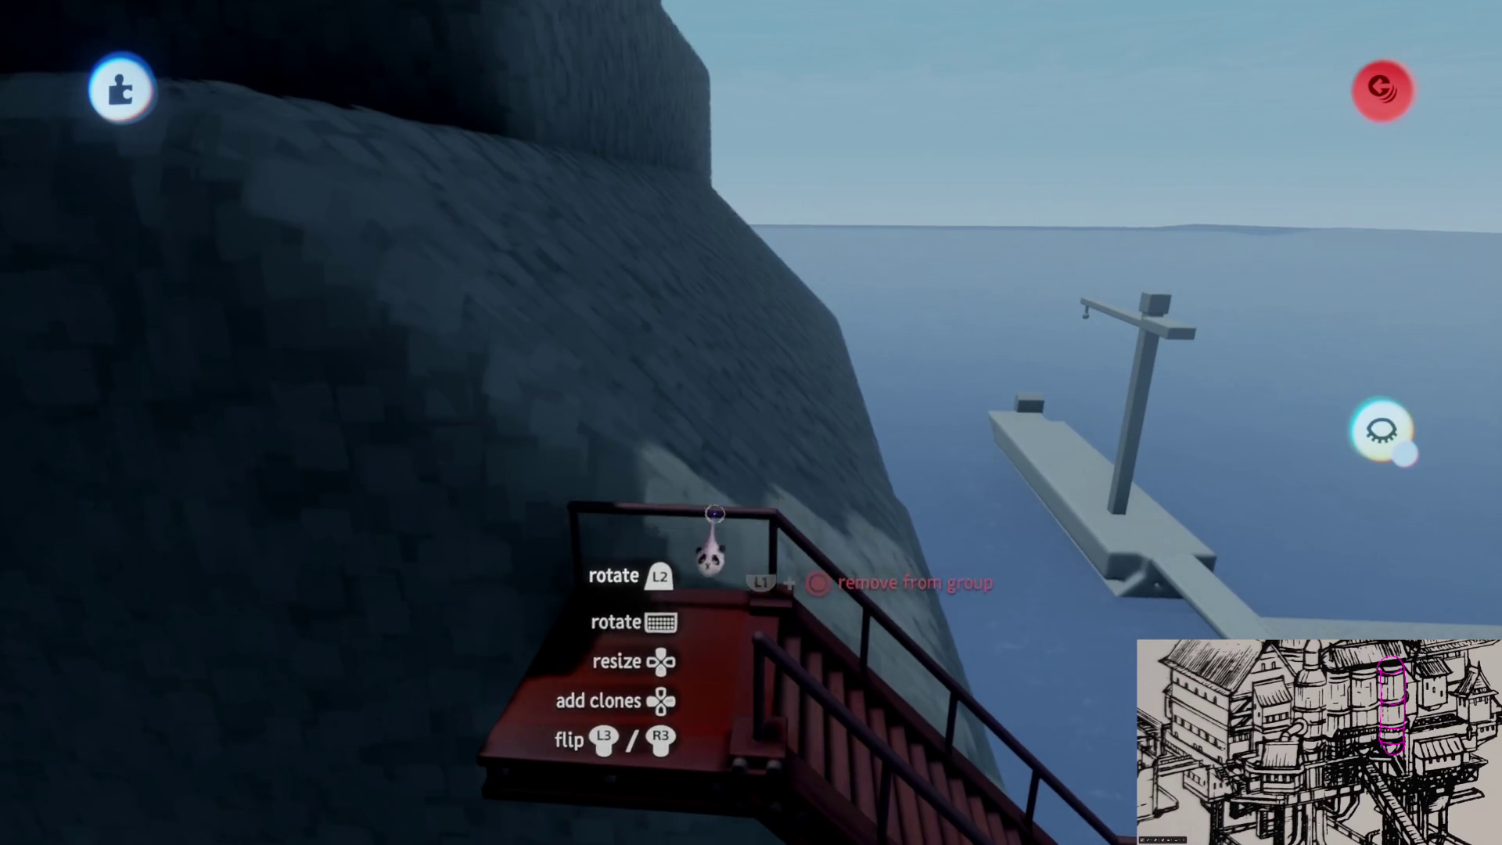
pyautogui.moveTo(710, 553)
pyautogui.mouseDown()
pyautogui.moveTo(697, 621)
pyautogui.moveTo(577, 738)
pyautogui.moveTo(714, 402)
pyautogui.moveTo(684, 446)
pyautogui.mouseUp()
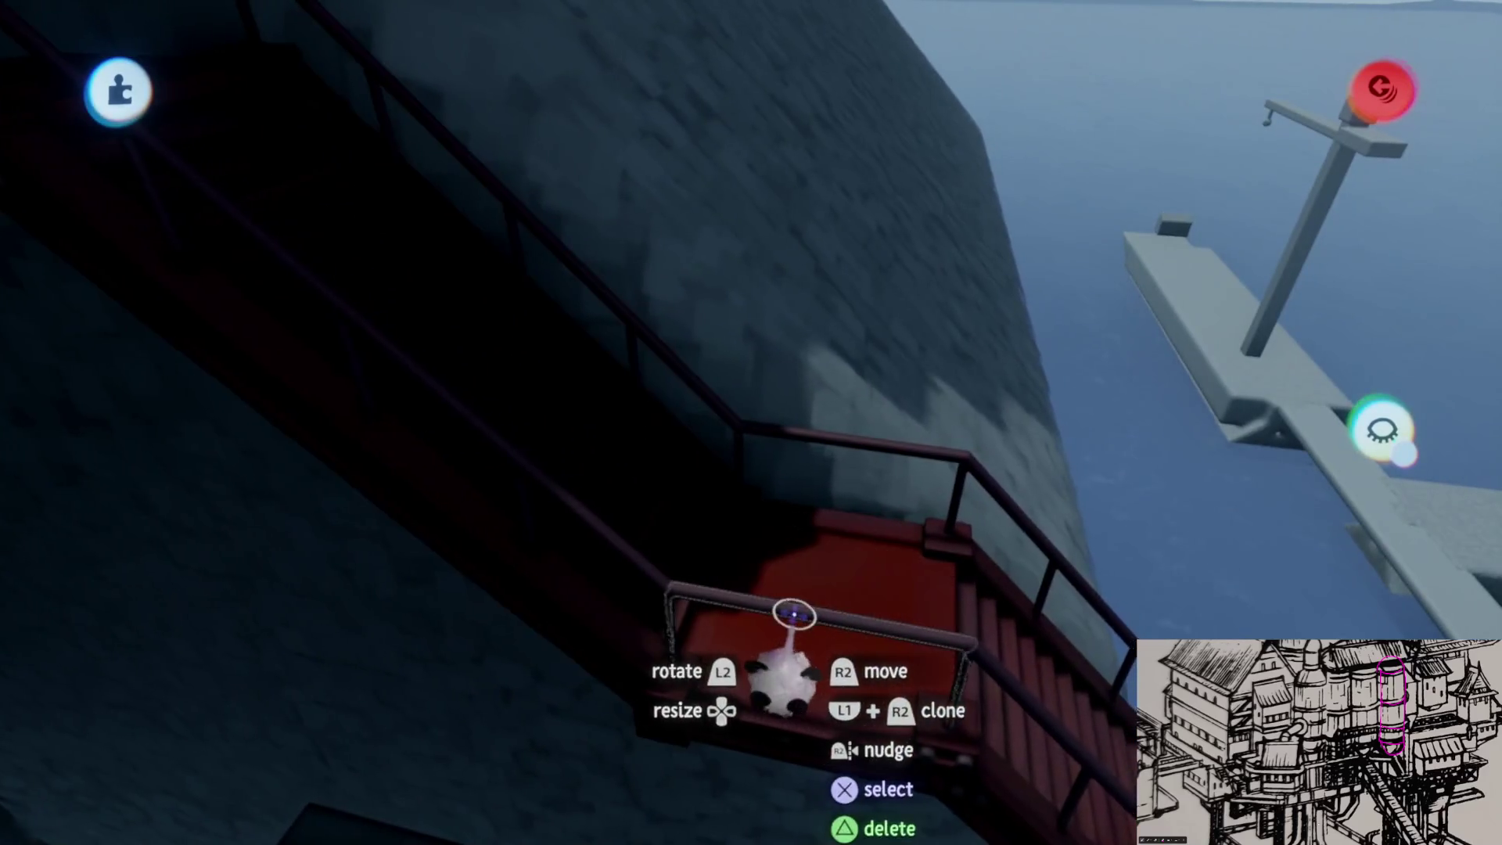
pyautogui.click(806, 438)
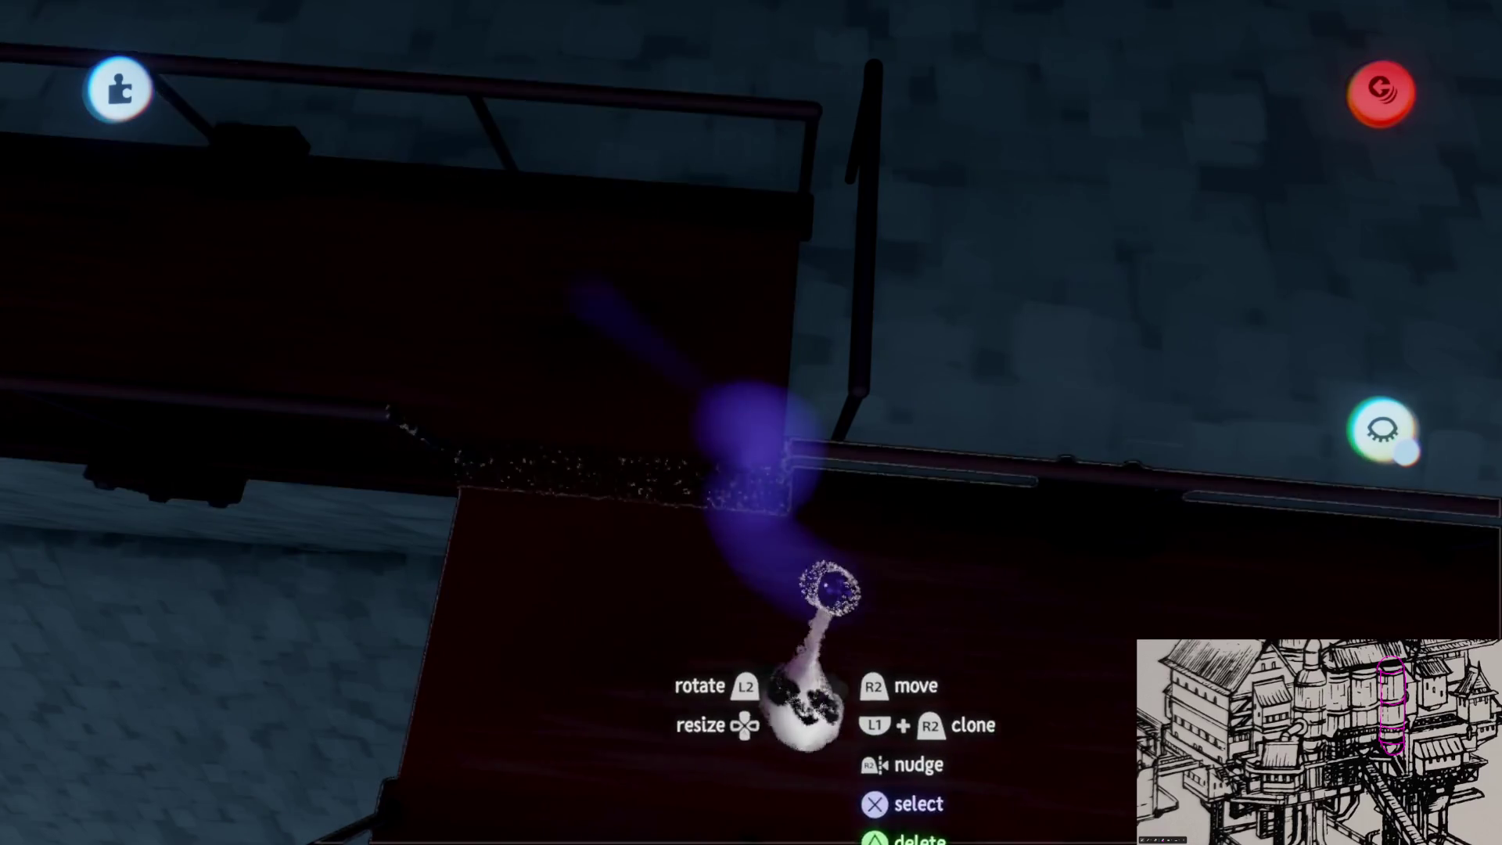
# - Delete the stray vertical pole and slide the red walkway segment right along the stone wall
pyautogui.press('Delete')
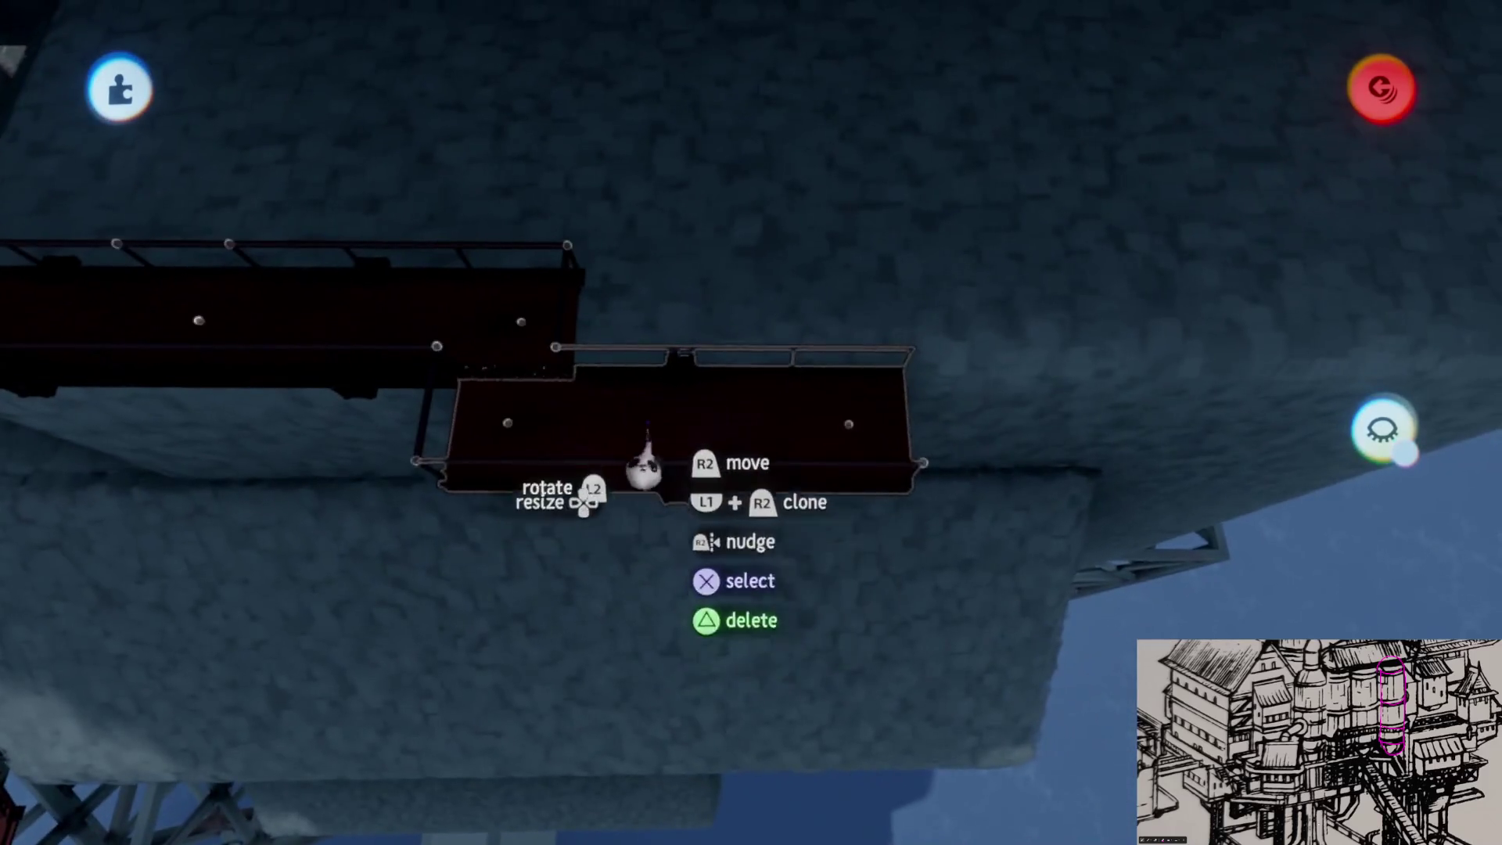
pyautogui.moveTo(643, 468)
pyautogui.mouseDown()
pyautogui.moveTo(905, 536)
pyautogui.moveTo(878, 501)
pyautogui.mouseUp()
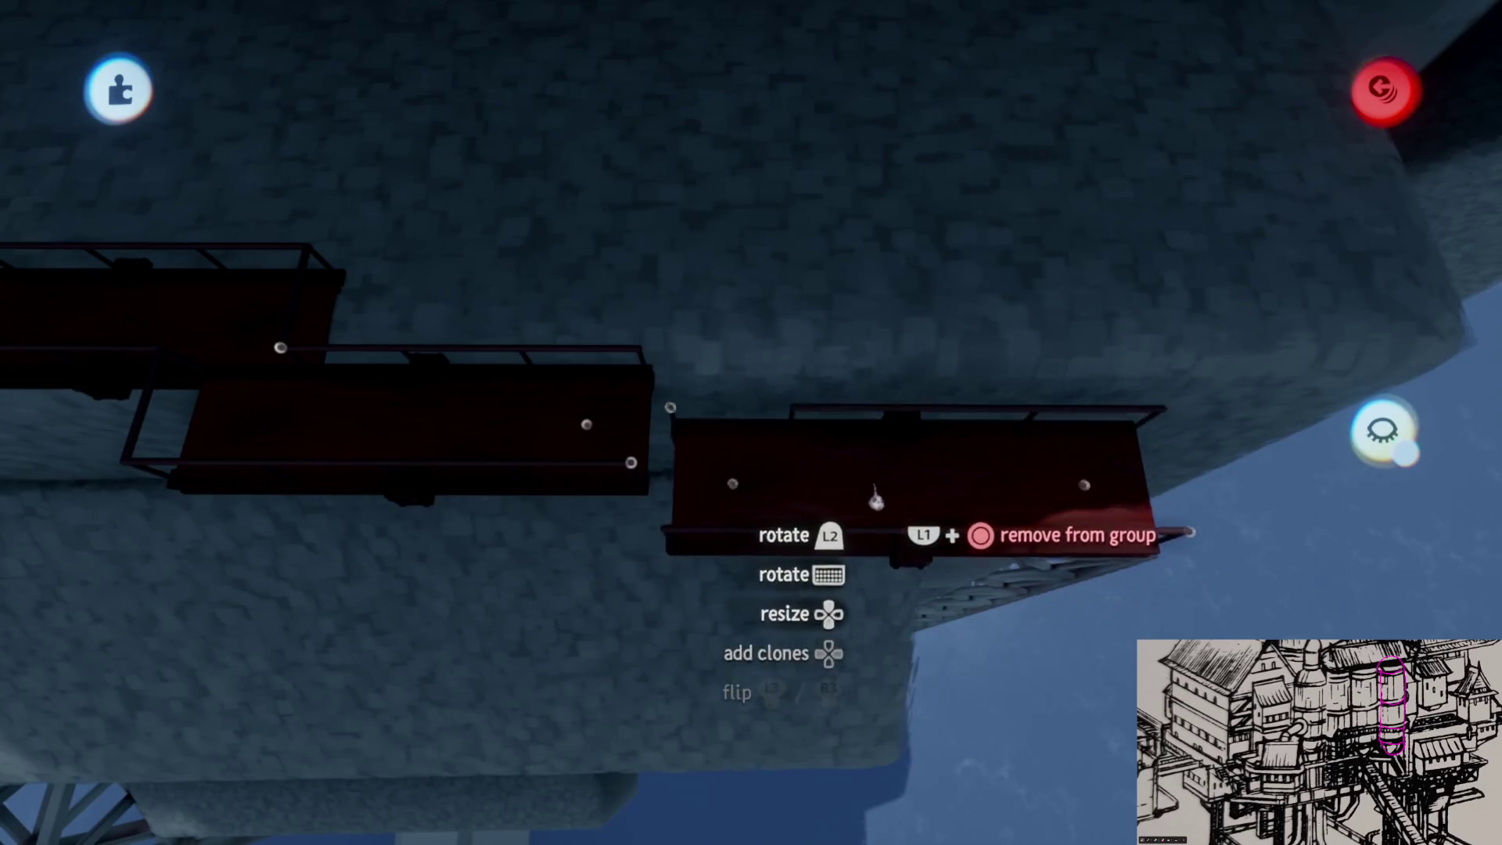
pyautogui.moveTo(842, 442)
pyautogui.mouseDown()
pyautogui.moveTo(857, 442)
pyautogui.moveTo(818, 446)
pyautogui.moveTo(846, 432)
pyautogui.mouseUp()
pyautogui.press('Escape')
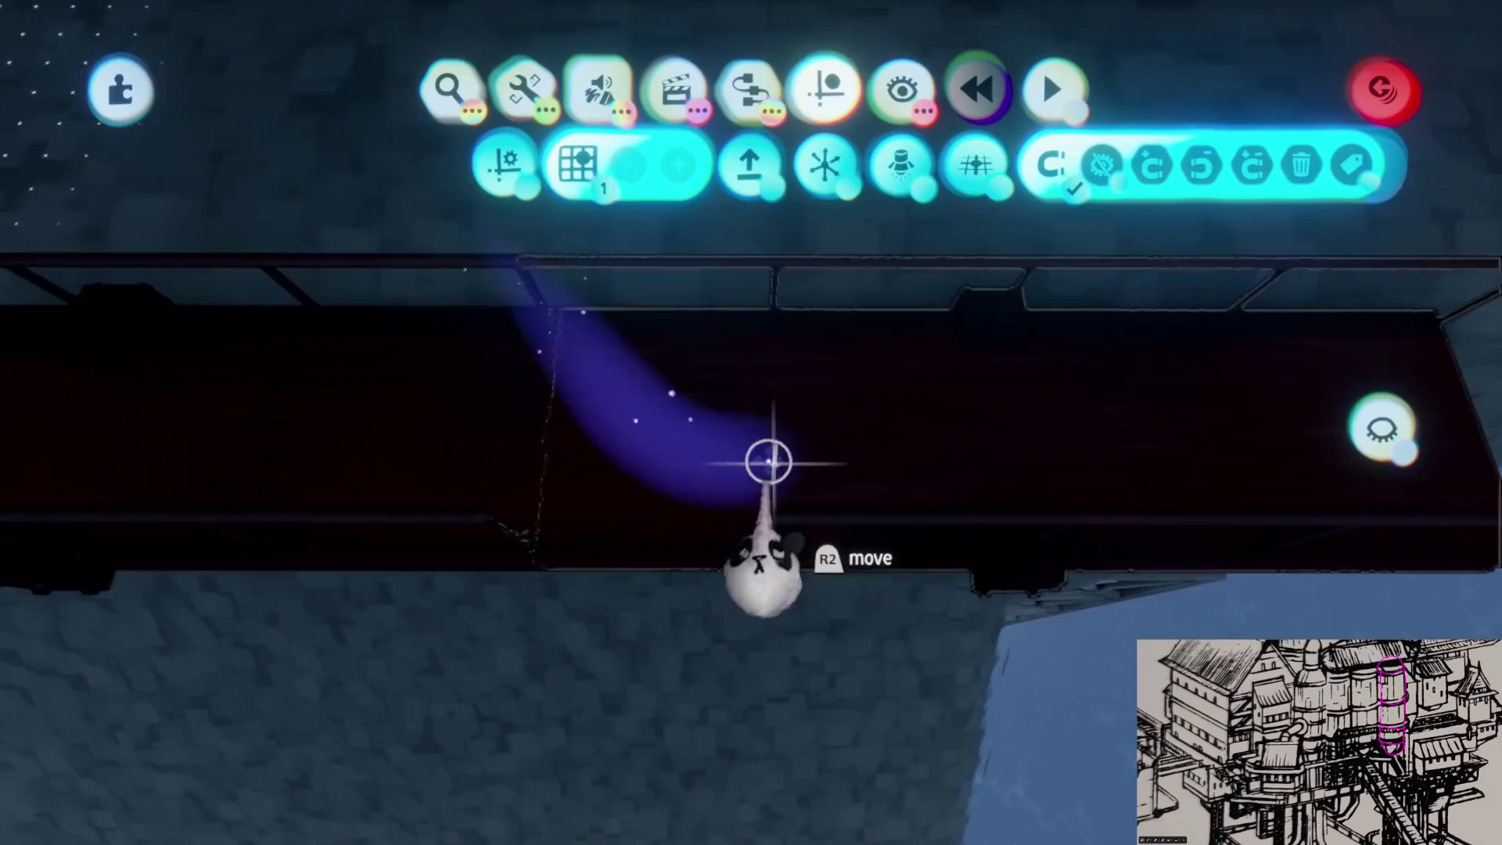
# - Turn on grid snapping and snap the red stair piece to the walkway's far end at the wall corner
pyautogui.press('Escape')
pyautogui.moveTo(757, 493)
pyautogui.mouseDown()
pyautogui.moveTo(754, 478)
pyautogui.moveTo(753, 519)
pyautogui.mouseUp()
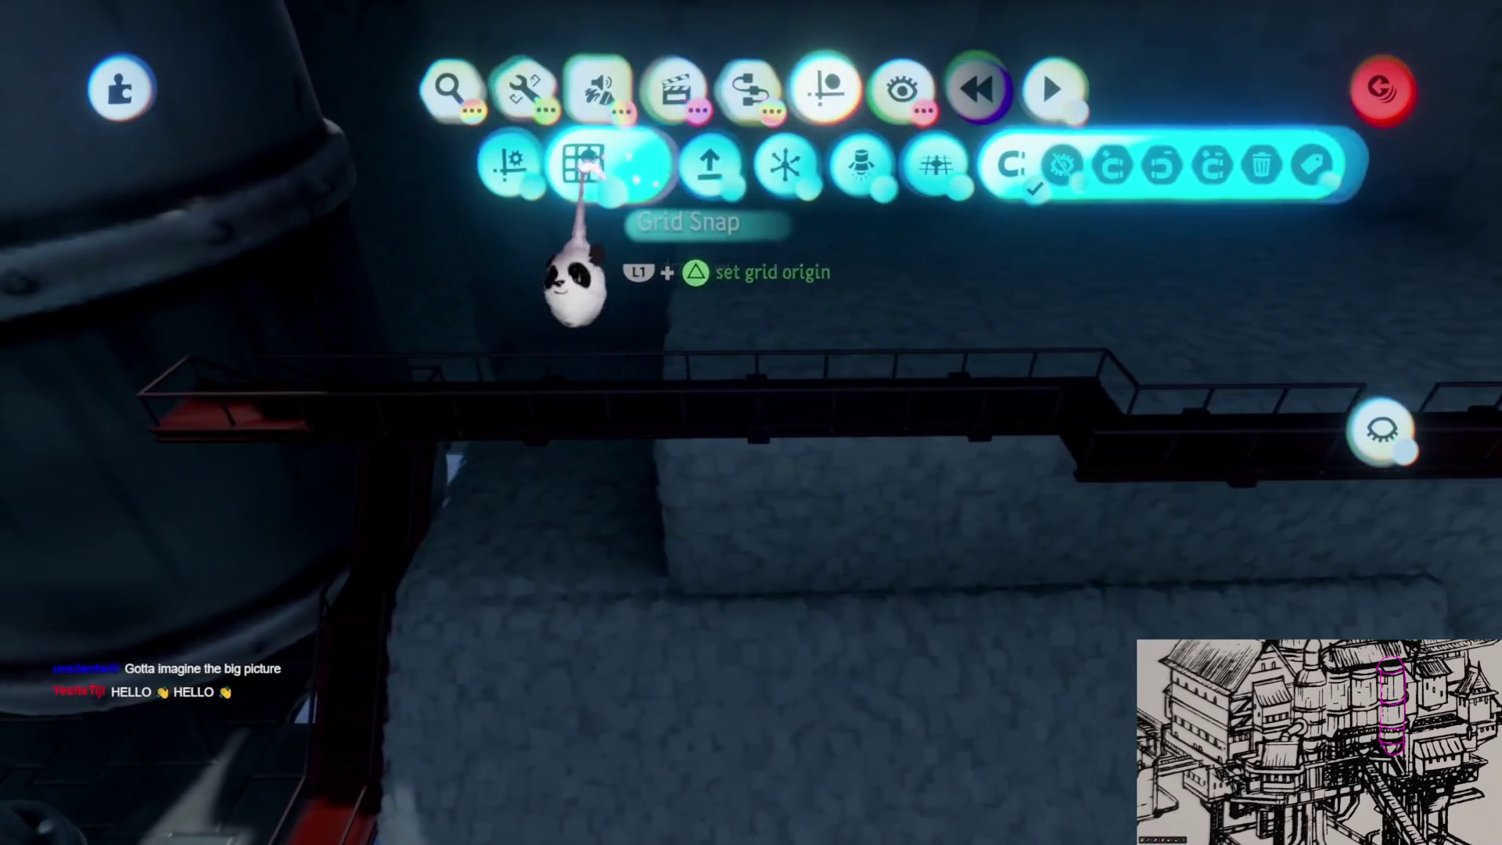
pyautogui.click(577, 161)
pyautogui.moveTo(458, 512)
pyautogui.mouseDown()
pyautogui.moveTo(480, 496)
pyautogui.moveTo(694, 516)
pyautogui.moveTo(743, 532)
pyautogui.moveTo(770, 566)
pyautogui.moveTo(767, 442)
pyautogui.moveTo(752, 445)
pyautogui.mouseUp()
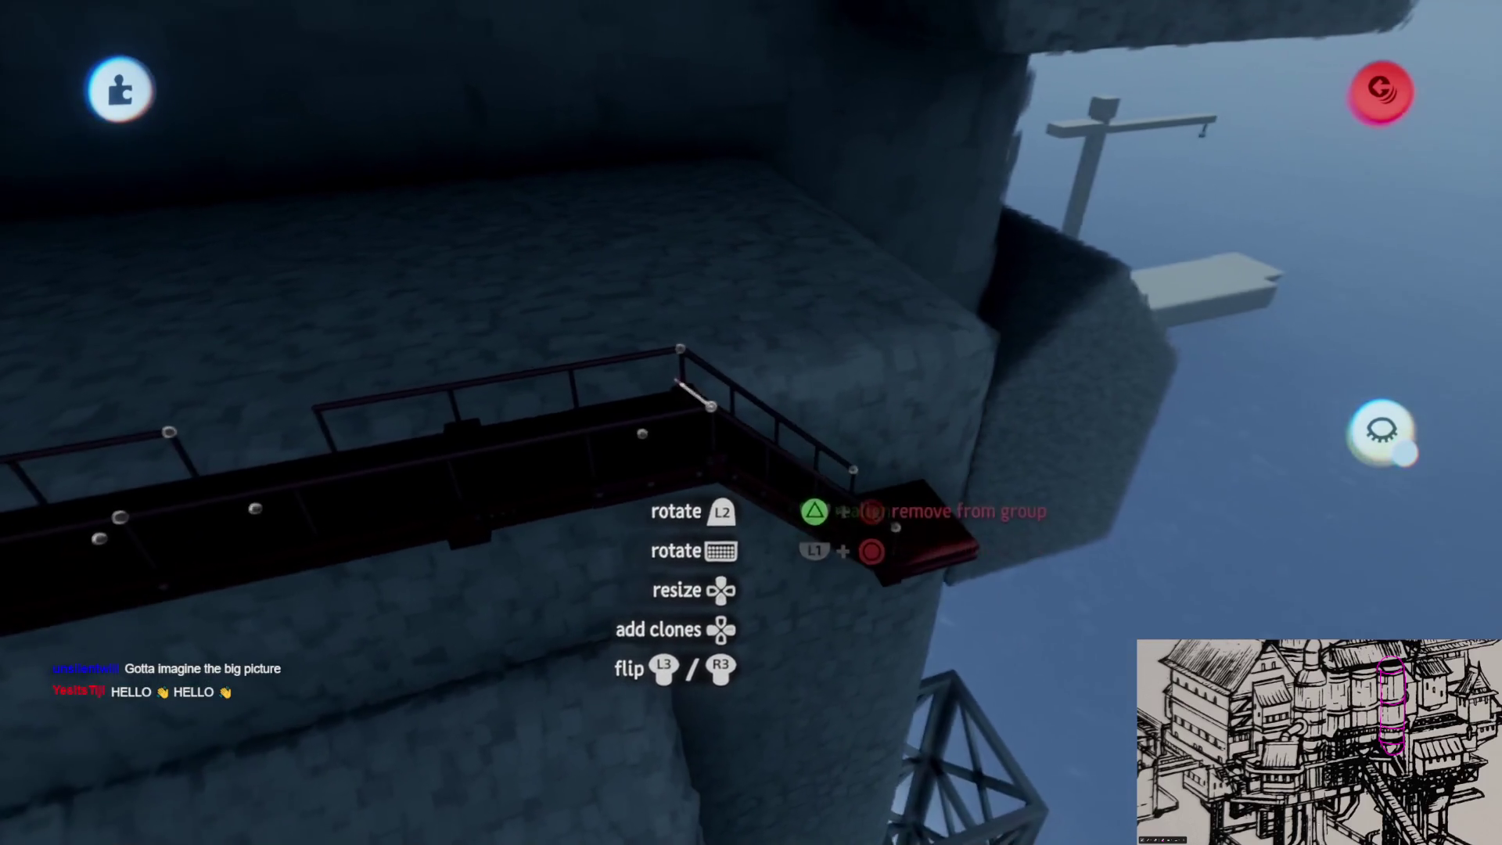
# - Shift the red landing beside the stairs, then clone the staircase into a new flight down the stone wall
pyautogui.moveTo(770, 501)
pyautogui.mouseDown()
pyautogui.moveTo(799, 432)
pyautogui.moveTo(756, 457)
pyautogui.moveTo(805, 537)
pyautogui.moveTo(839, 503)
pyautogui.moveTo(770, 524)
pyautogui.mouseUp()
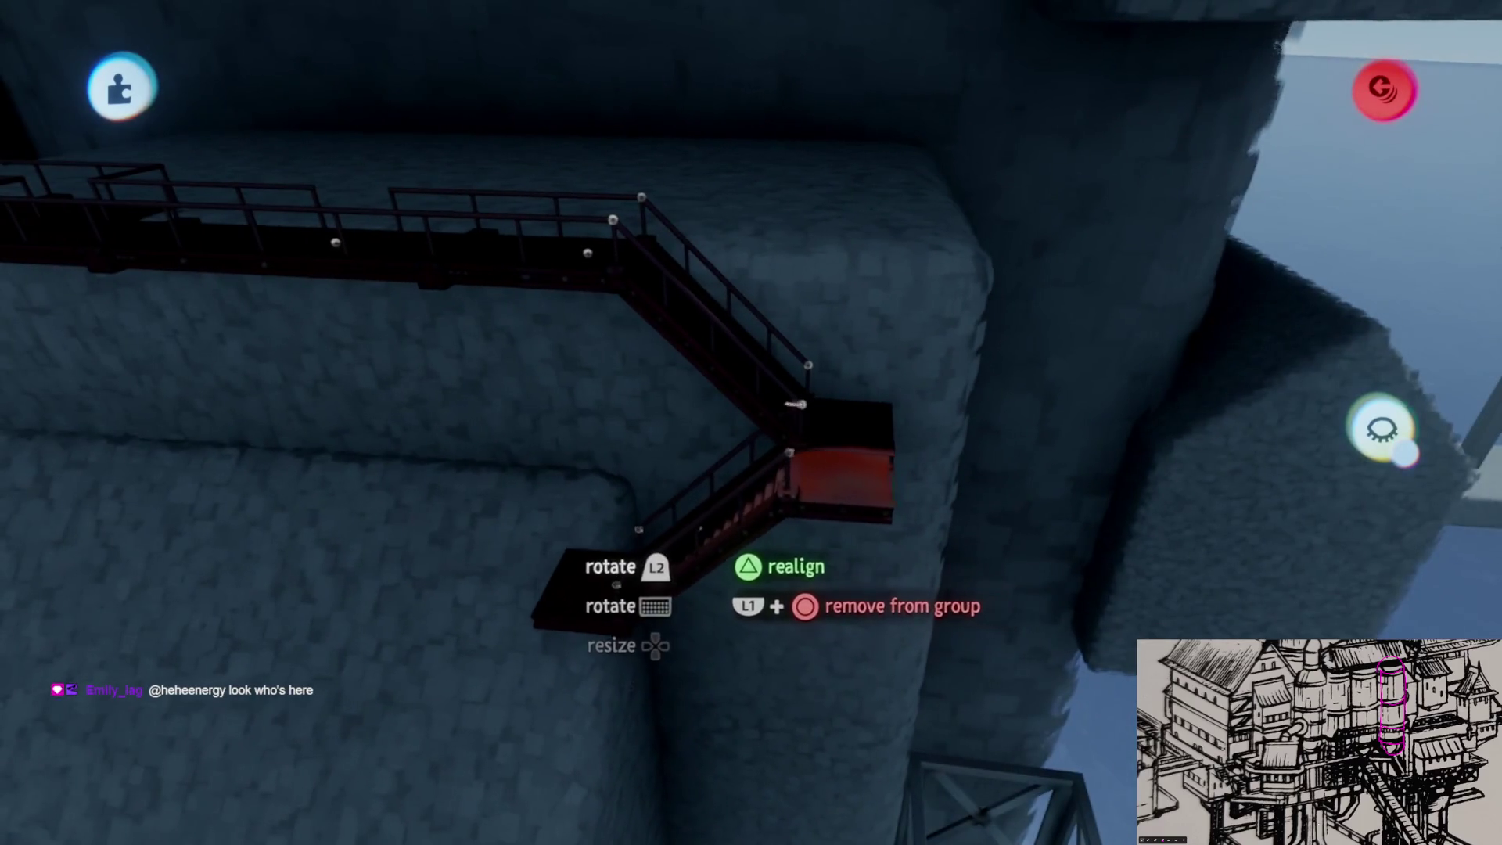
pyautogui.moveTo(845, 489); pyautogui.dragTo(880, 493)
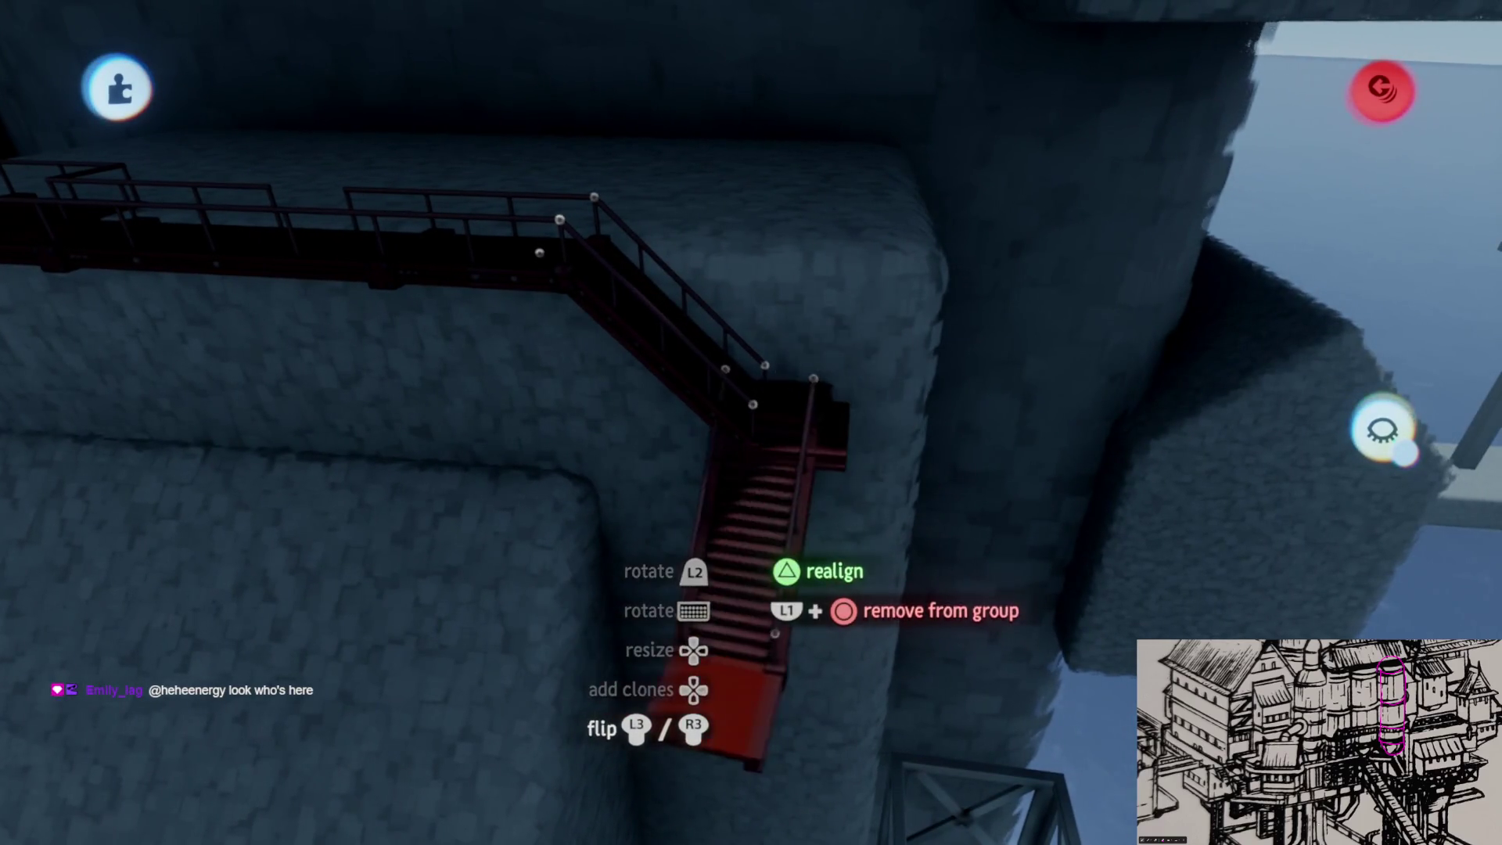
pyautogui.moveTo(790, 505)
pyautogui.mouseDown()
pyautogui.moveTo(788, 453)
pyautogui.moveTo(790, 484)
pyautogui.mouseUp()
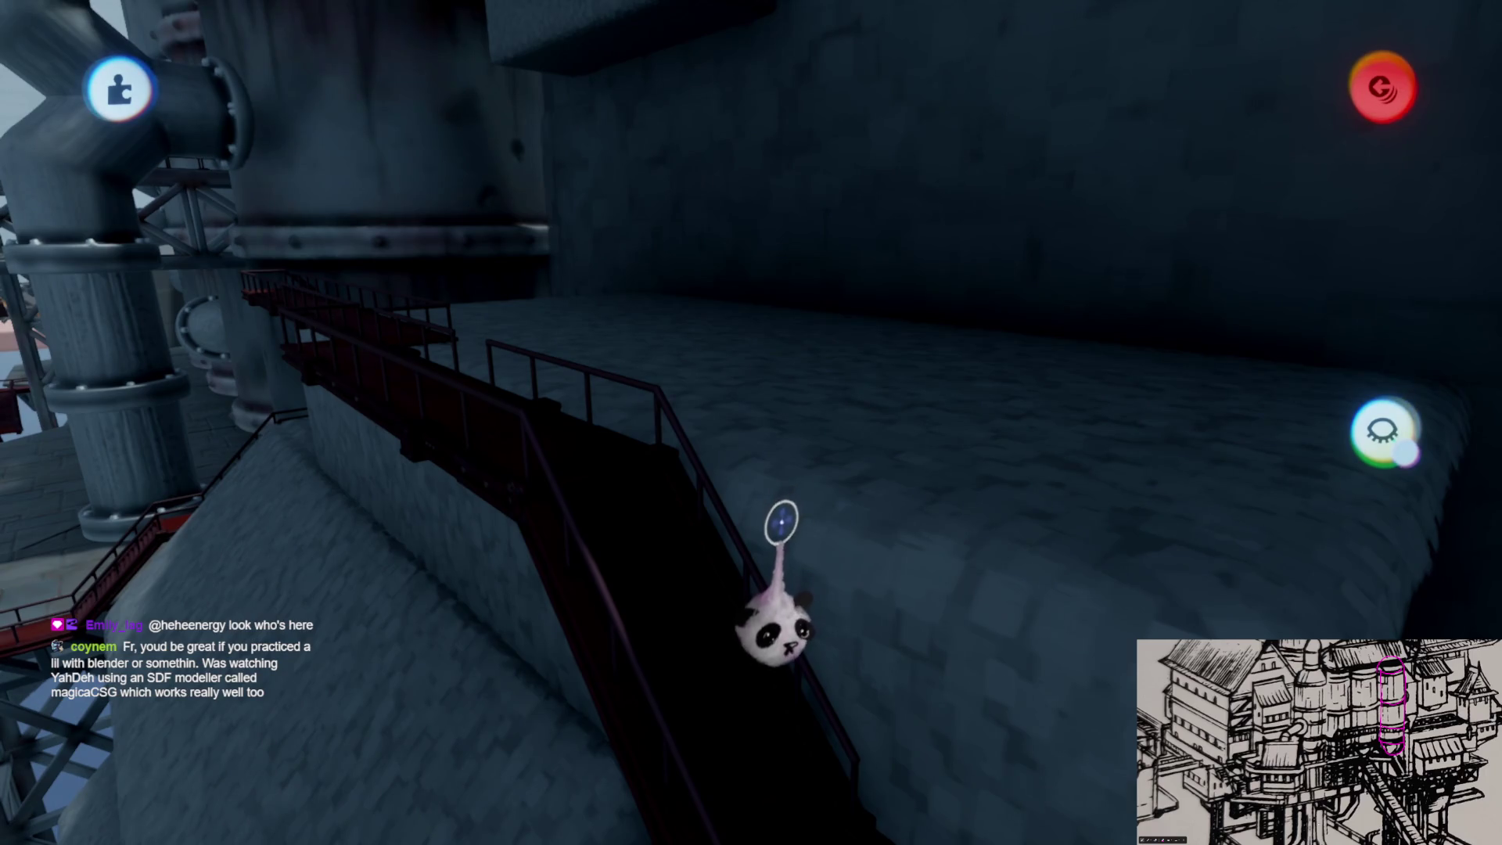
pyautogui.moveTo(801, 528)
pyautogui.mouseDown()
pyautogui.moveTo(536, 469)
pyautogui.moveTo(551, 368)
pyautogui.moveTo(618, 329)
pyautogui.moveTo(641, 401)
pyautogui.moveTo(606, 435)
pyautogui.moveTo(592, 517)
pyautogui.mouseUp()
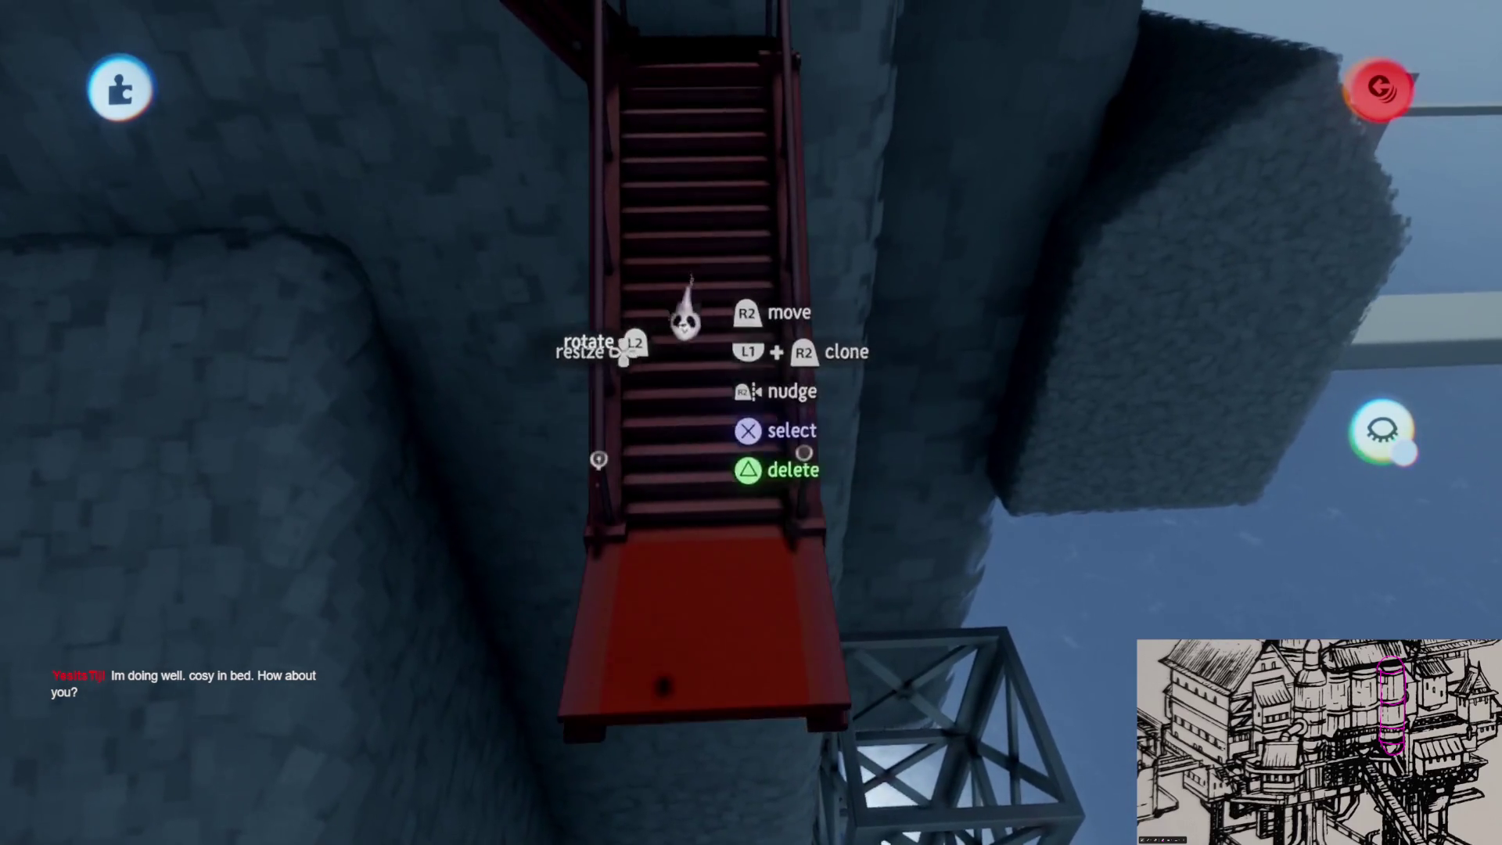
pyautogui.moveTo(684, 316); pyautogui.dragTo(859, 515)
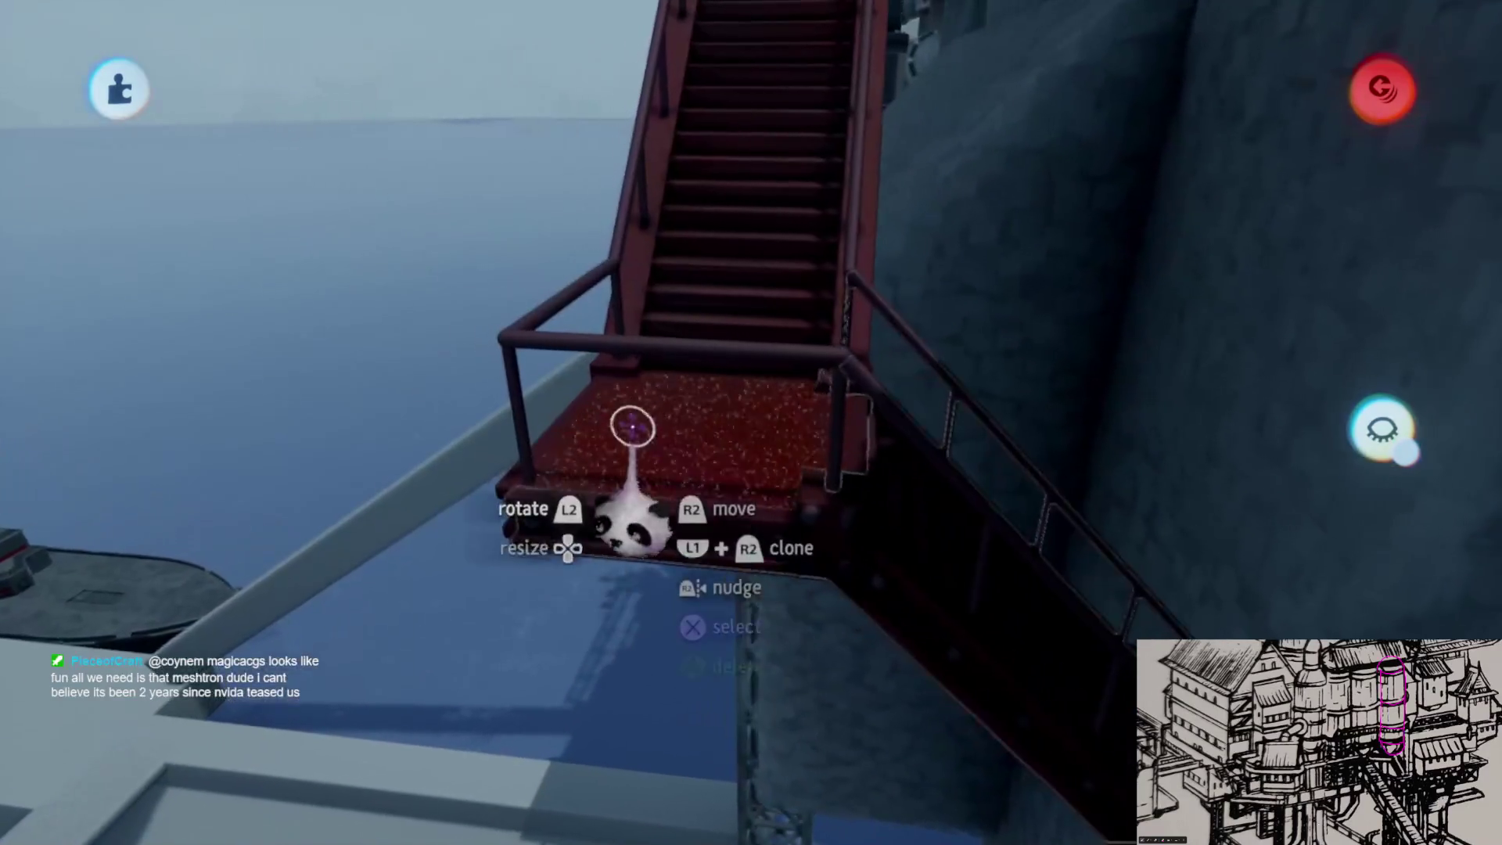
# - Move the stair railing onto the red walkway running along the steel truss top
pyautogui.click(605, 346)
pyautogui.moveTo(547, 363)
pyautogui.mouseDown()
pyautogui.moveTo(654, 496)
pyautogui.moveTo(688, 597)
pyautogui.moveTo(688, 720)
pyautogui.moveTo(696, 700)
pyautogui.mouseUp()
pyautogui.moveTo(704, 606)
pyautogui.mouseDown()
pyautogui.moveTo(739, 648)
pyautogui.moveTo(751, 587)
pyautogui.moveTo(738, 587)
pyautogui.moveTo(780, 521)
pyautogui.mouseUp()
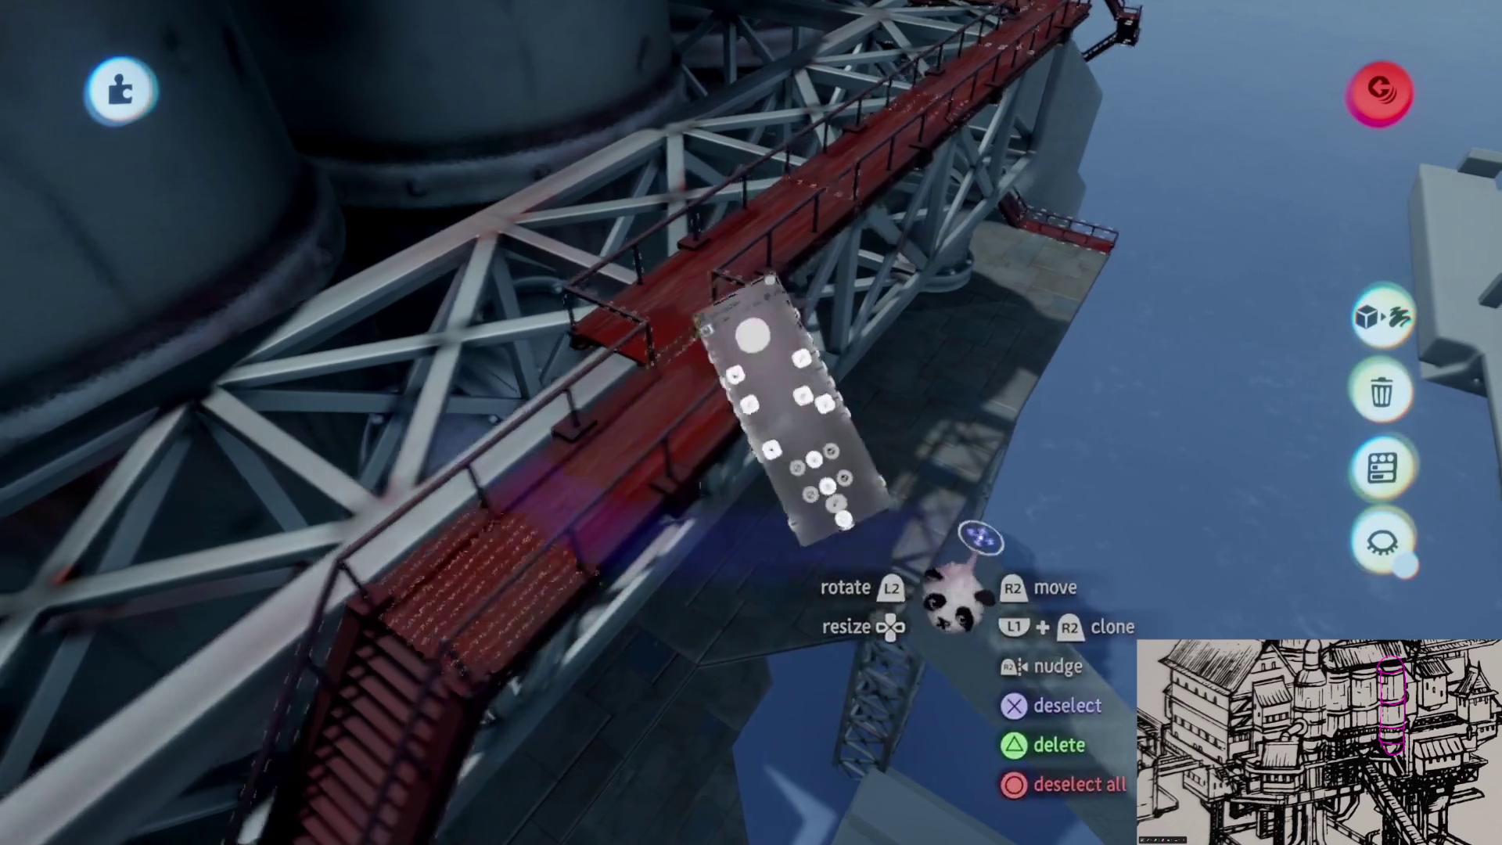
# - Open the walkway's appearance properties, then select the red walkway along the truss
pyautogui.click(955, 594)
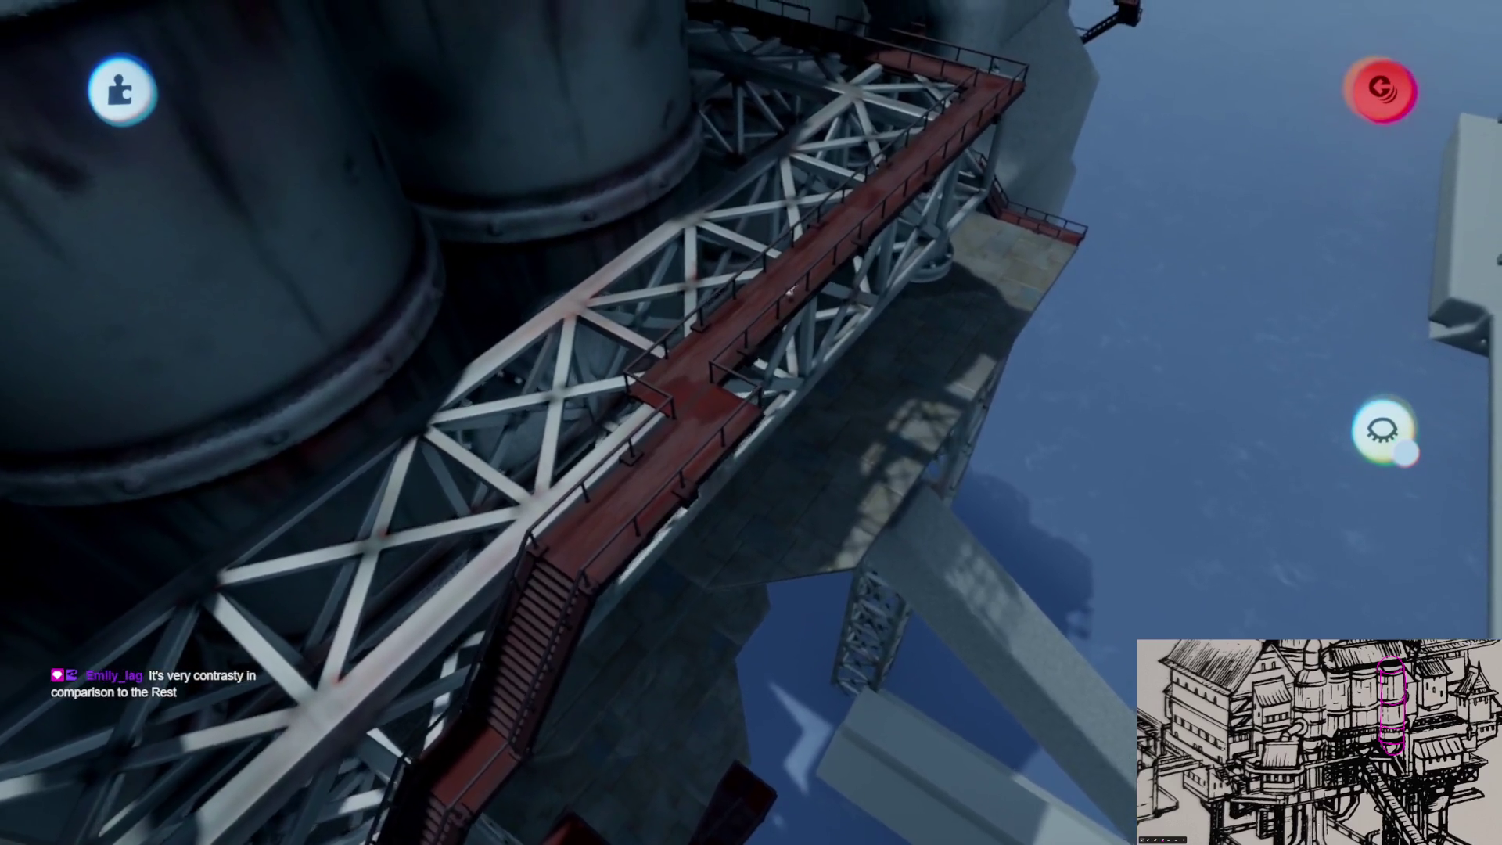
pyautogui.click(789, 291)
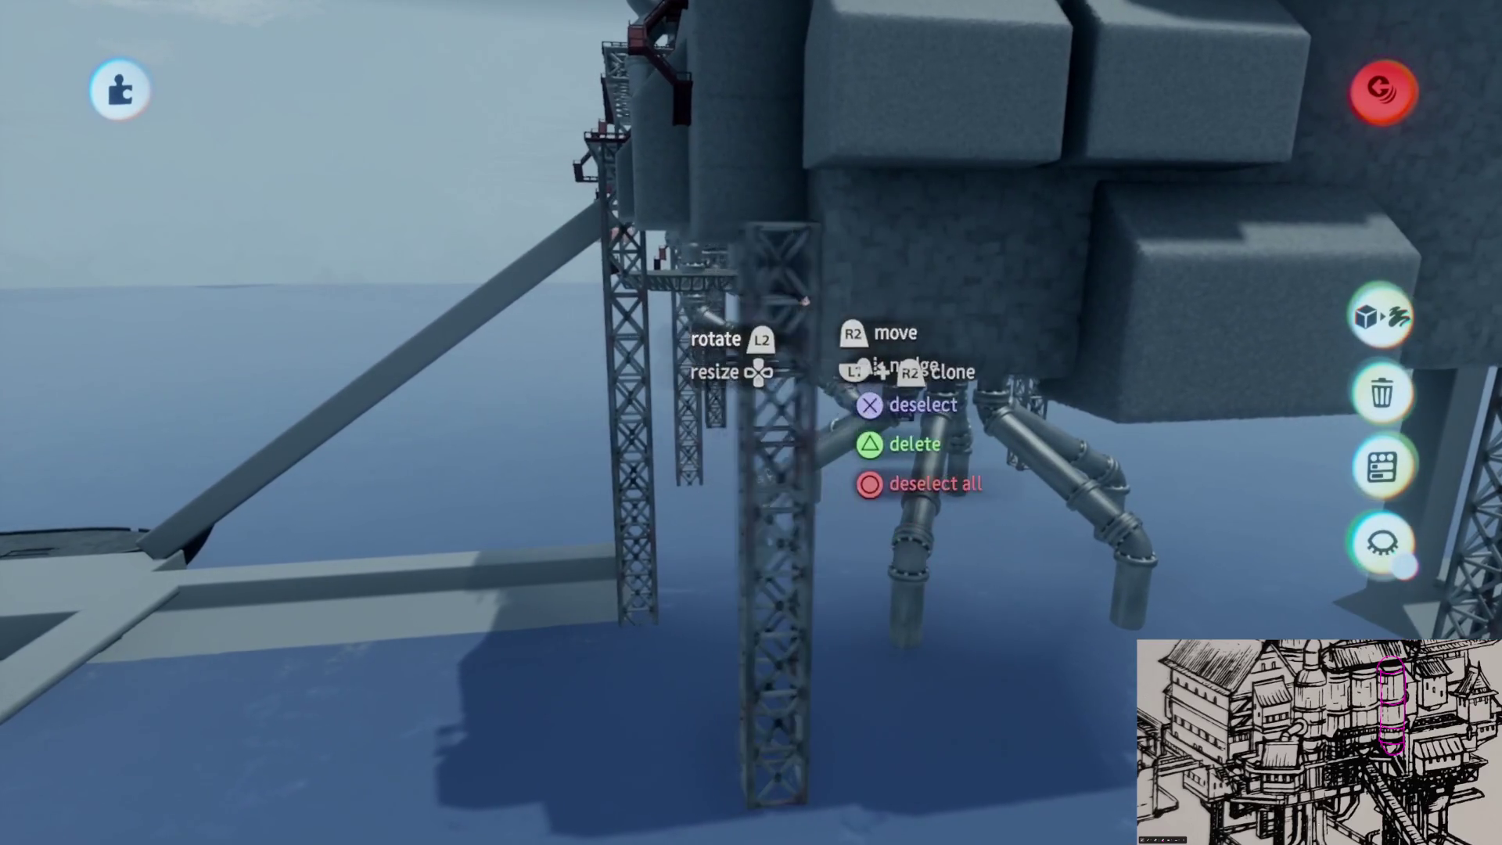
# - Shift the lattice tower up and to the left
pyautogui.moveTo(829, 329); pyautogui.dragTo(786, 210)
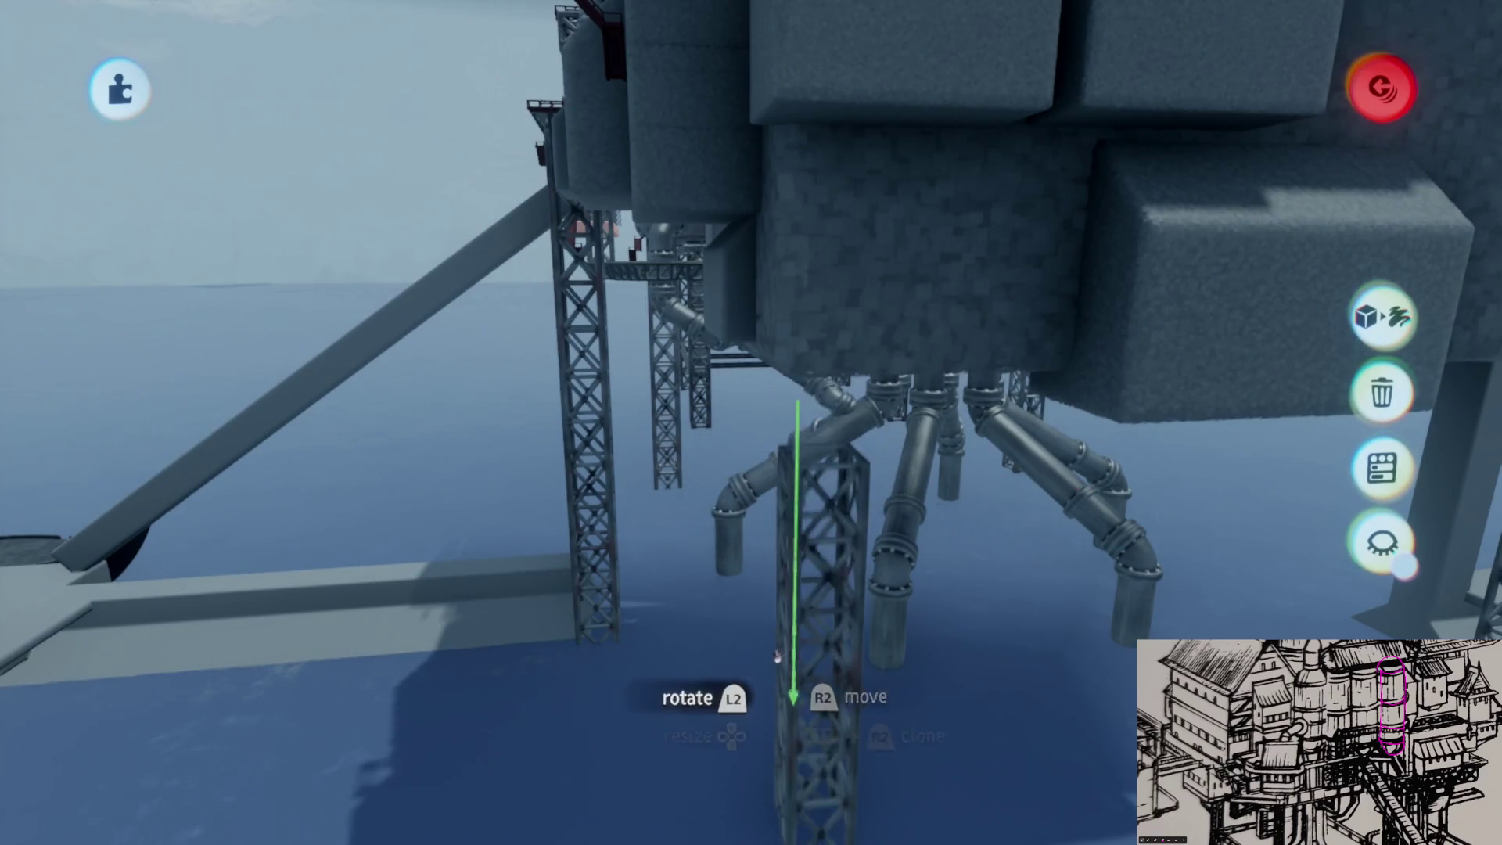
pyautogui.scroll(-10, 786, 511)
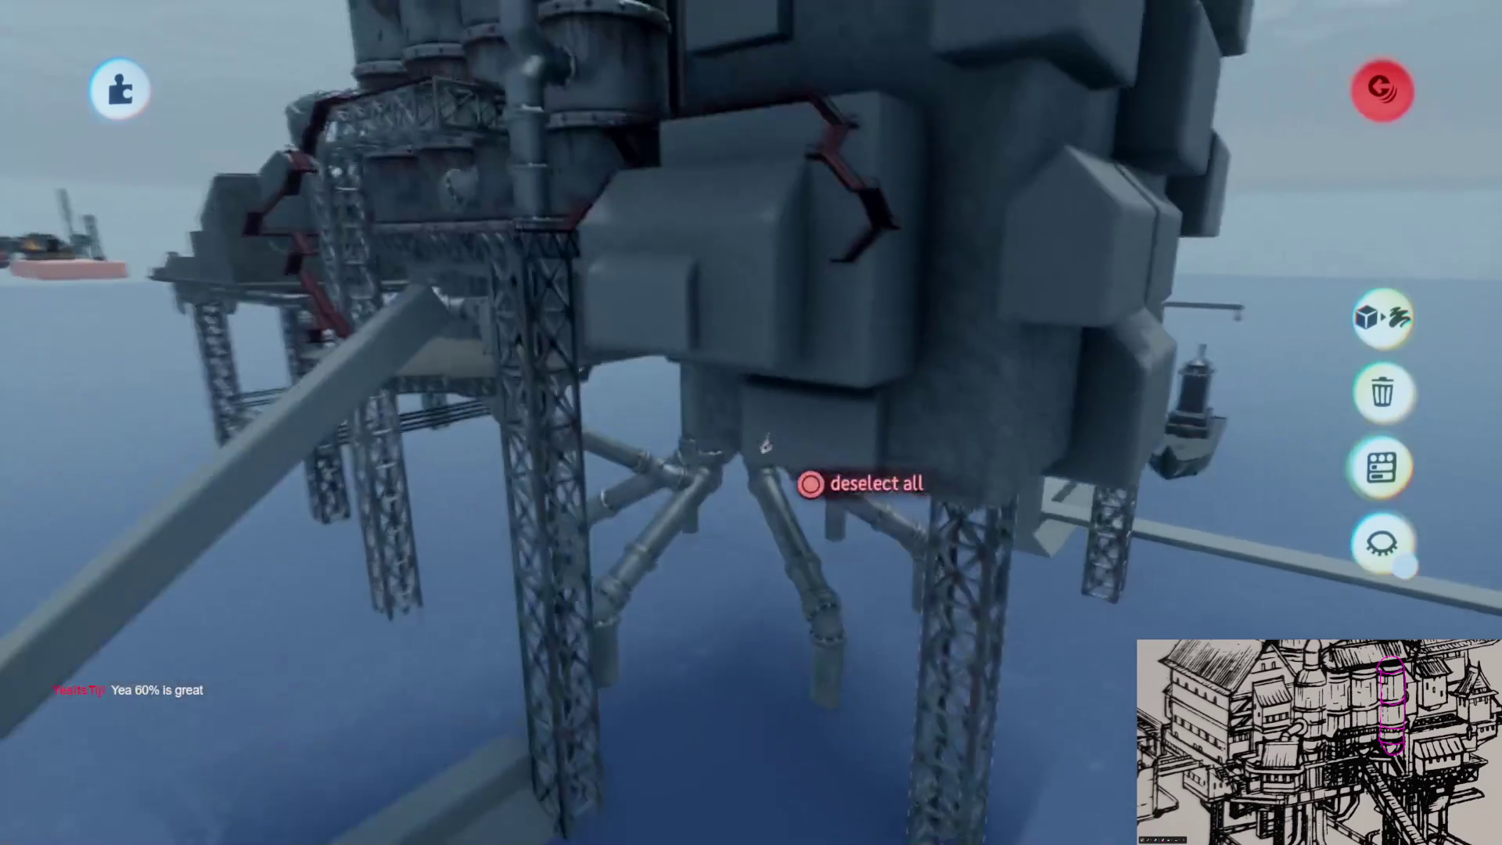
pyautogui.scroll(-10, 776, 315)
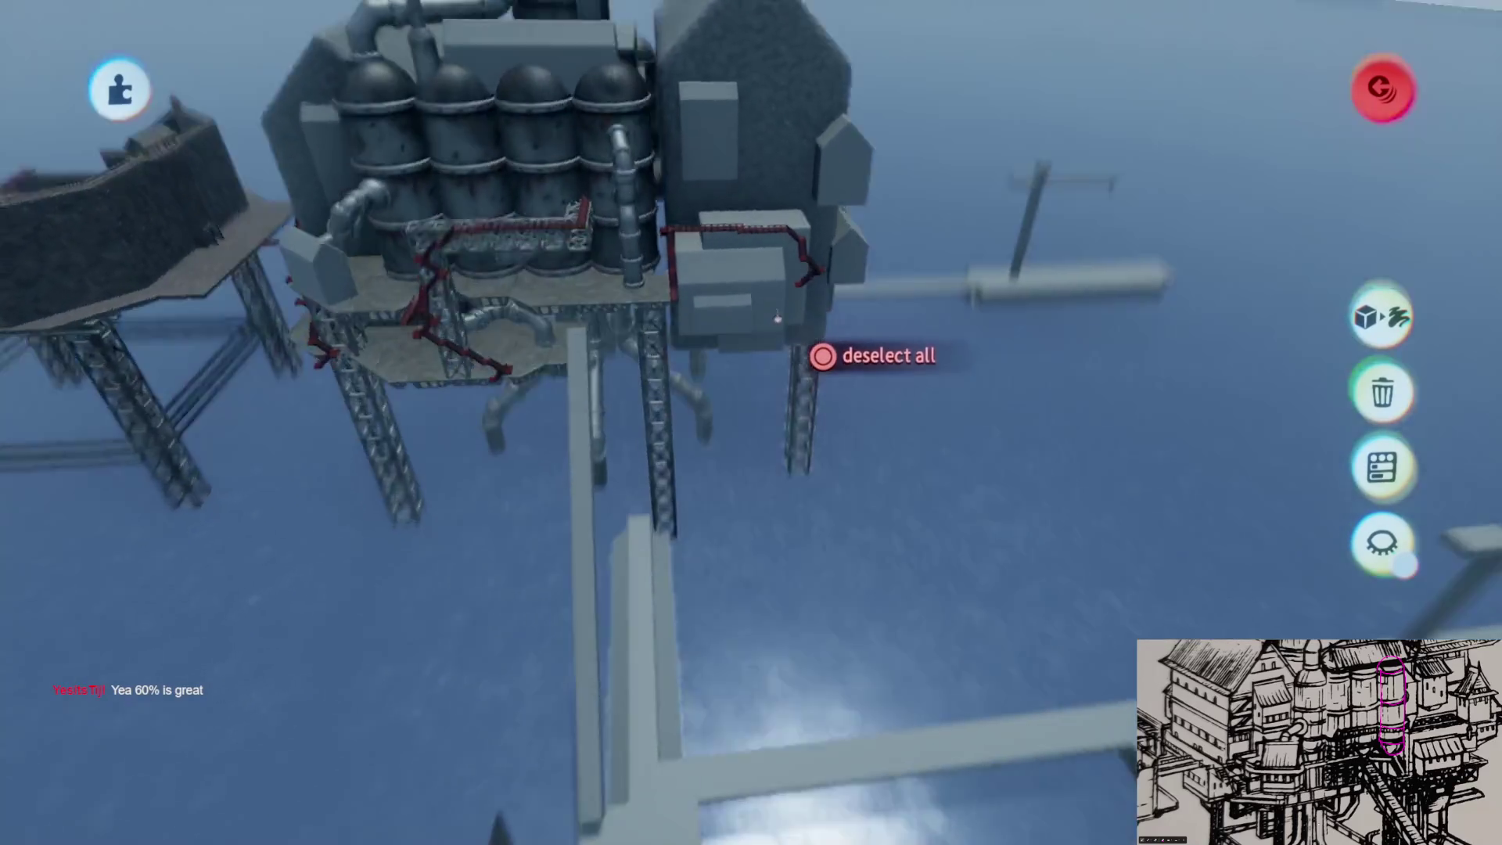
pyautogui.scroll(10, 782, 352)
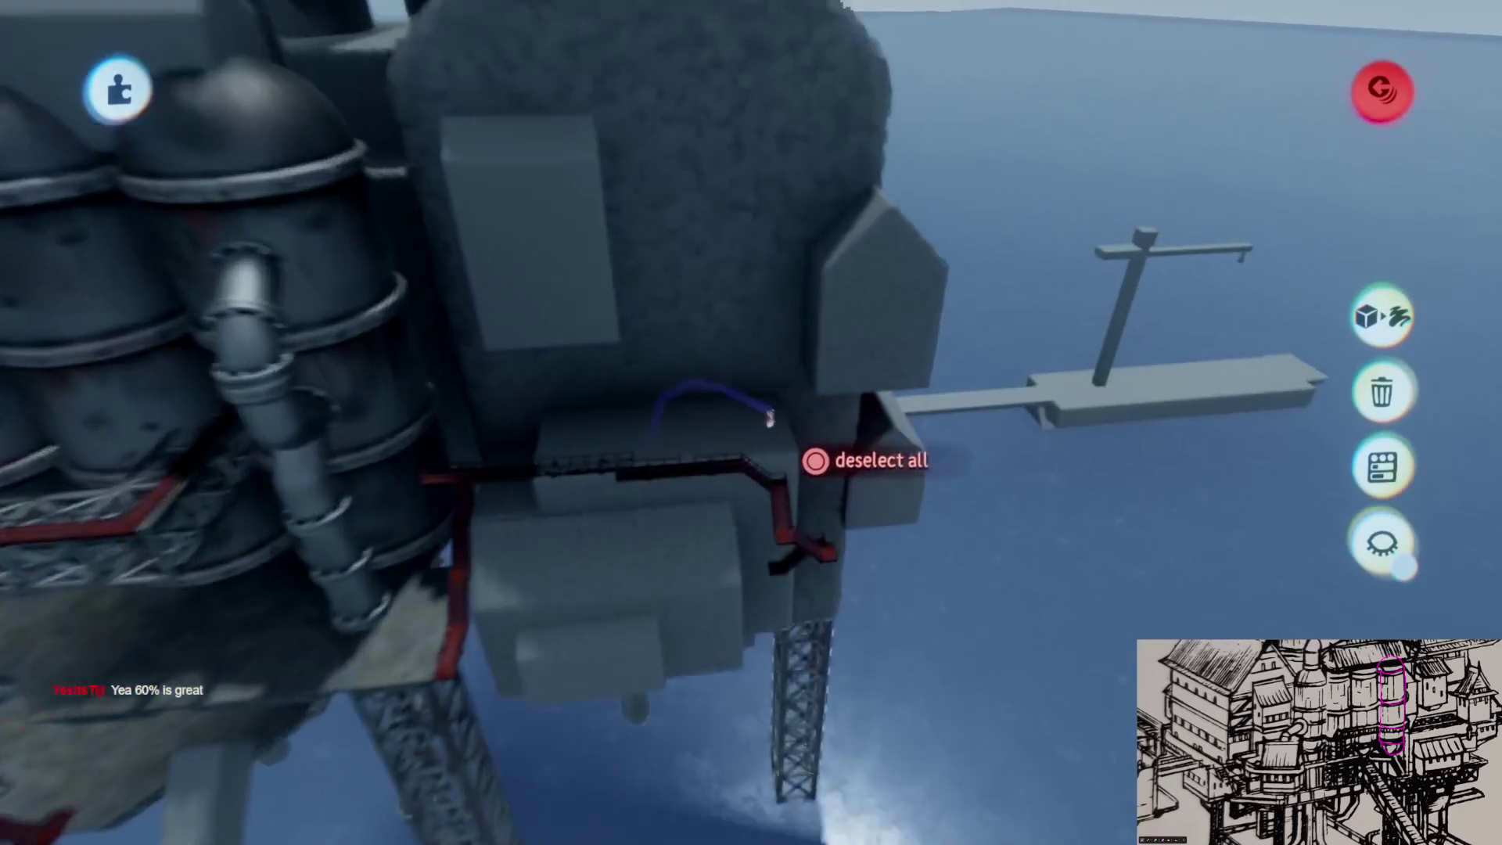
pyautogui.scroll(5, 711, 499)
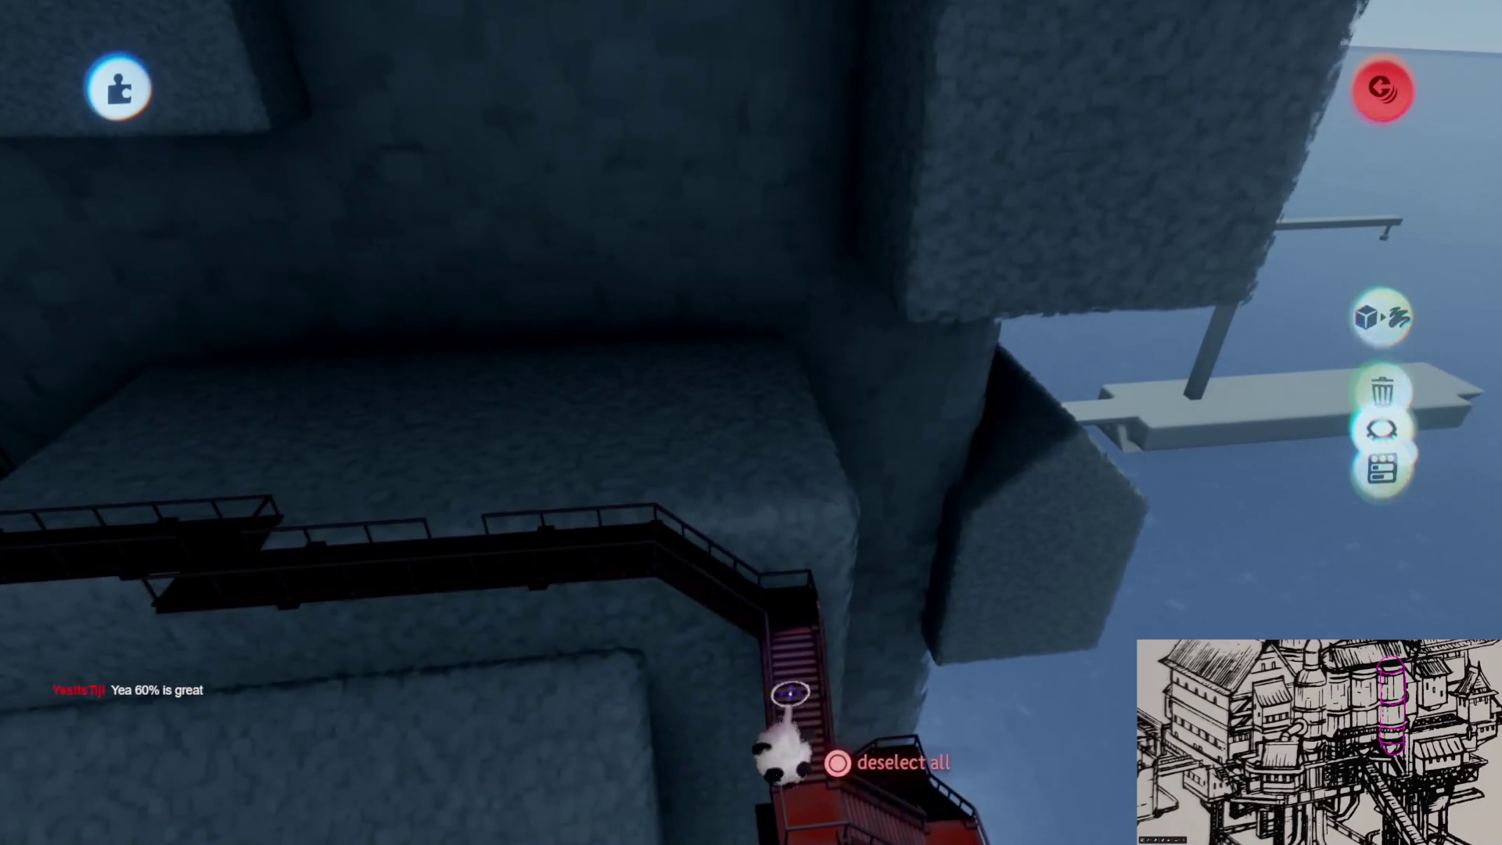
# - Set the red stair piece down on the dark walkway and bring up its appearance properties
pyautogui.moveTo(799, 703)
pyautogui.mouseDown()
pyautogui.moveTo(696, 360)
pyautogui.moveTo(723, 454)
pyautogui.moveTo(753, 490)
pyautogui.moveTo(740, 510)
pyautogui.moveTo(759, 506)
pyautogui.mouseUp()
pyautogui.moveTo(774, 612); pyautogui.dragTo(764, 607)
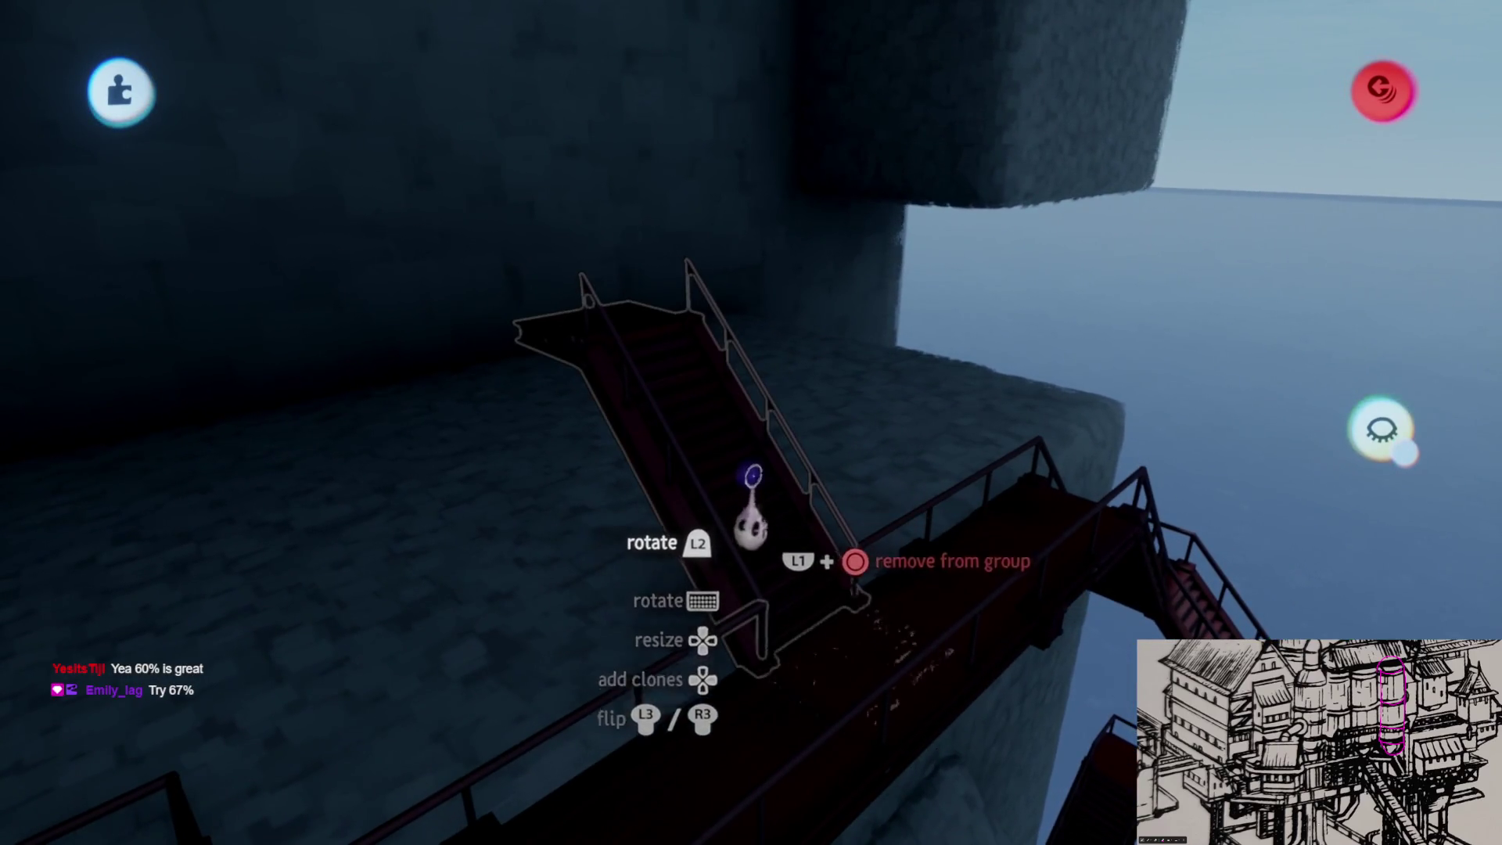
pyautogui.moveTo(757, 481); pyautogui.dragTo(738, 362)
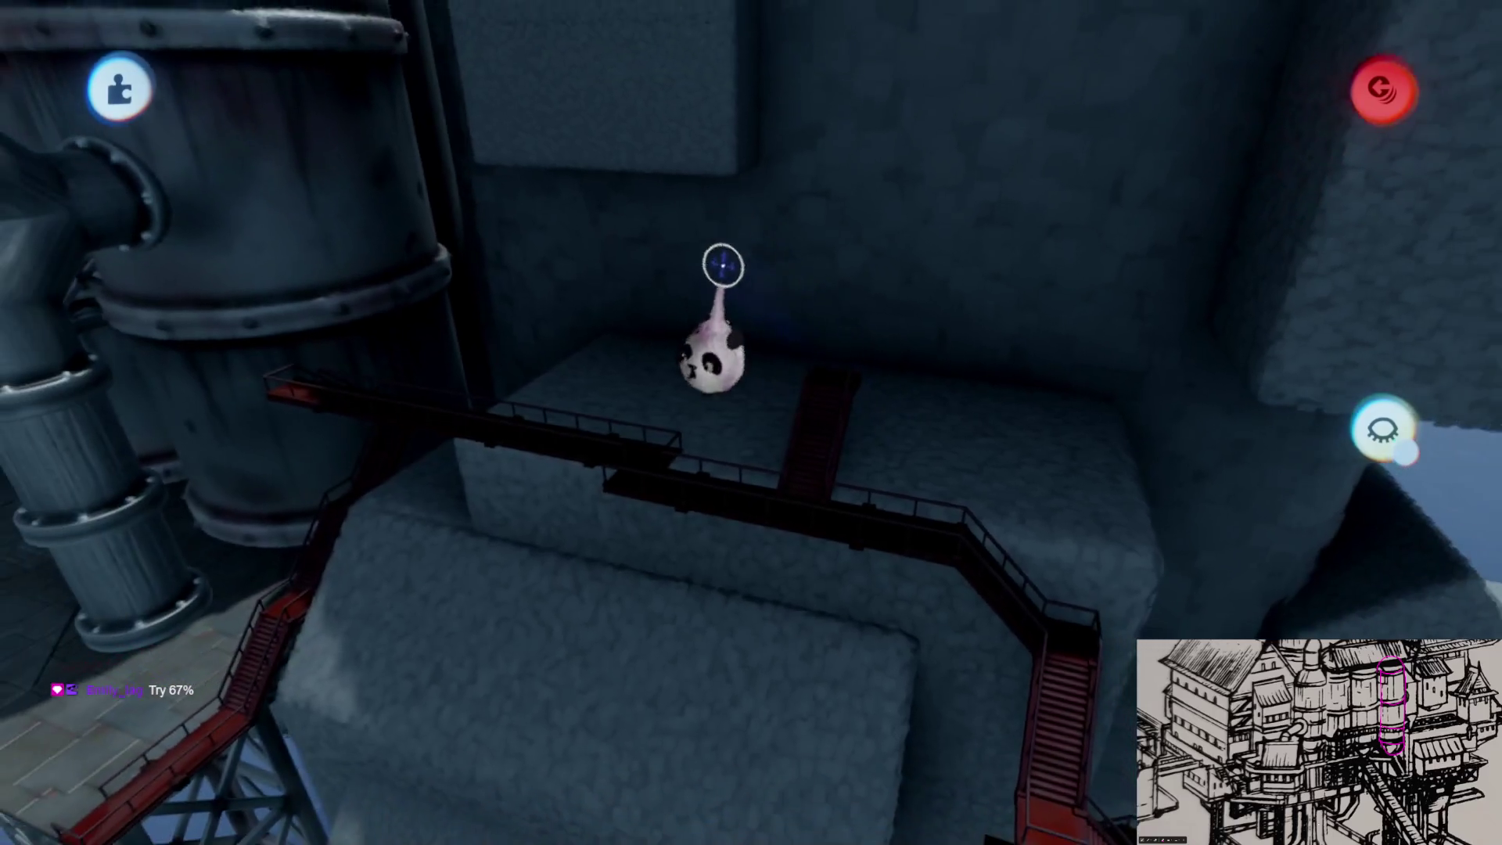
pyautogui.click(803, 453)
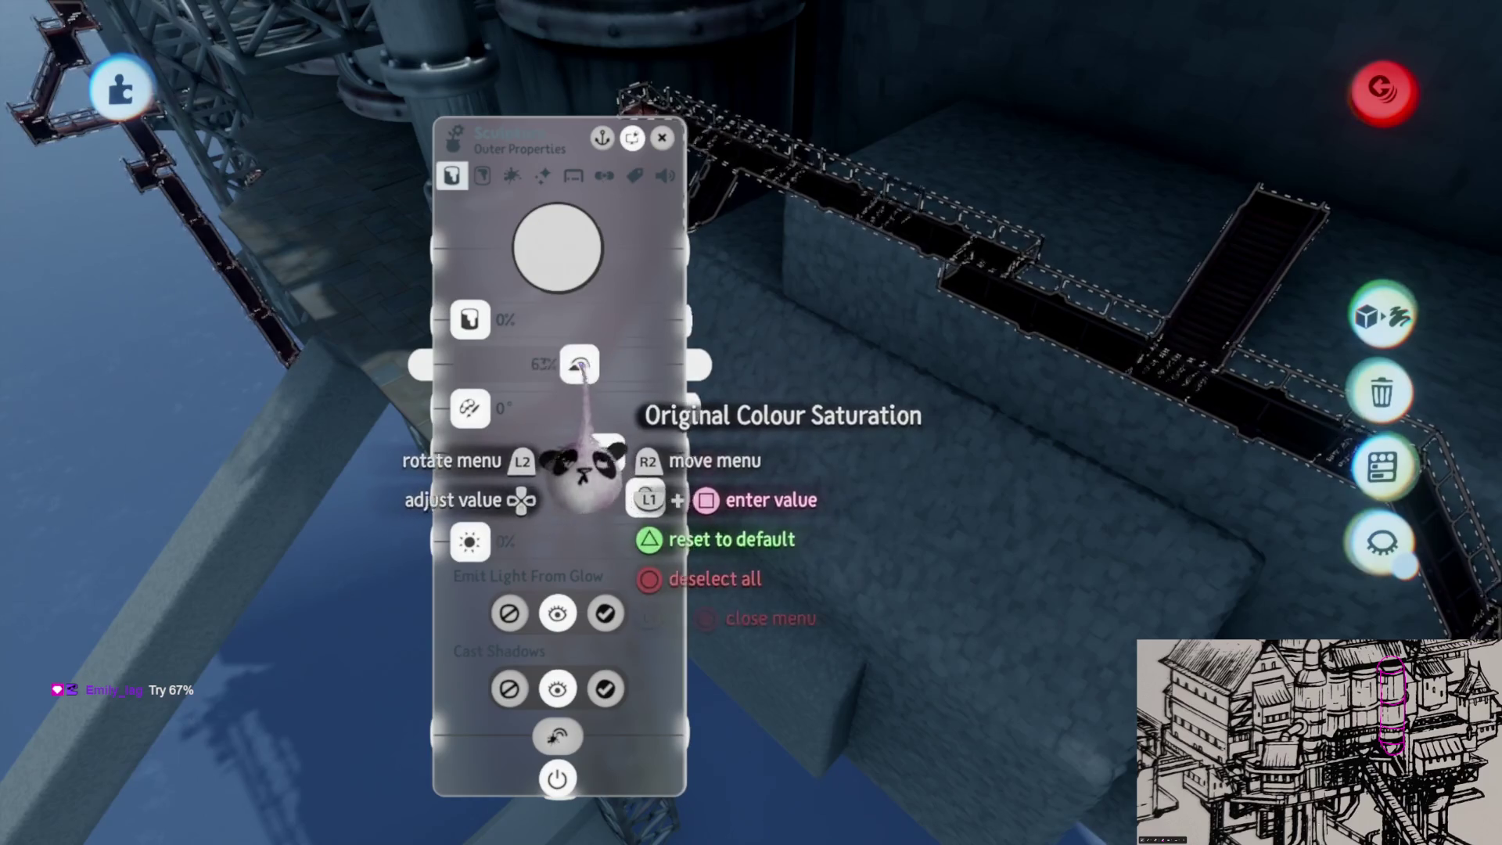
# - Close the stair piece's Outer Properties menu
pyautogui.press('Escape')
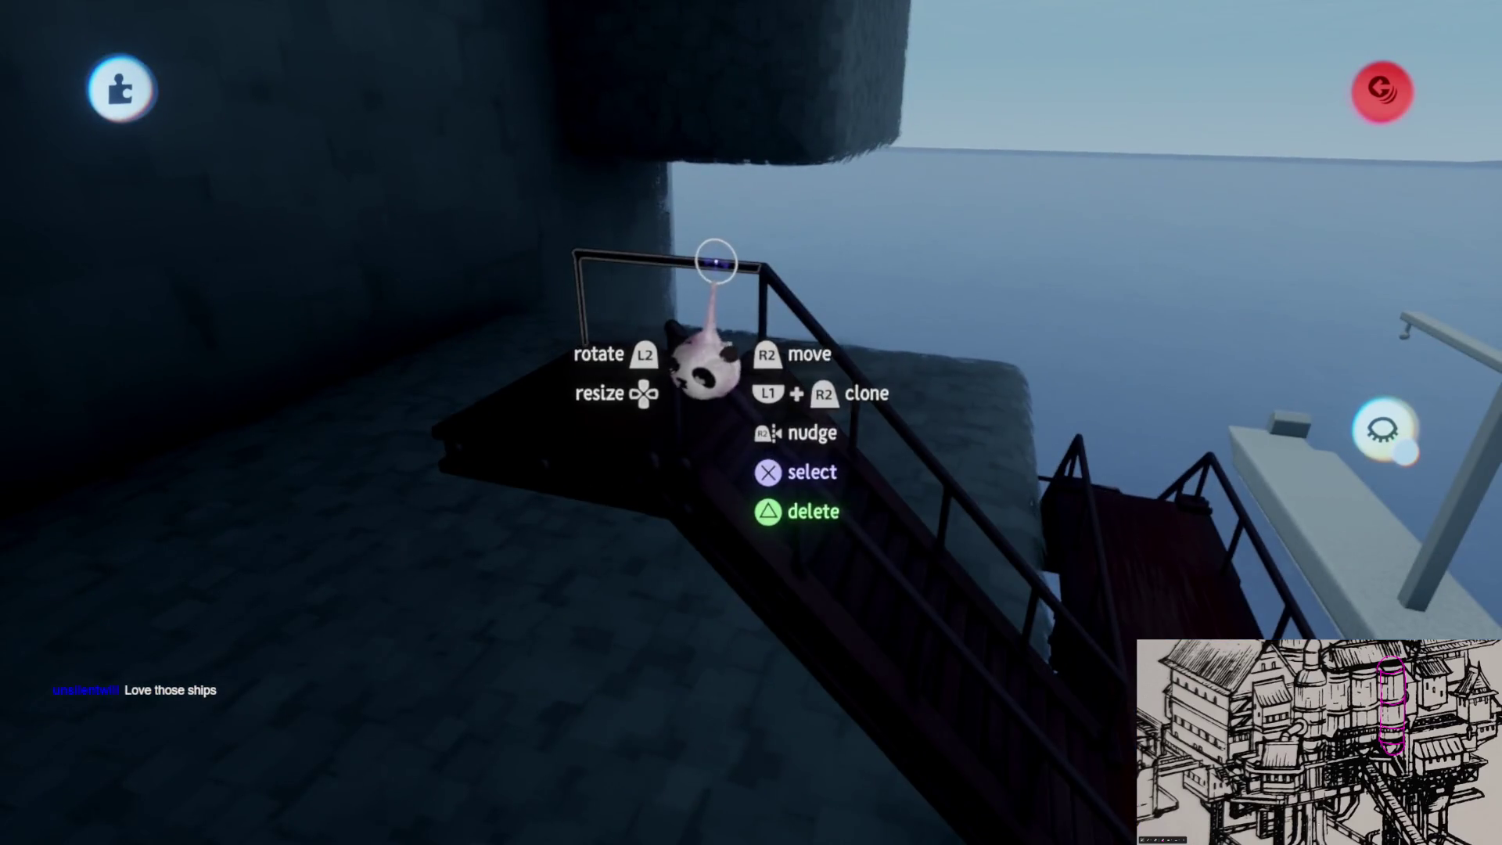
# - Select the stair railing by the landing together with the floor slab
pyautogui.click(716, 262)
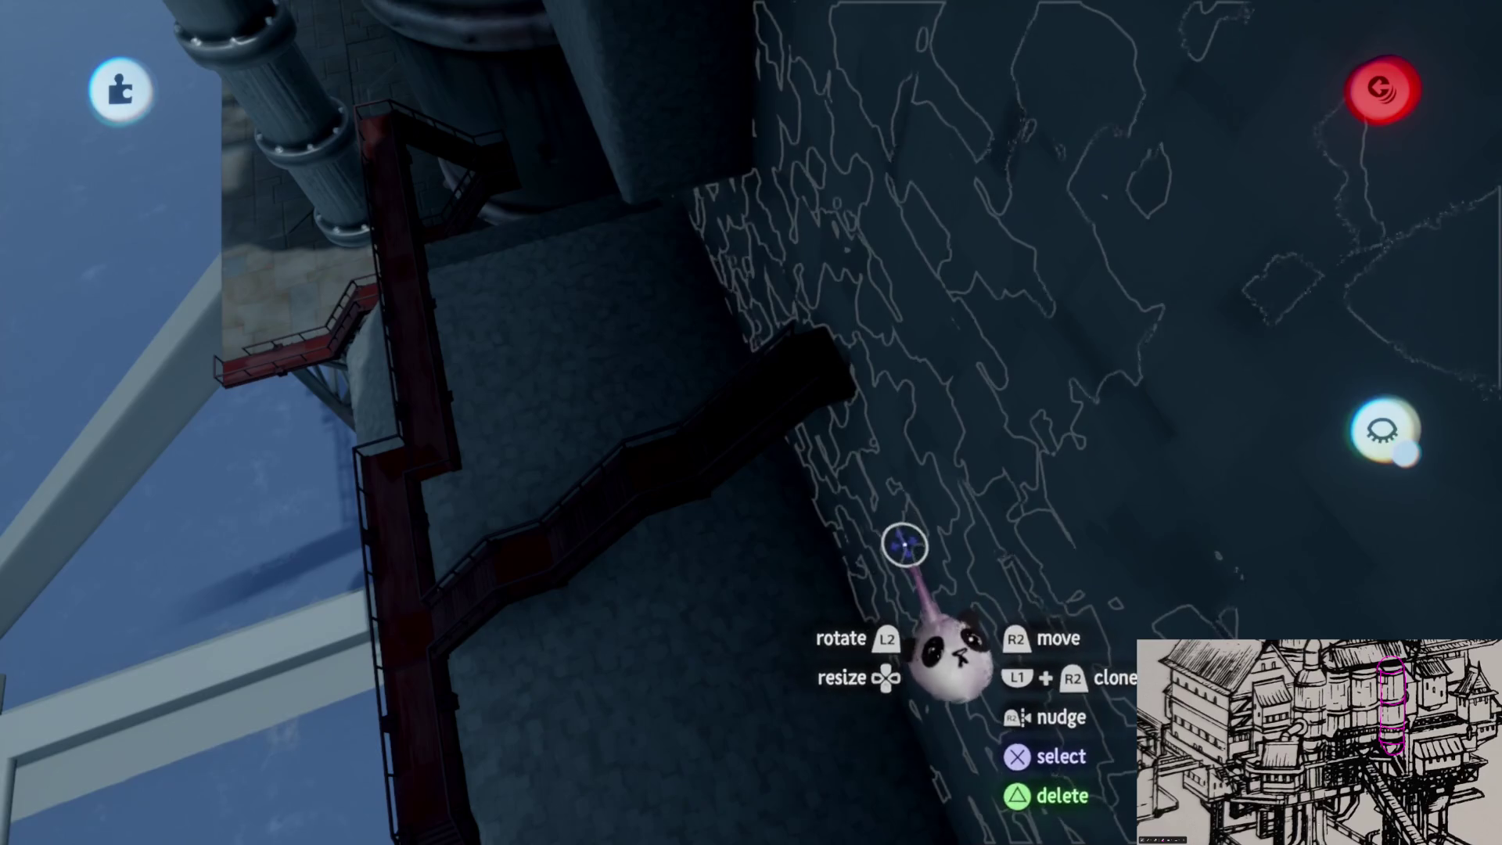
pyautogui.click(976, 453)
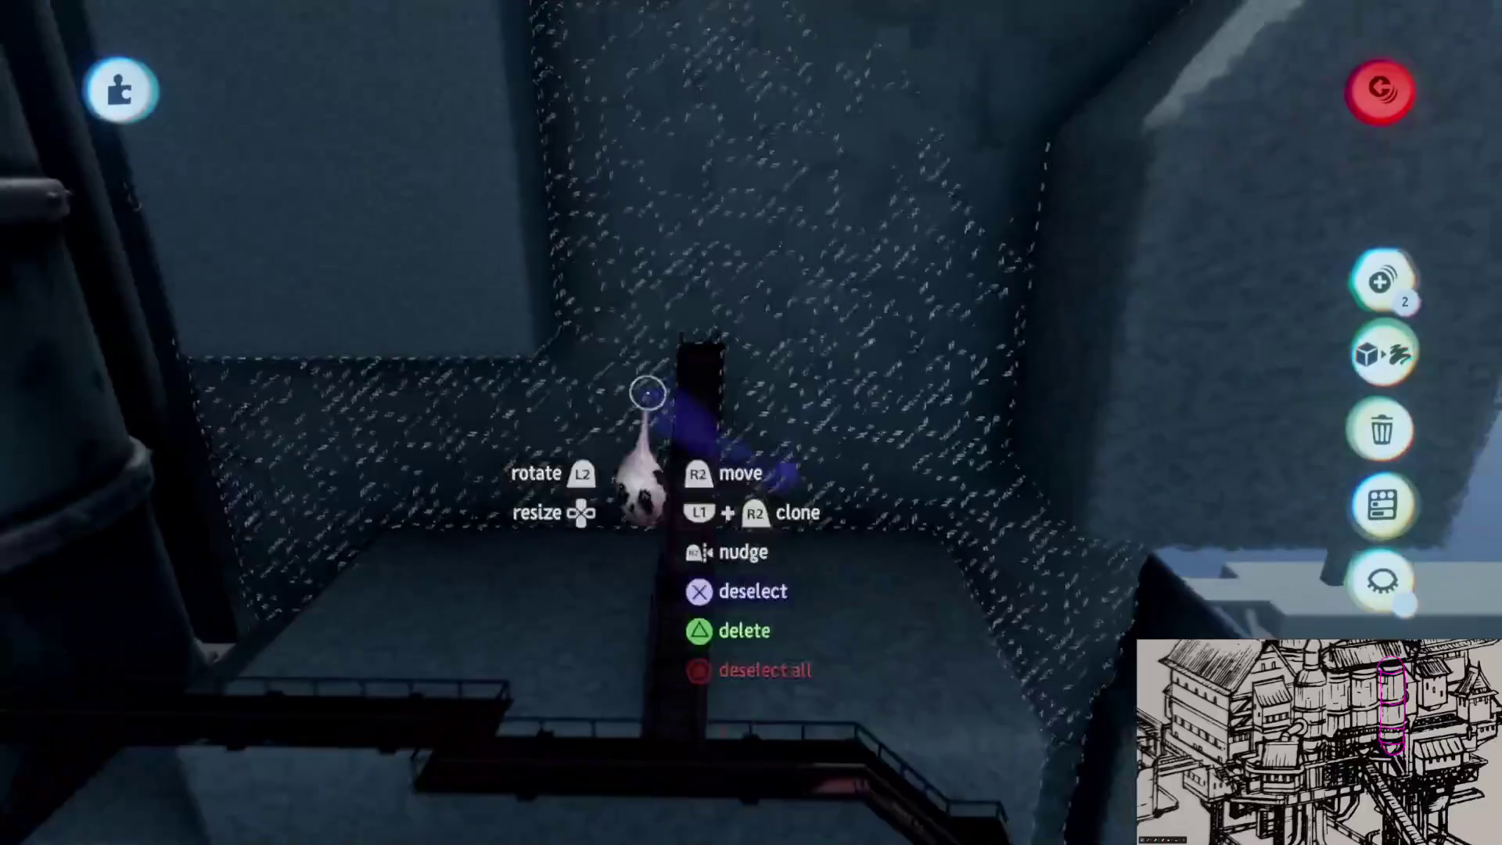
# - Lift the stair platform up the wall, spin it 180°, then rotate it to about 86°
pyautogui.press('Escape')
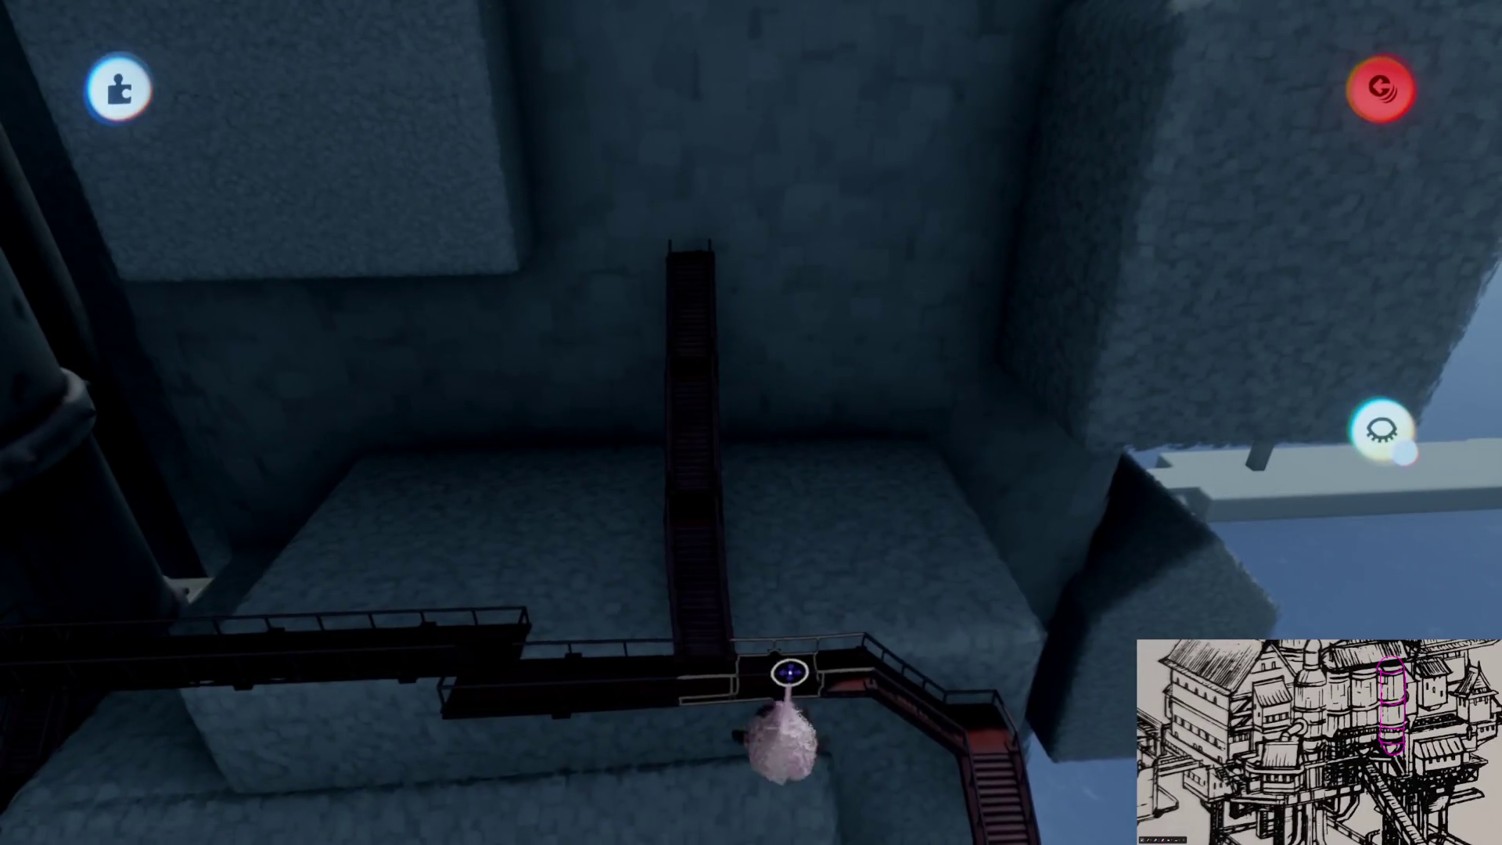
pyautogui.moveTo(786, 622)
pyautogui.mouseDown()
pyautogui.moveTo(804, 242)
pyautogui.moveTo(798, 262)
pyautogui.moveTo(764, 242)
pyautogui.moveTo(777, 285)
pyautogui.moveTo(751, 429)
pyautogui.mouseUp()
pyautogui.moveTo(783, 506)
pyautogui.mouseDown()
pyautogui.moveTo(764, 362)
pyautogui.moveTo(889, 329)
pyautogui.moveTo(853, 309)
pyautogui.moveTo(905, 336)
pyautogui.mouseUp()
pyautogui.moveTo(738, 435)
pyautogui.mouseDown()
pyautogui.moveTo(711, 319)
pyautogui.moveTo(638, 297)
pyautogui.moveTo(640, 326)
pyautogui.moveTo(610, 301)
pyautogui.moveTo(620, 319)
pyautogui.moveTo(618, 280)
pyautogui.moveTo(688, 295)
pyautogui.mouseUp()
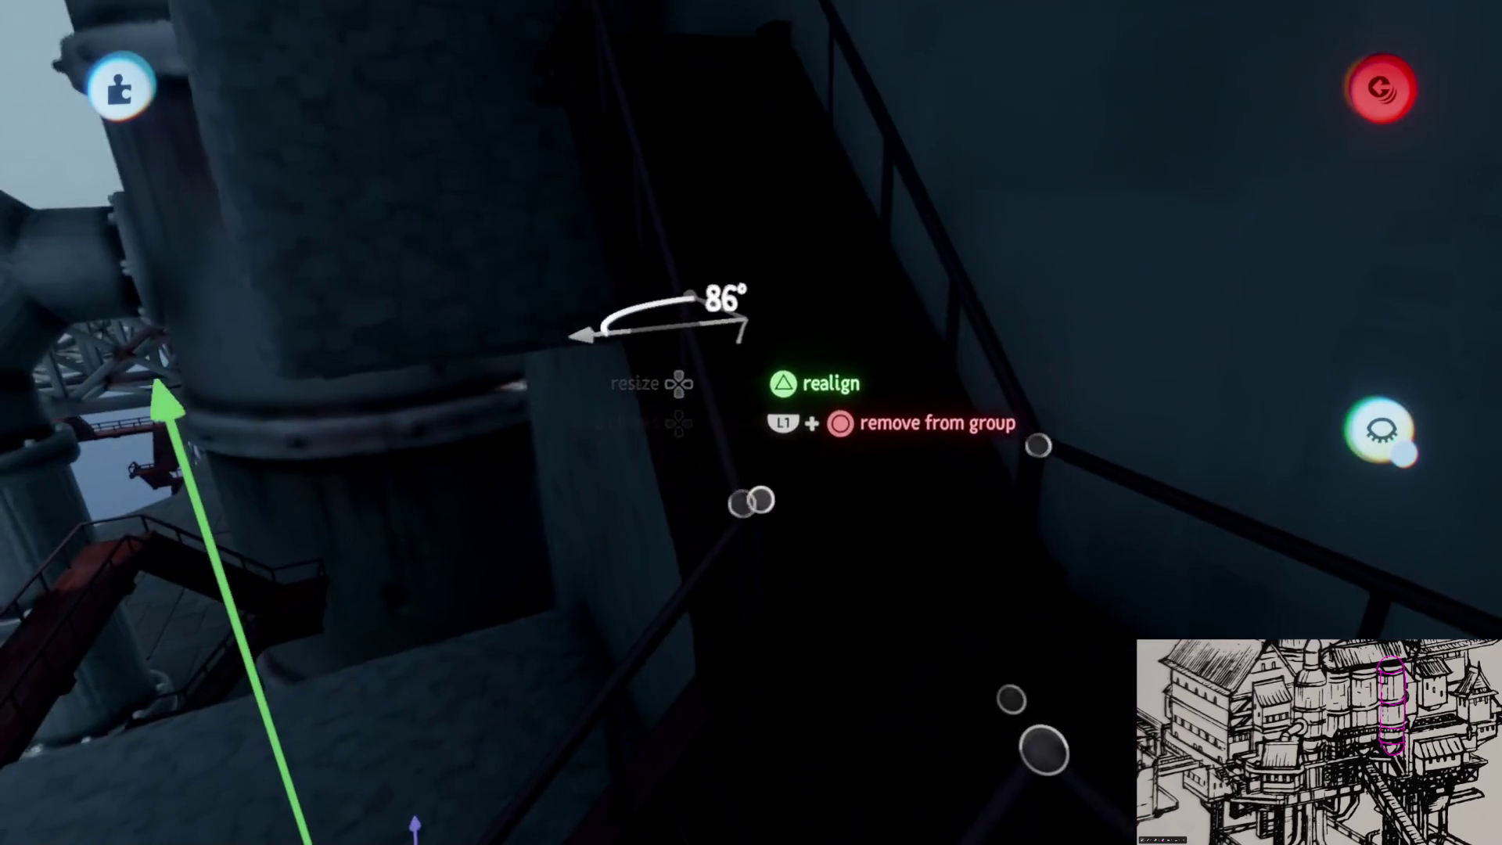
pyautogui.moveTo(759, 501)
pyautogui.mouseDown()
pyautogui.moveTo(778, 302)
pyautogui.moveTo(624, 521)
pyautogui.mouseUp()
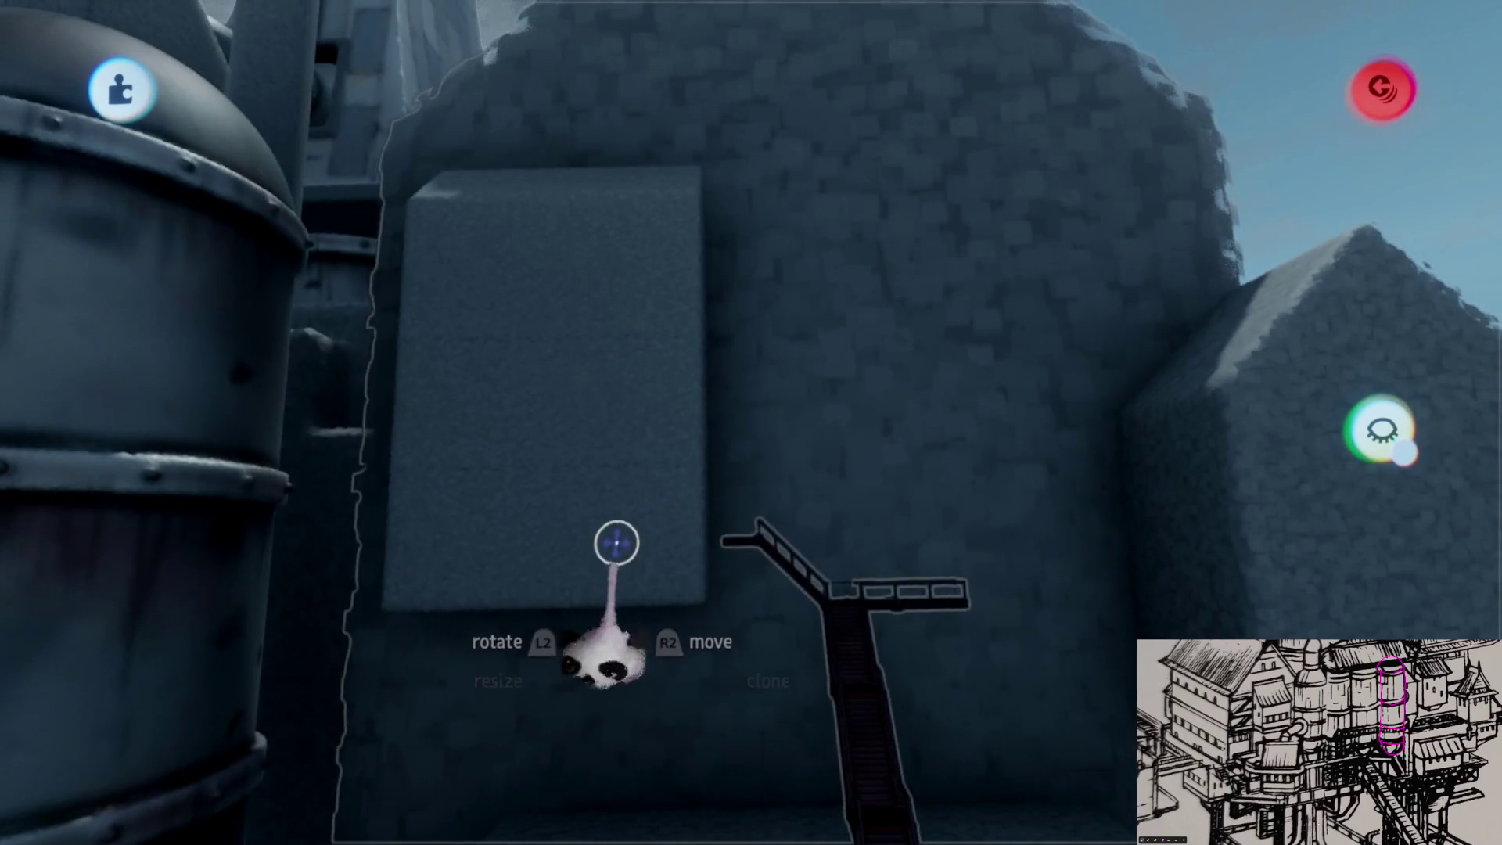
pyautogui.click(606, 529)
pyautogui.moveTo(623, 514)
pyautogui.mouseDown()
pyautogui.moveTo(892, 714)
pyautogui.moveTo(775, 473)
pyautogui.moveTo(782, 423)
pyautogui.moveTo(758, 468)
pyautogui.moveTo(688, 479)
pyautogui.moveTo(684, 335)
pyautogui.moveTo(744, 268)
pyautogui.moveTo(727, 309)
pyautogui.moveTo(684, 333)
pyautogui.moveTo(710, 334)
pyautogui.moveTo(663, 391)
pyautogui.moveTo(686, 395)
pyautogui.mouseUp()
pyautogui.press('Escape')
pyautogui.moveTo(666, 342)
pyautogui.mouseDown()
pyautogui.moveTo(695, 553)
pyautogui.moveTo(770, 696)
pyautogui.mouseUp()
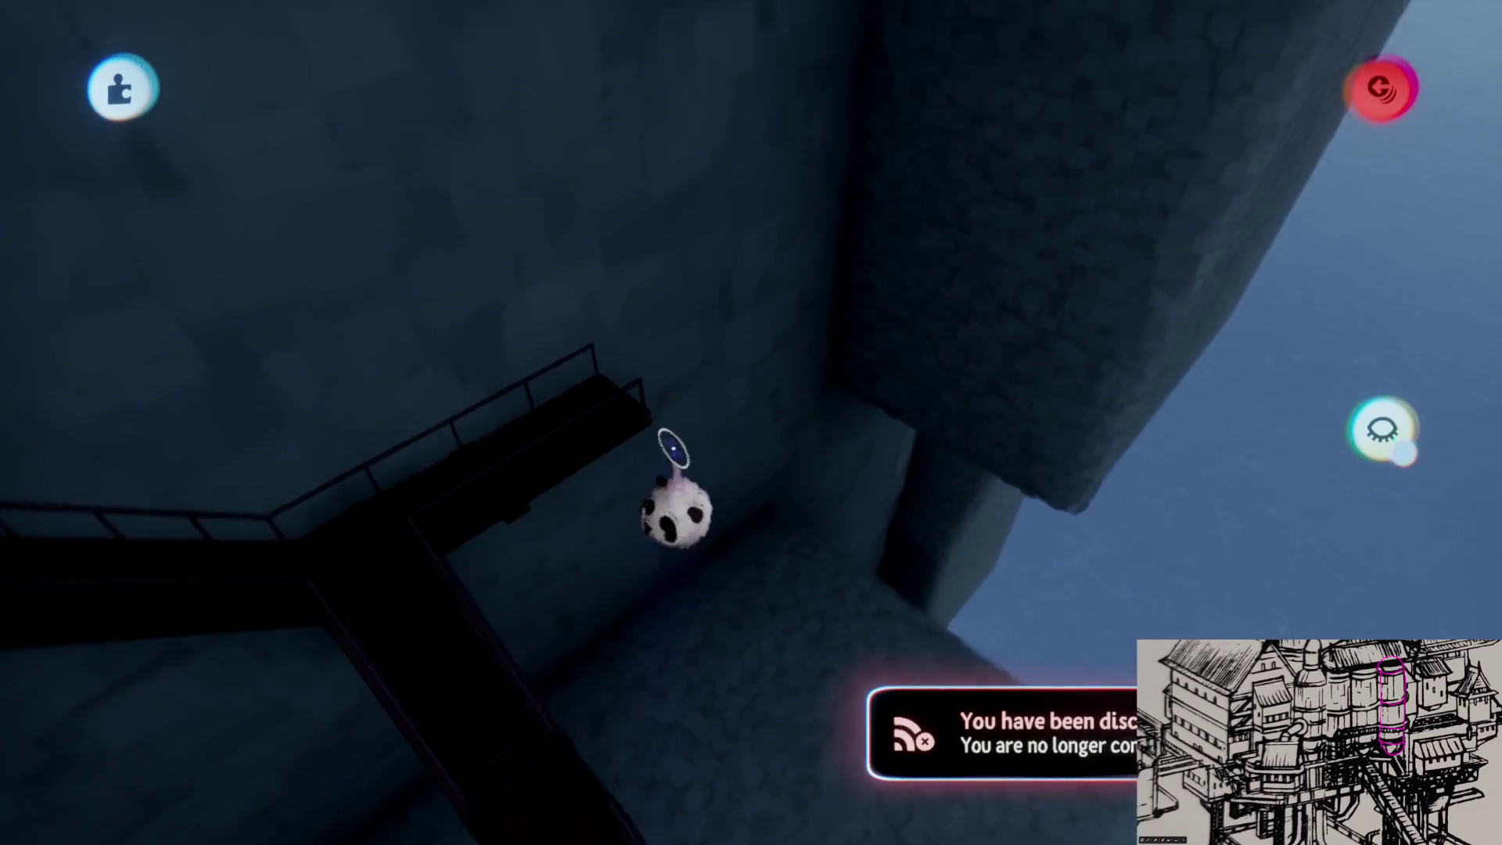
pyautogui.scroll(-5, 755, 280)
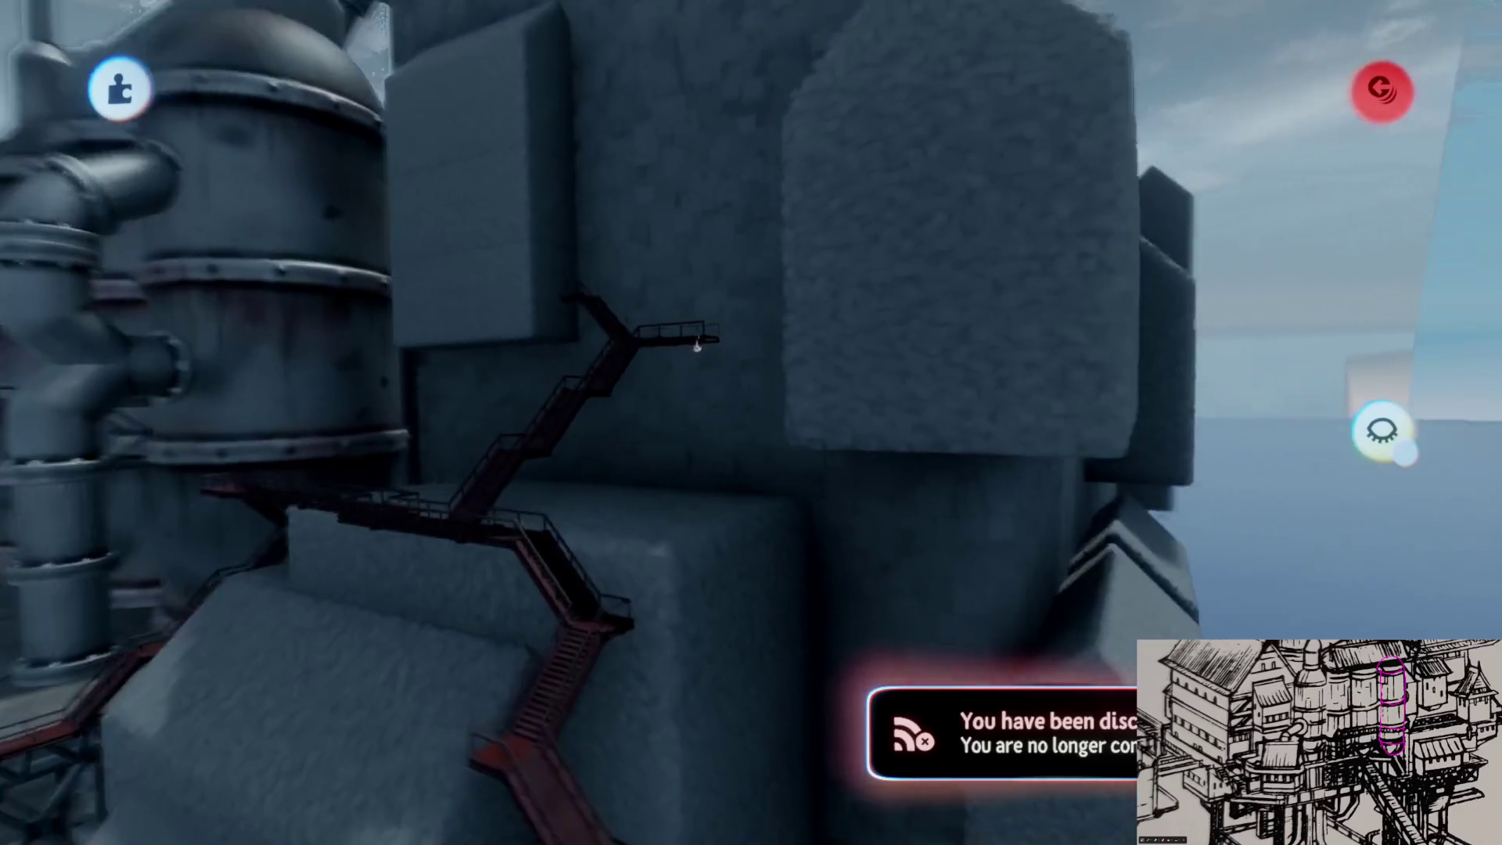
pyautogui.press('d')
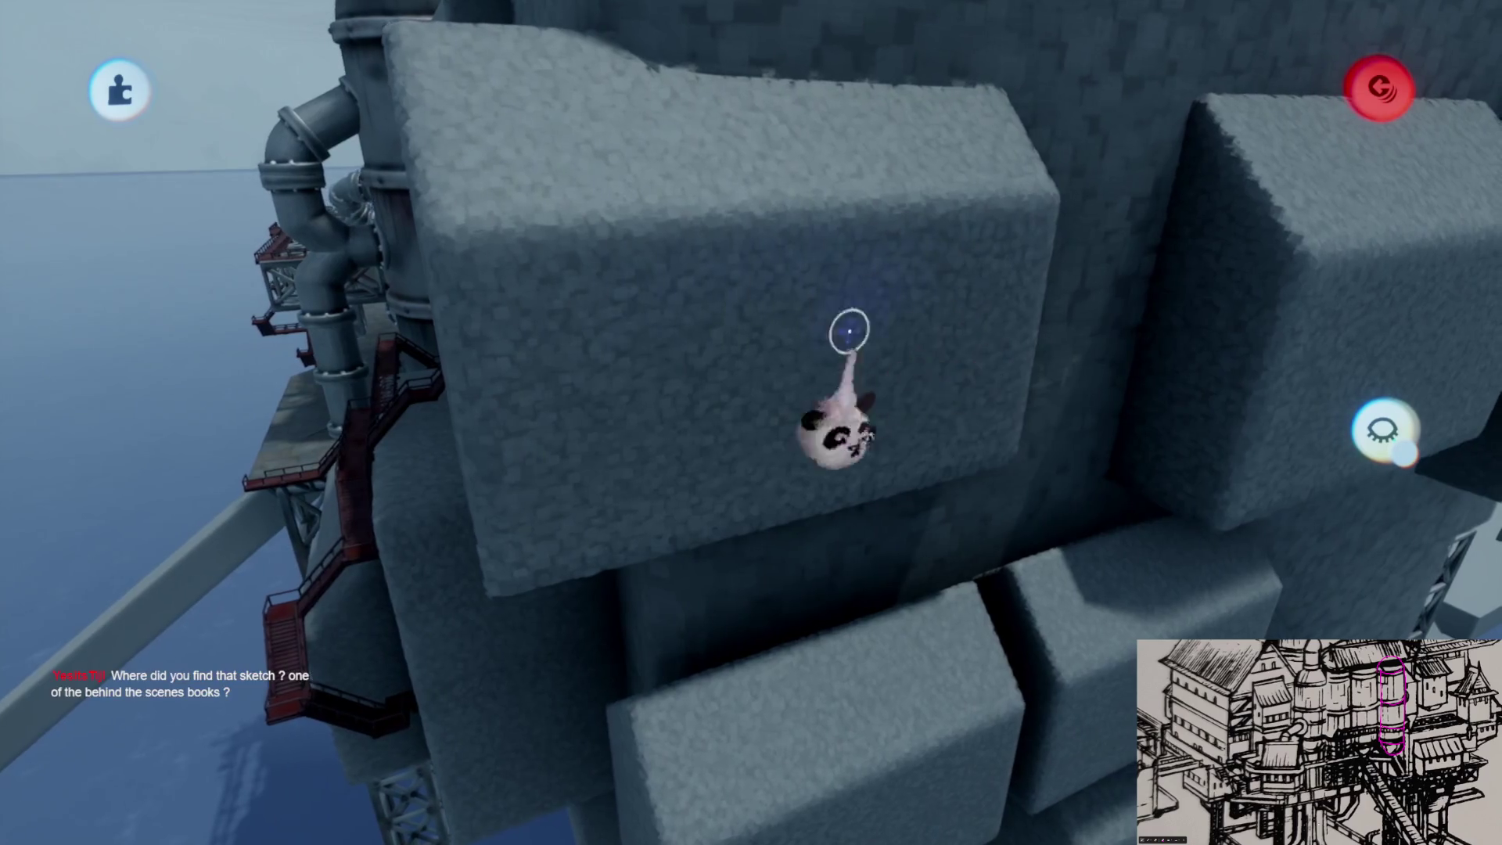
pyautogui.press('d')
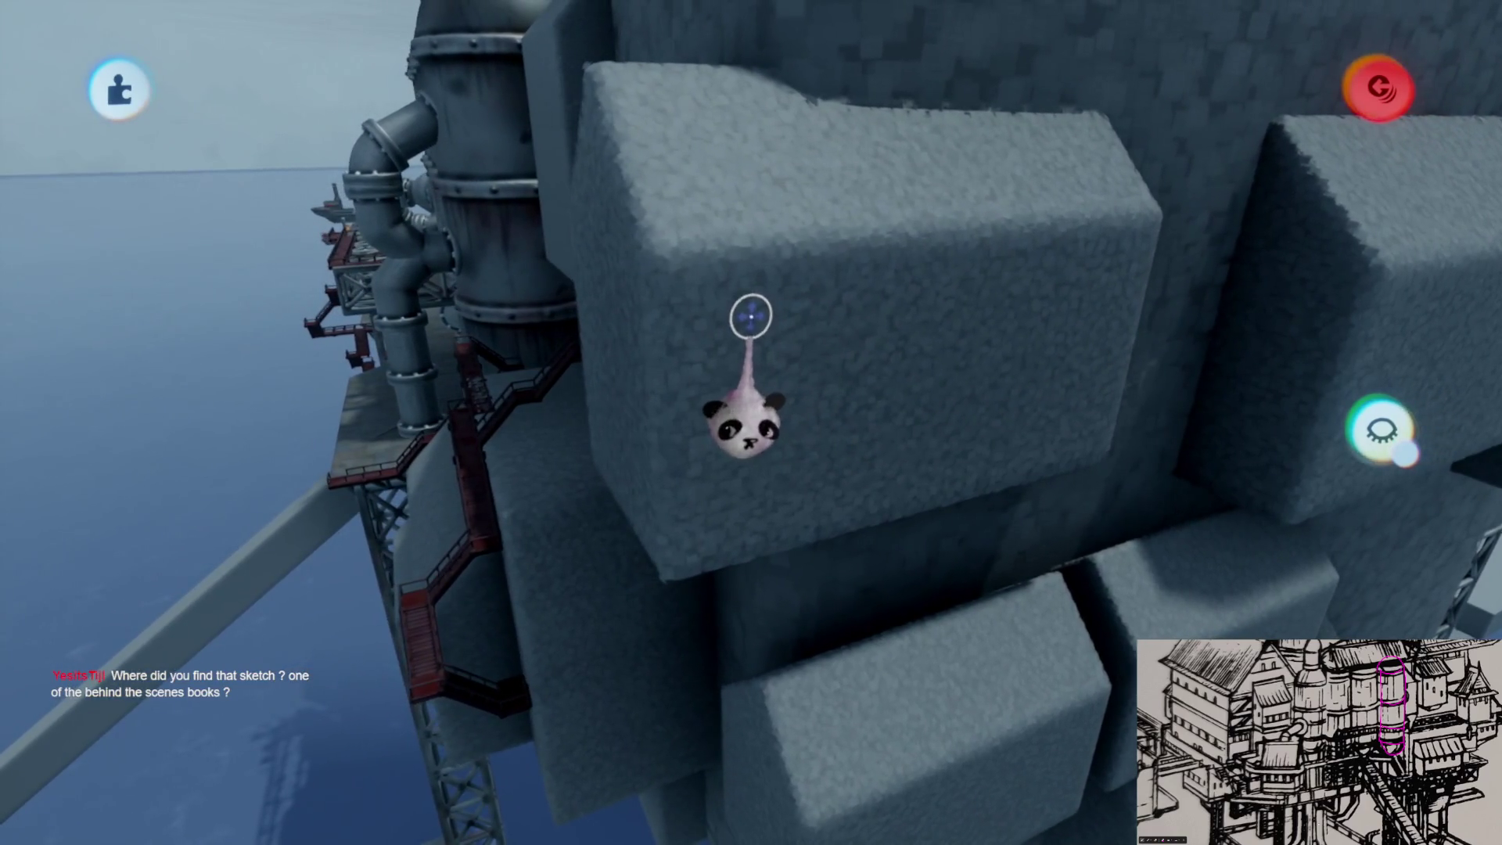
pyautogui.press('d')
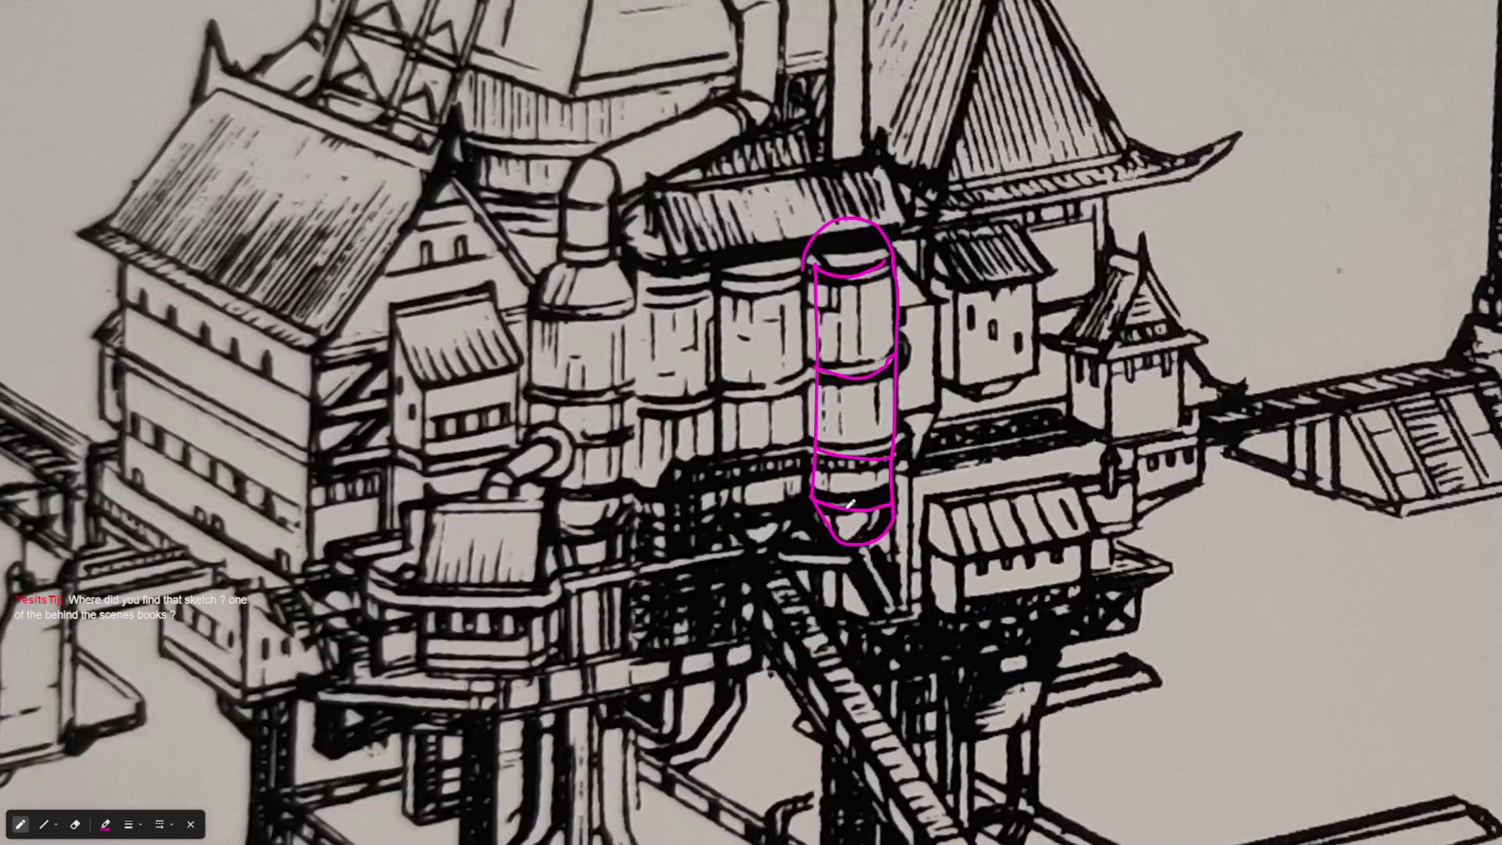
pyautogui.press('p')
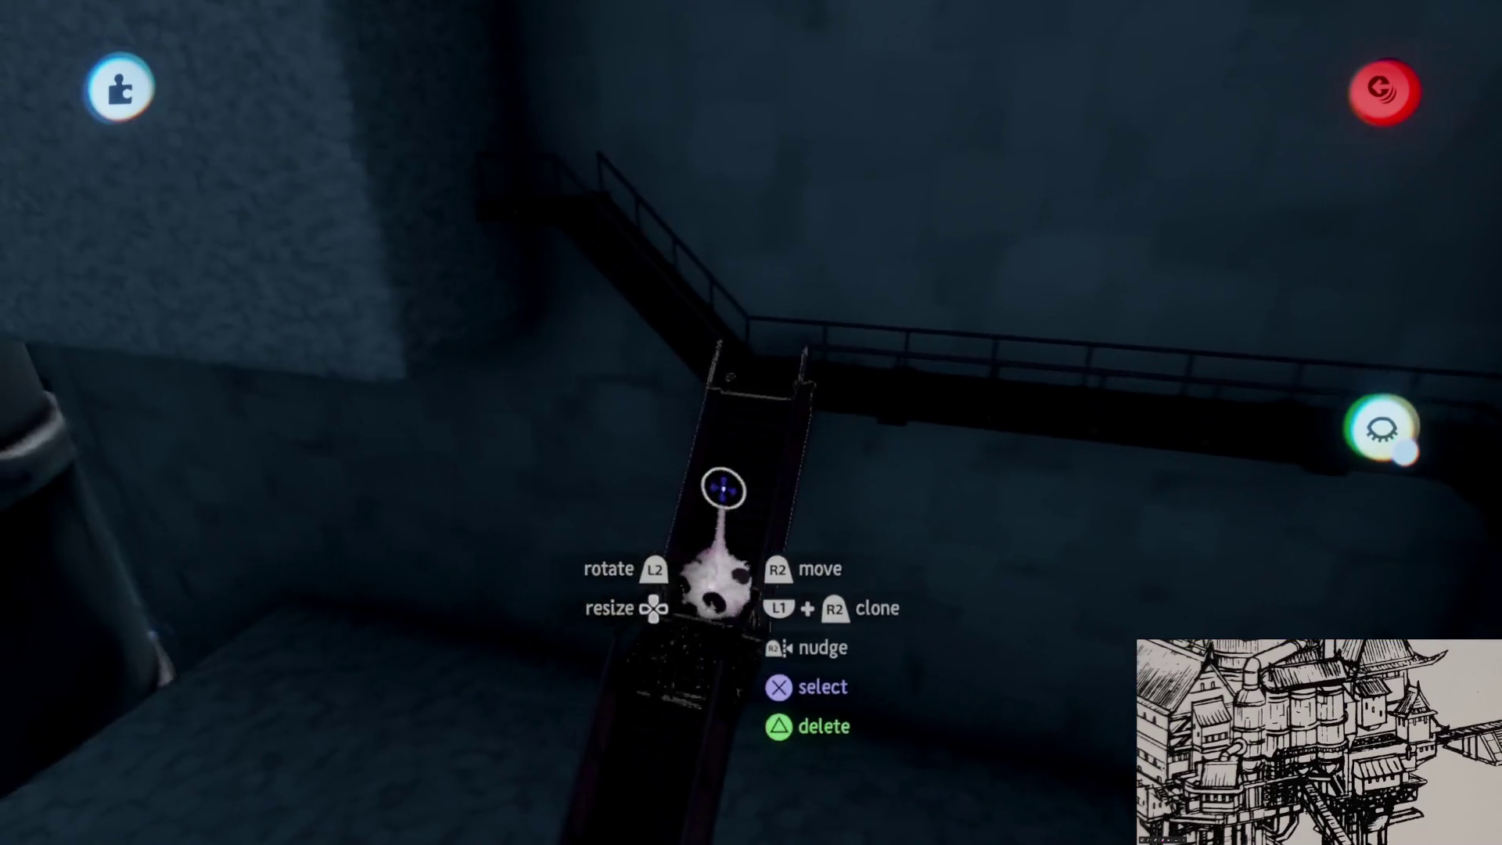
# - Reposition the staircase and rotate it to a new heading branching off the tower
pyautogui.moveTo(533, 116)
pyautogui.mouseDown()
pyautogui.moveTo(771, 395)
pyautogui.moveTo(755, 426)
pyautogui.moveTo(714, 423)
pyautogui.moveTo(713, 340)
pyautogui.moveTo(778, 396)
pyautogui.mouseUp()
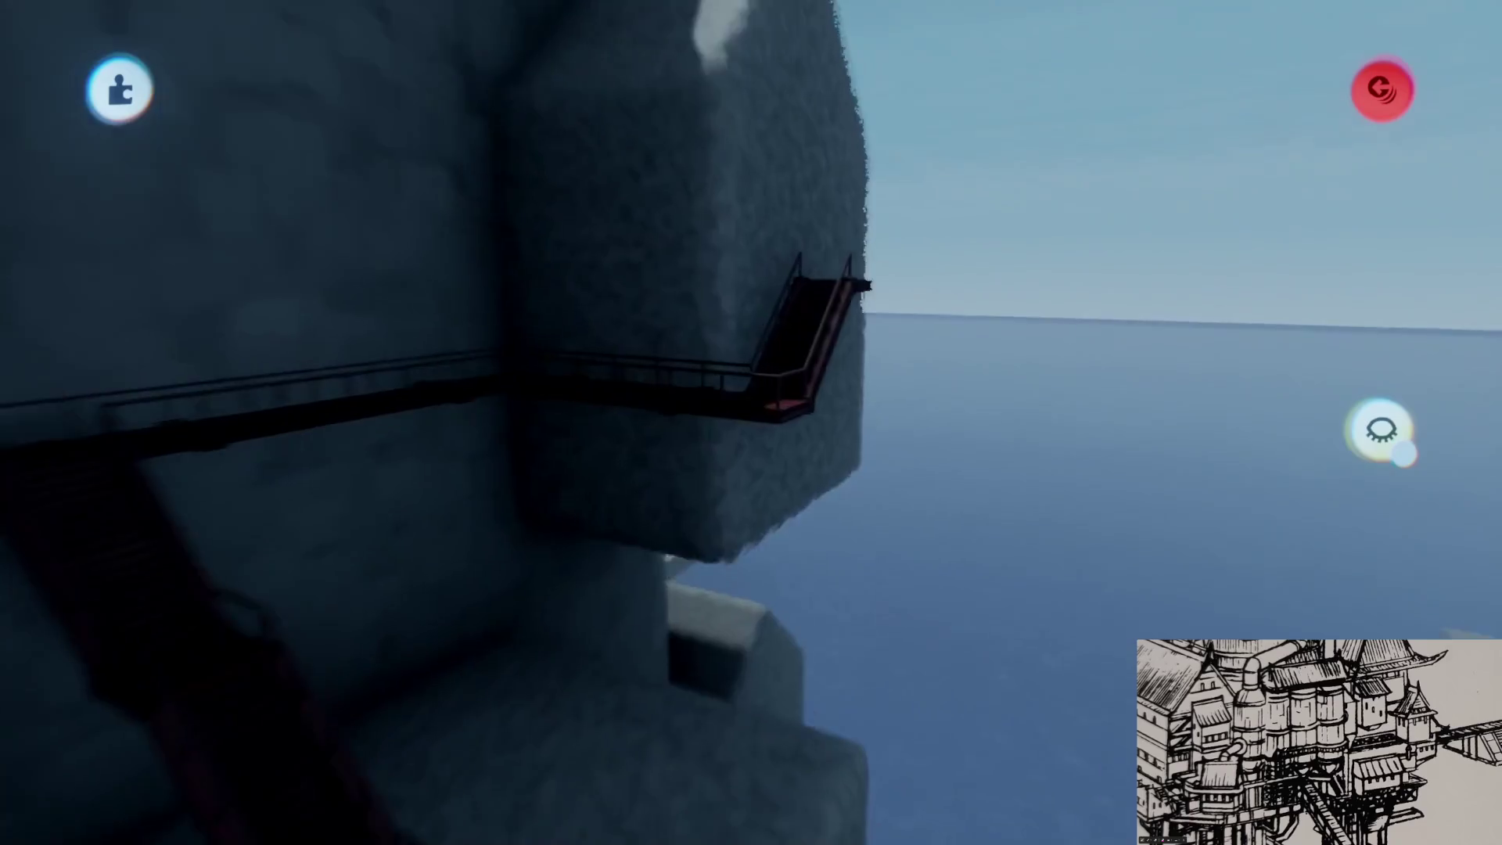
pyautogui.moveTo(637, 509)
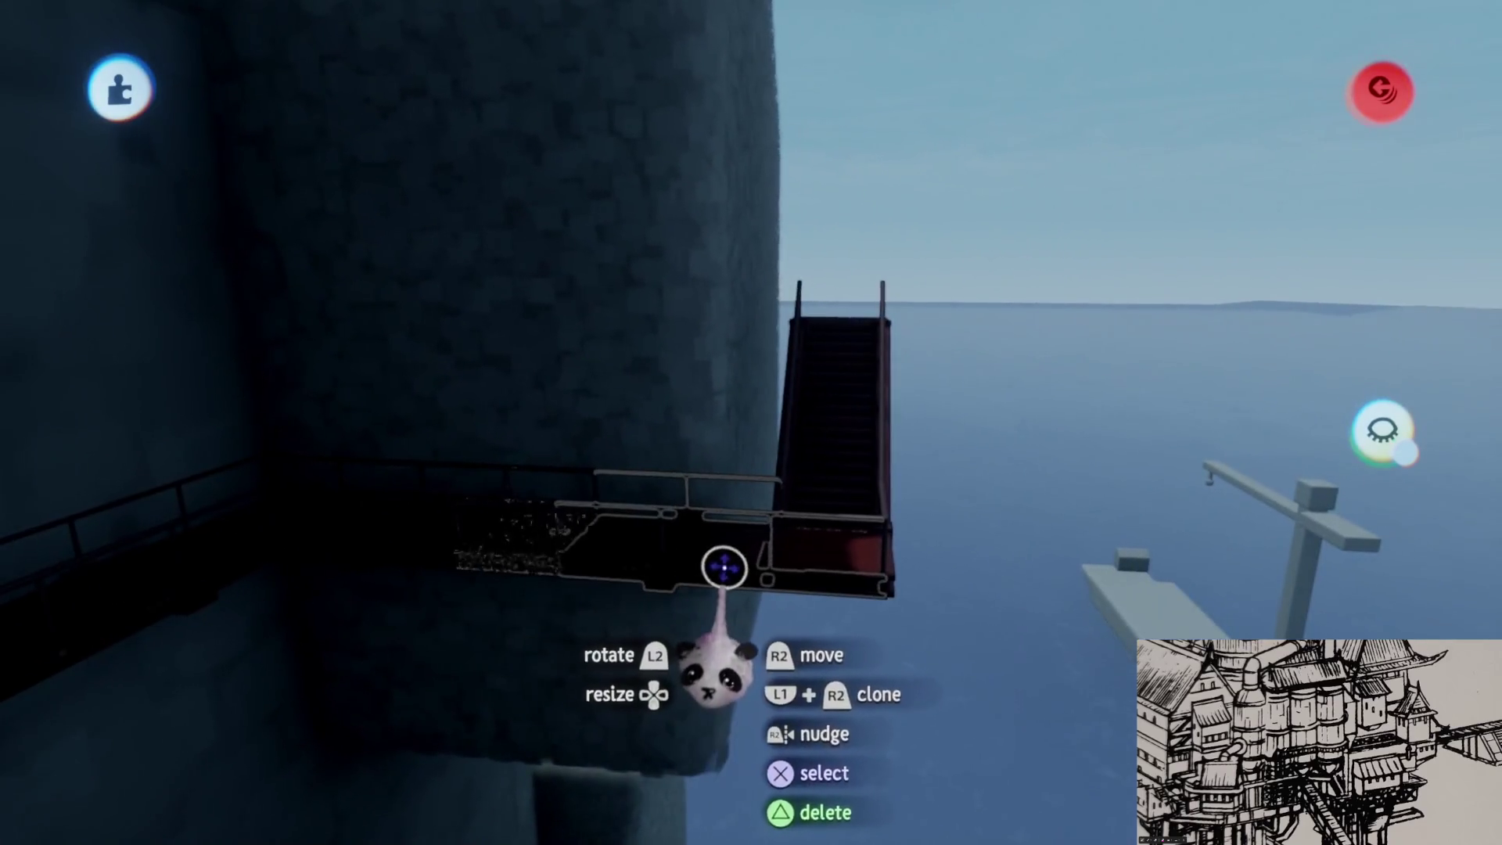
pyautogui.moveTo(836, 447)
pyautogui.mouseDown()
pyautogui.moveTo(754, 396)
pyautogui.moveTo(688, 446)
pyautogui.moveTo(708, 438)
pyautogui.moveTo(770, 477)
pyautogui.moveTo(704, 503)
pyautogui.mouseUp()
pyautogui.moveTo(1049, 509)
pyautogui.mouseDown()
pyautogui.moveTo(761, 520)
pyautogui.moveTo(778, 578)
pyautogui.moveTo(778, 519)
pyautogui.moveTo(824, 570)
pyautogui.mouseUp()
pyautogui.hotkey('ctrl', 'z')
pyautogui.hotkey('ctrl', 'z')
pyautogui.hotkey('ctrl', 'z')
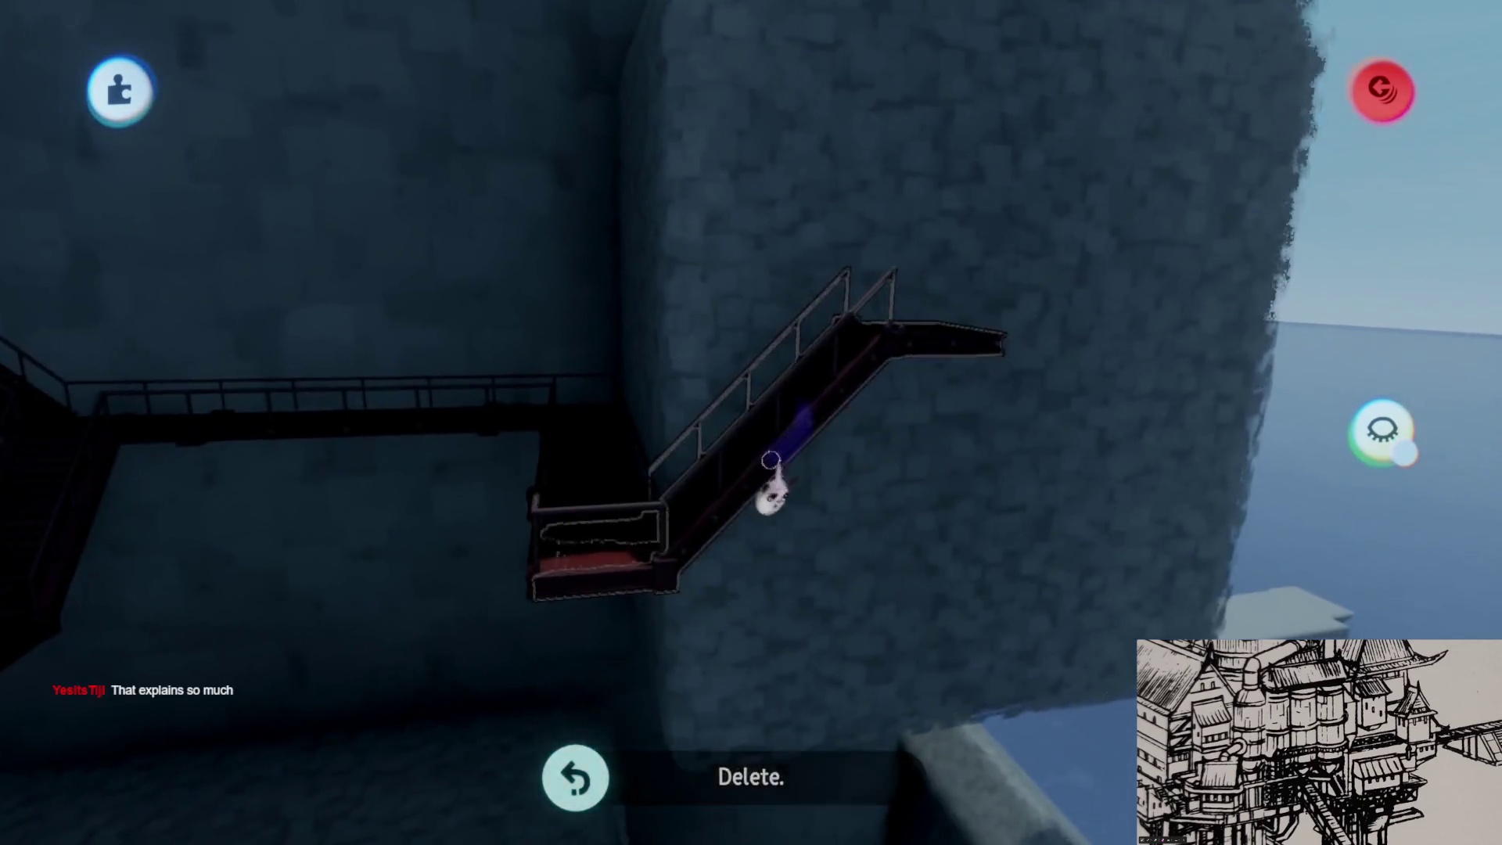
pyautogui.moveTo(584, 493)
pyautogui.mouseDown()
pyautogui.moveTo(738, 469)
pyautogui.moveTo(898, 383)
pyautogui.moveTo(545, 473)
pyautogui.mouseUp()
# - Rotate the walkway 180° so it continues around the tower's edge, then pick up the next stair piece
pyautogui.moveTo(814, 481); pyautogui.dragTo(738, 508)
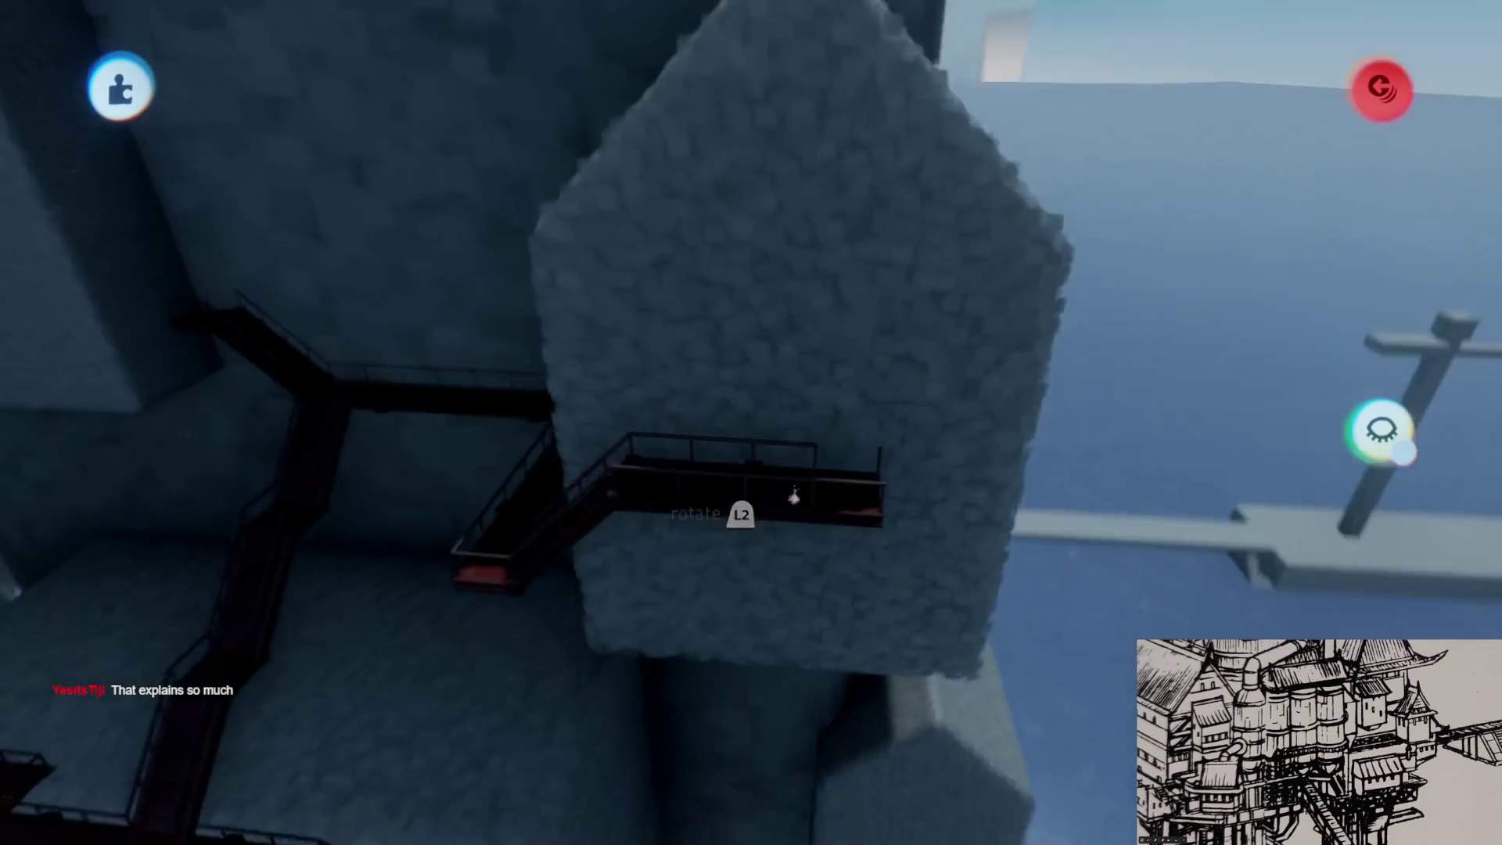
pyautogui.moveTo(698, 453)
pyautogui.mouseDown()
pyautogui.moveTo(860, 610)
pyautogui.moveTo(747, 513)
pyautogui.moveTo(861, 477)
pyautogui.moveTo(889, 501)
pyautogui.moveTo(845, 527)
pyautogui.mouseUp()
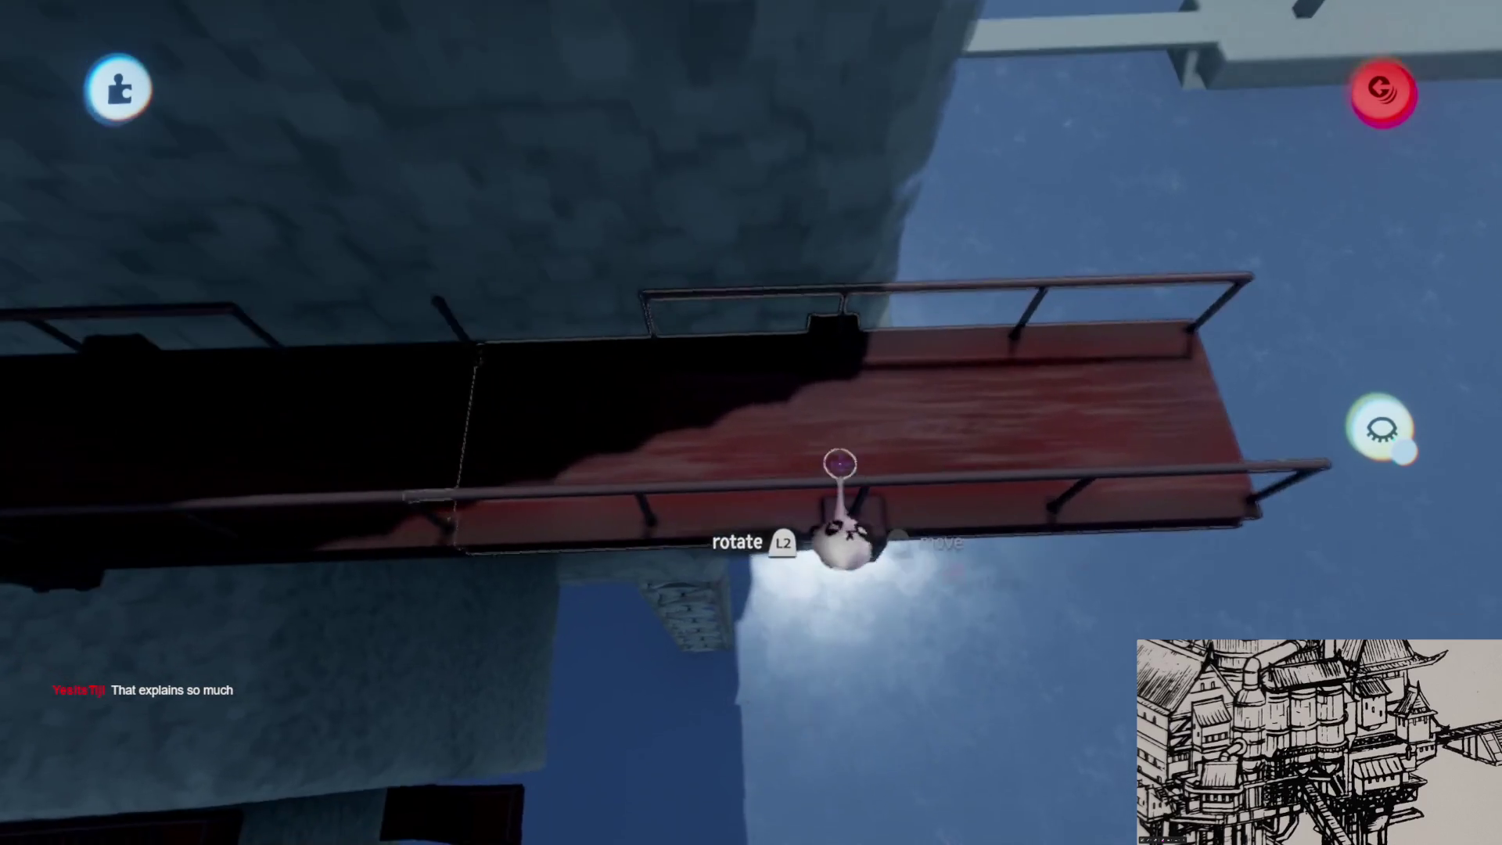
pyautogui.moveTo(805, 420)
pyautogui.mouseDown()
pyautogui.moveTo(905, 461)
pyautogui.moveTo(778, 453)
pyautogui.moveTo(805, 436)
pyautogui.moveTo(688, 435)
pyautogui.moveTo(911, 262)
pyautogui.moveTo(930, 415)
pyautogui.moveTo(887, 426)
pyautogui.mouseUp()
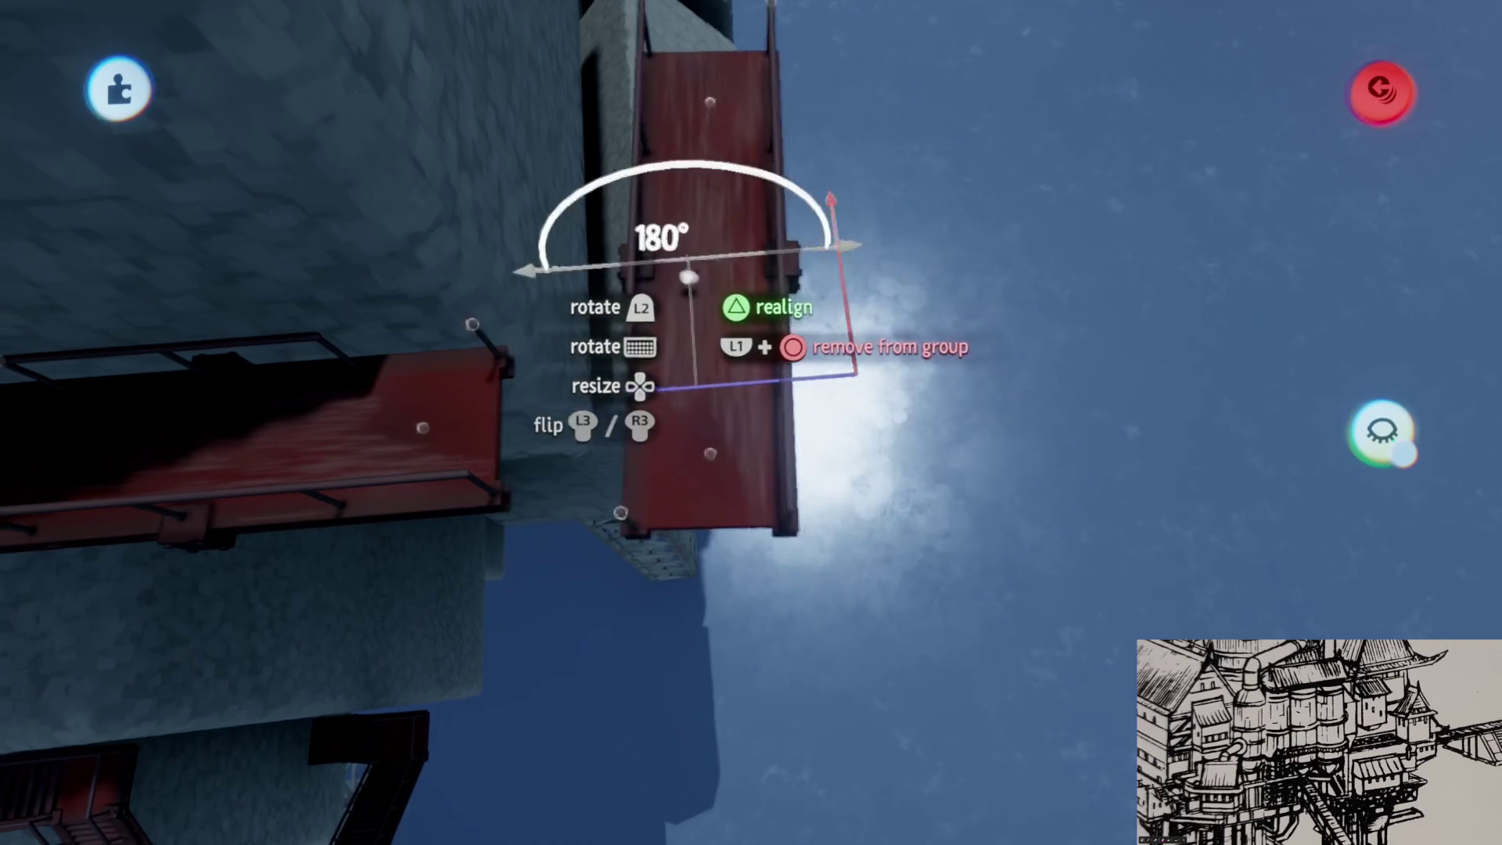
pyautogui.moveTo(713, 258); pyautogui.dragTo(744, 368)
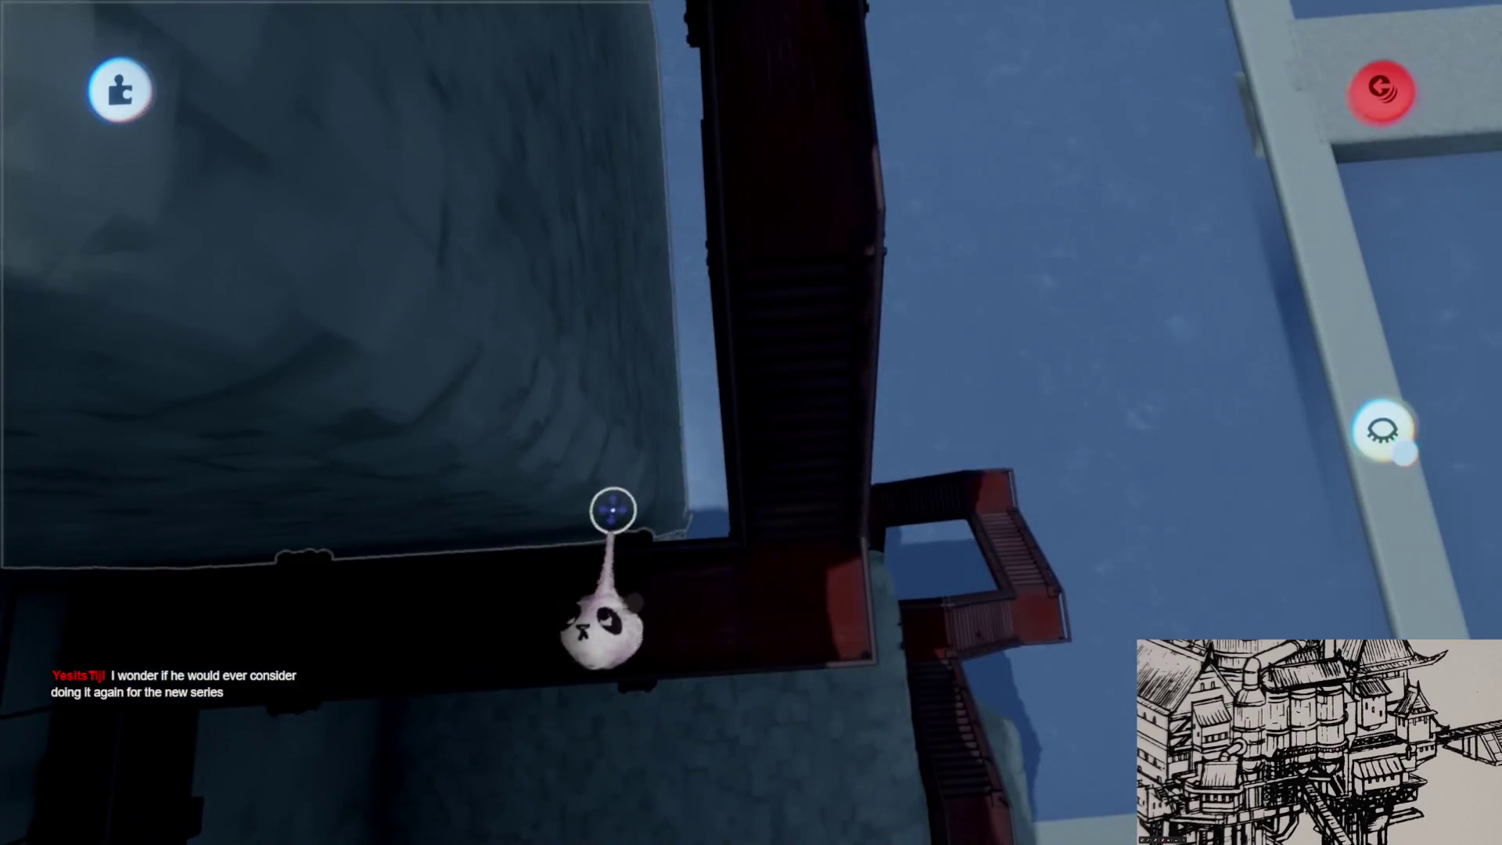
pyautogui.moveTo(626, 512)
pyautogui.mouseDown()
pyautogui.moveTo(689, 523)
pyautogui.moveTo(650, 532)
pyautogui.mouseUp()
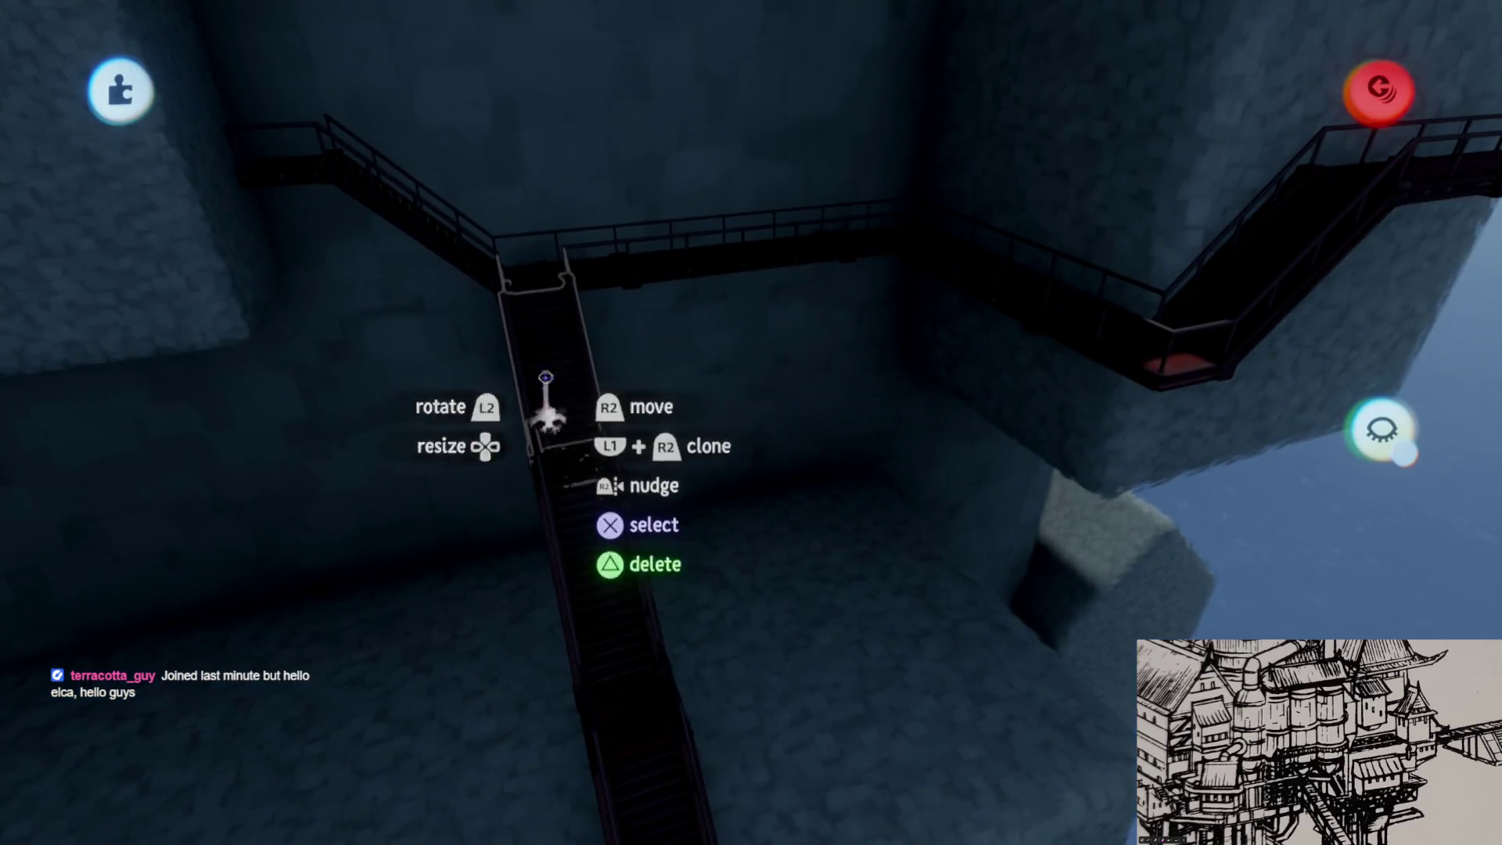
# - Rotate the upper stairs and walkway to about 165° across the top block's face
pyautogui.moveTo(545, 399)
pyautogui.mouseDown()
pyautogui.moveTo(680, 540)
pyautogui.moveTo(732, 485)
pyautogui.moveTo(747, 383)
pyautogui.mouseUp()
pyautogui.moveTo(872, 456)
pyautogui.mouseDown()
pyautogui.moveTo(743, 469)
pyautogui.moveTo(770, 489)
pyautogui.mouseUp()
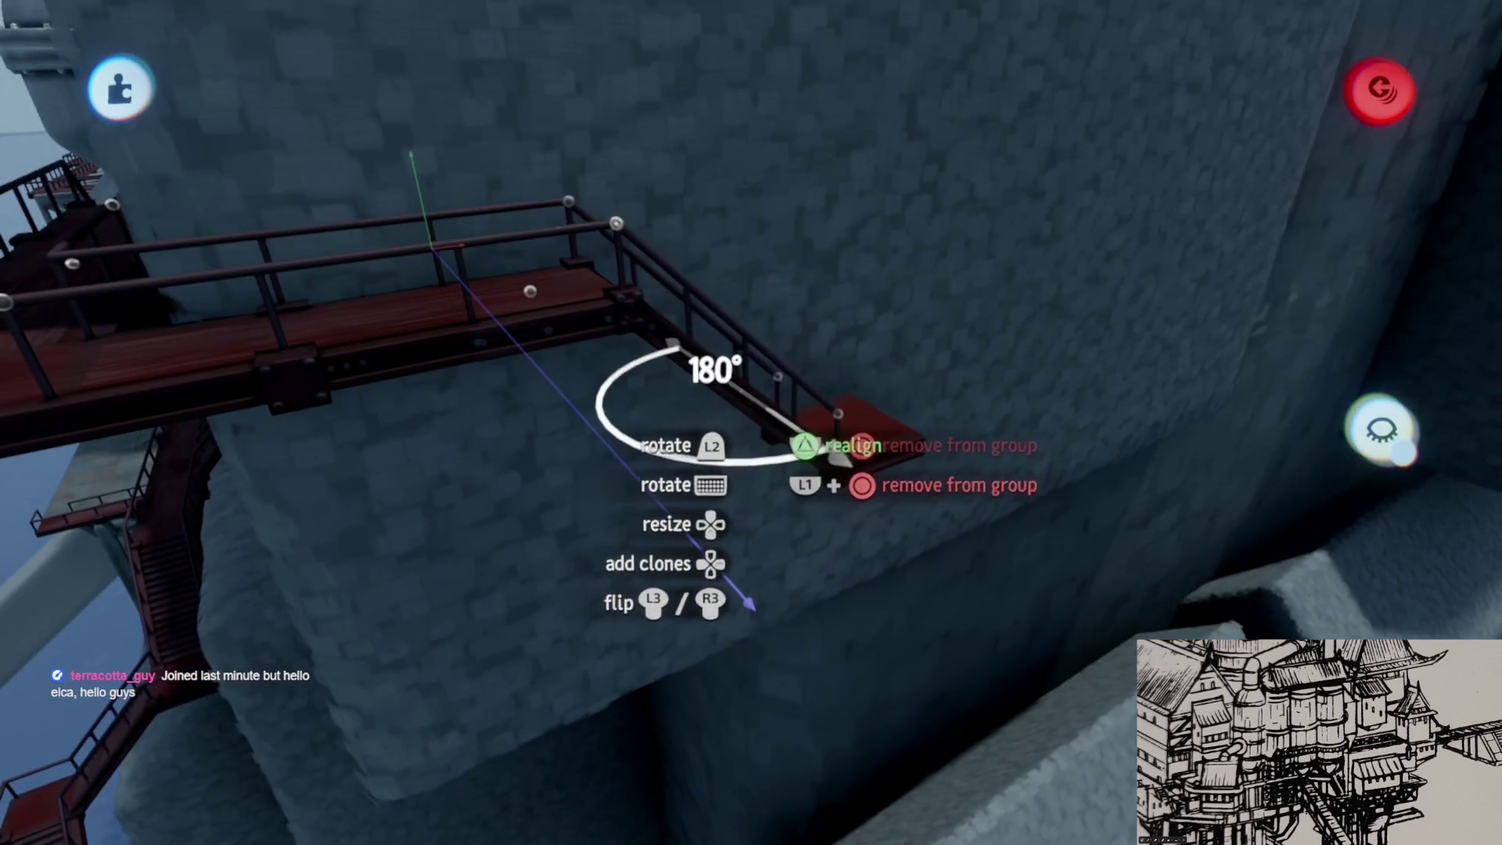
pyautogui.moveTo(746, 388); pyautogui.dragTo(684, 415)
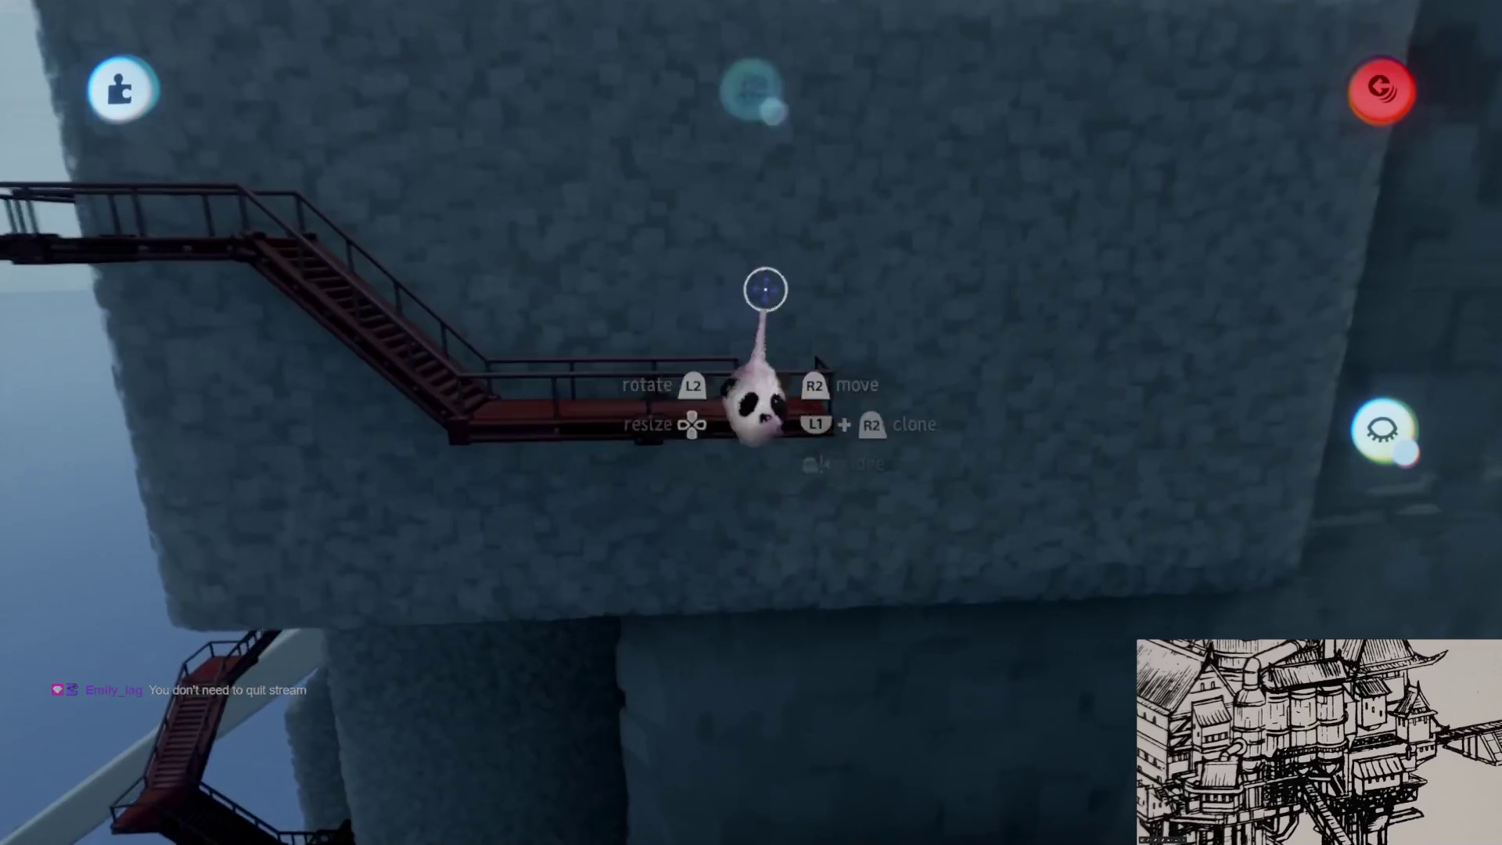
# - With grid snap on, move the upper walkway into position
pyautogui.click(578, 163)
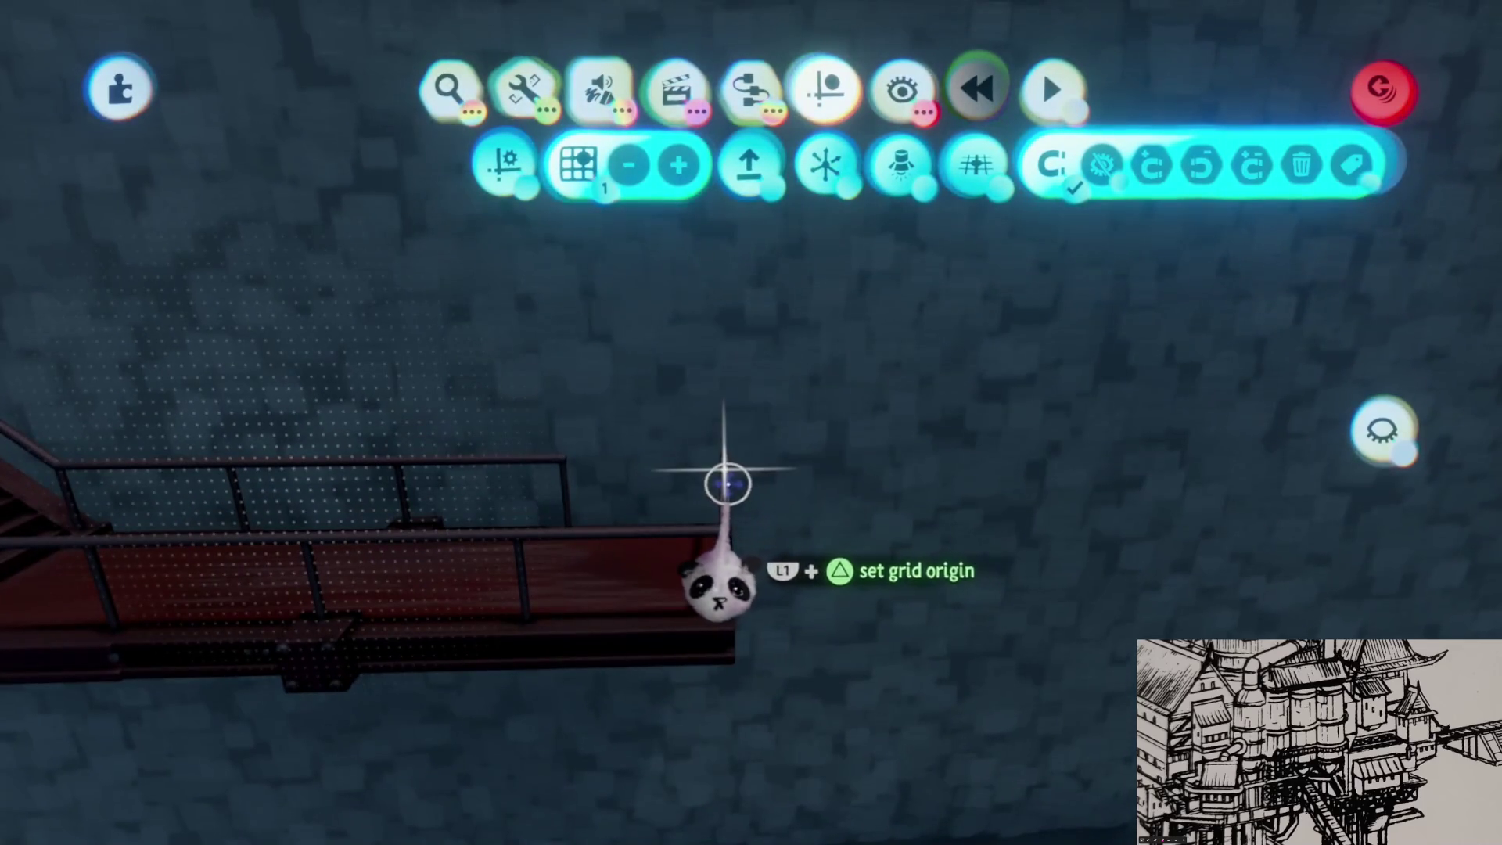
pyautogui.click(727, 484)
pyautogui.moveTo(698, 579)
pyautogui.mouseDown()
pyautogui.moveTo(694, 352)
pyautogui.moveTo(771, 268)
pyautogui.moveTo(840, 465)
pyautogui.mouseUp()
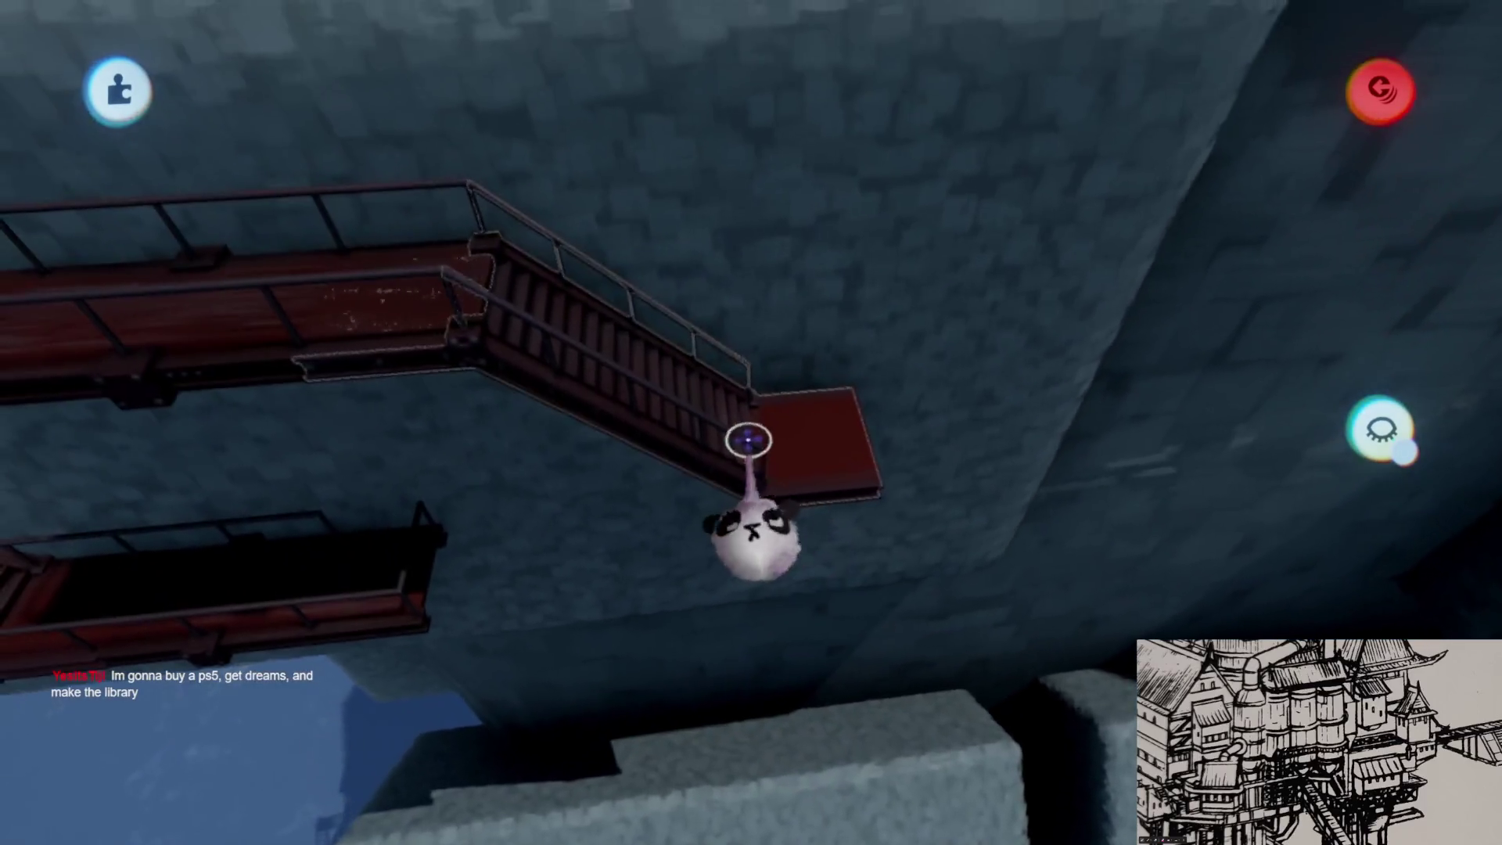
# - Fit a staircase under the walkway and clone it down to a new red landing
pyautogui.moveTo(677, 414)
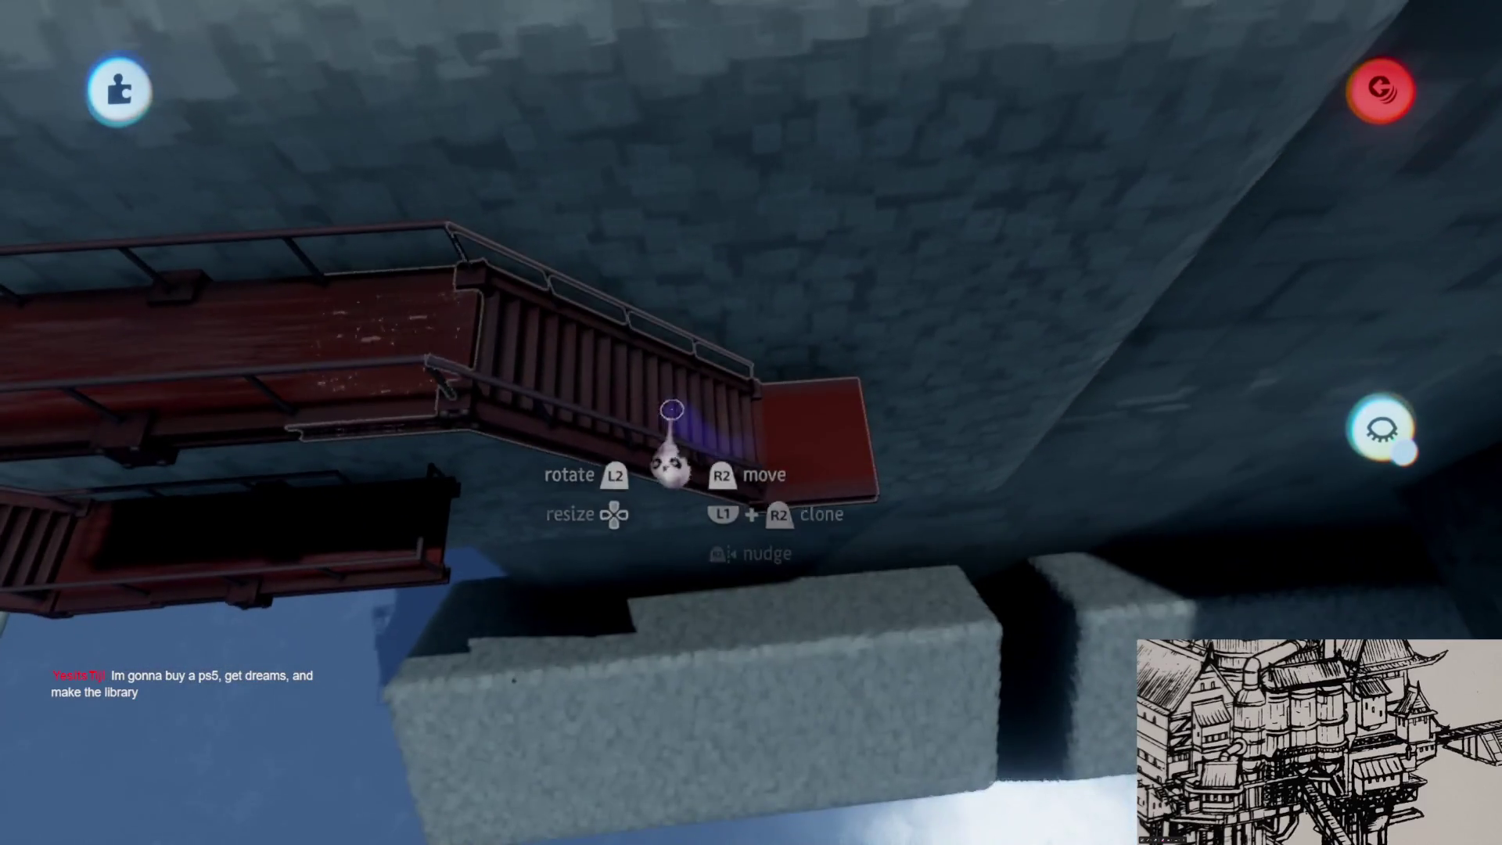
pyautogui.moveTo(859, 687)
pyautogui.mouseDown()
pyautogui.moveTo(881, 556)
pyautogui.moveTo(714, 605)
pyautogui.moveTo(680, 556)
pyautogui.moveTo(713, 600)
pyautogui.mouseUp()
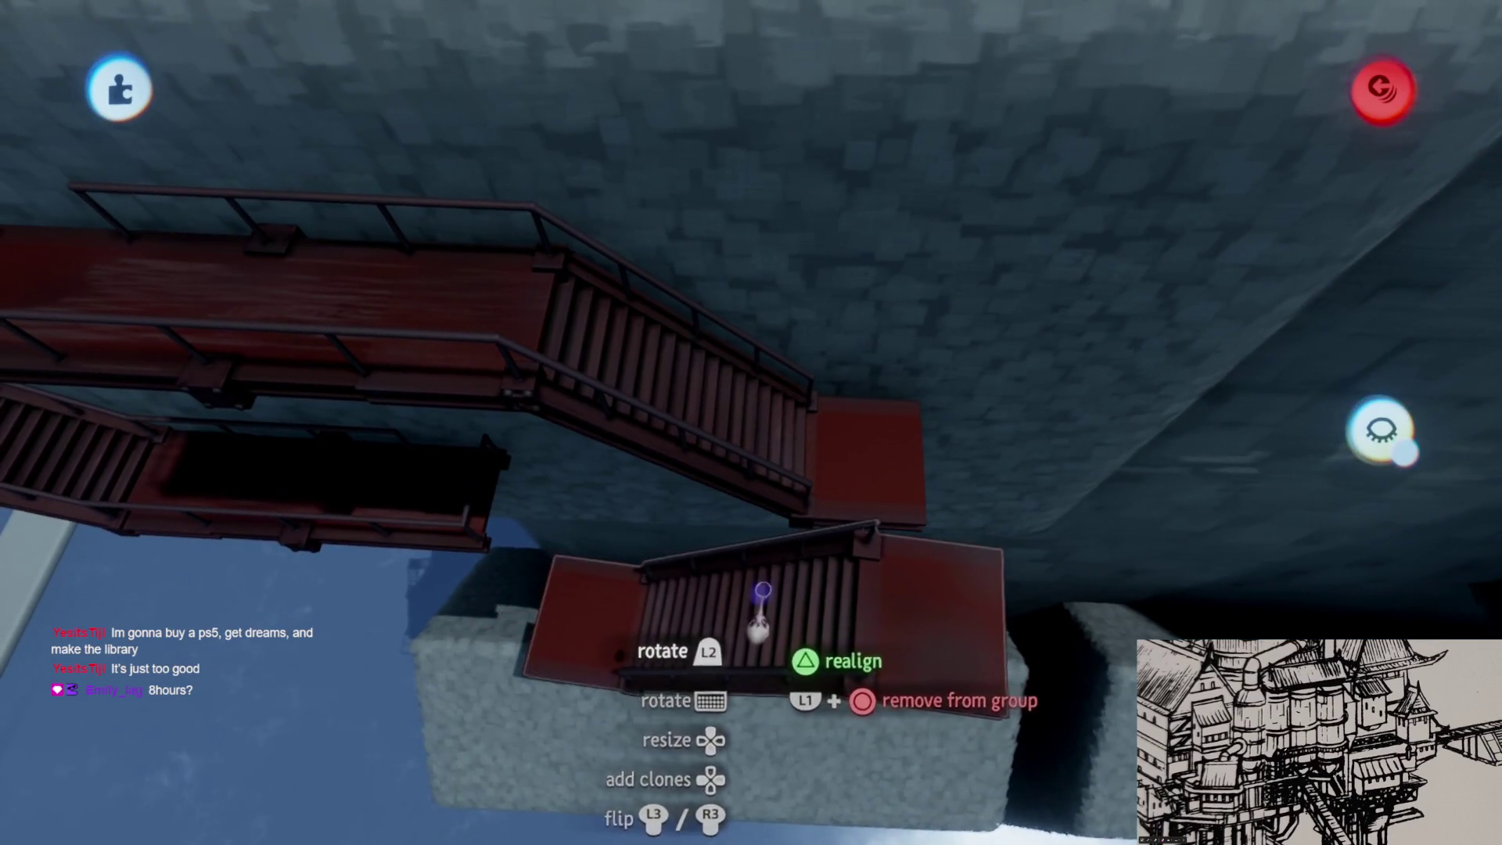
pyautogui.moveTo(731, 412)
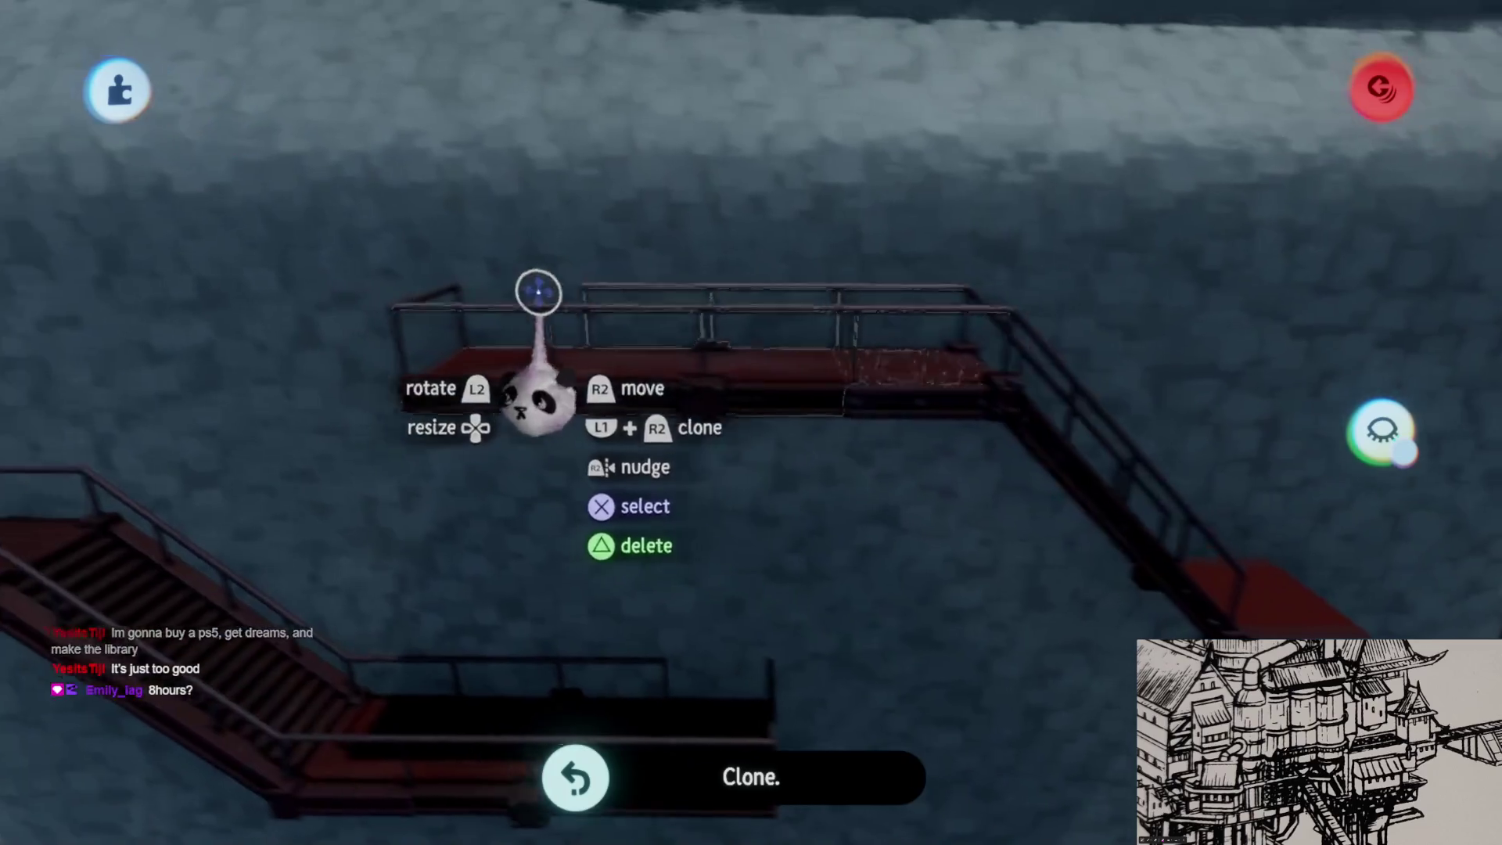
pyautogui.moveTo(486, 321)
pyautogui.mouseDown()
pyautogui.moveTo(764, 386)
pyautogui.moveTo(758, 419)
pyautogui.moveTo(744, 369)
pyautogui.moveTo(765, 407)
pyautogui.moveTo(802, 422)
pyautogui.moveTo(765, 325)
pyautogui.moveTo(751, 409)
pyautogui.moveTo(664, 359)
pyautogui.moveTo(790, 516)
pyautogui.moveTo(658, 488)
pyautogui.moveTo(665, 503)
pyautogui.moveTo(694, 485)
pyautogui.mouseUp()
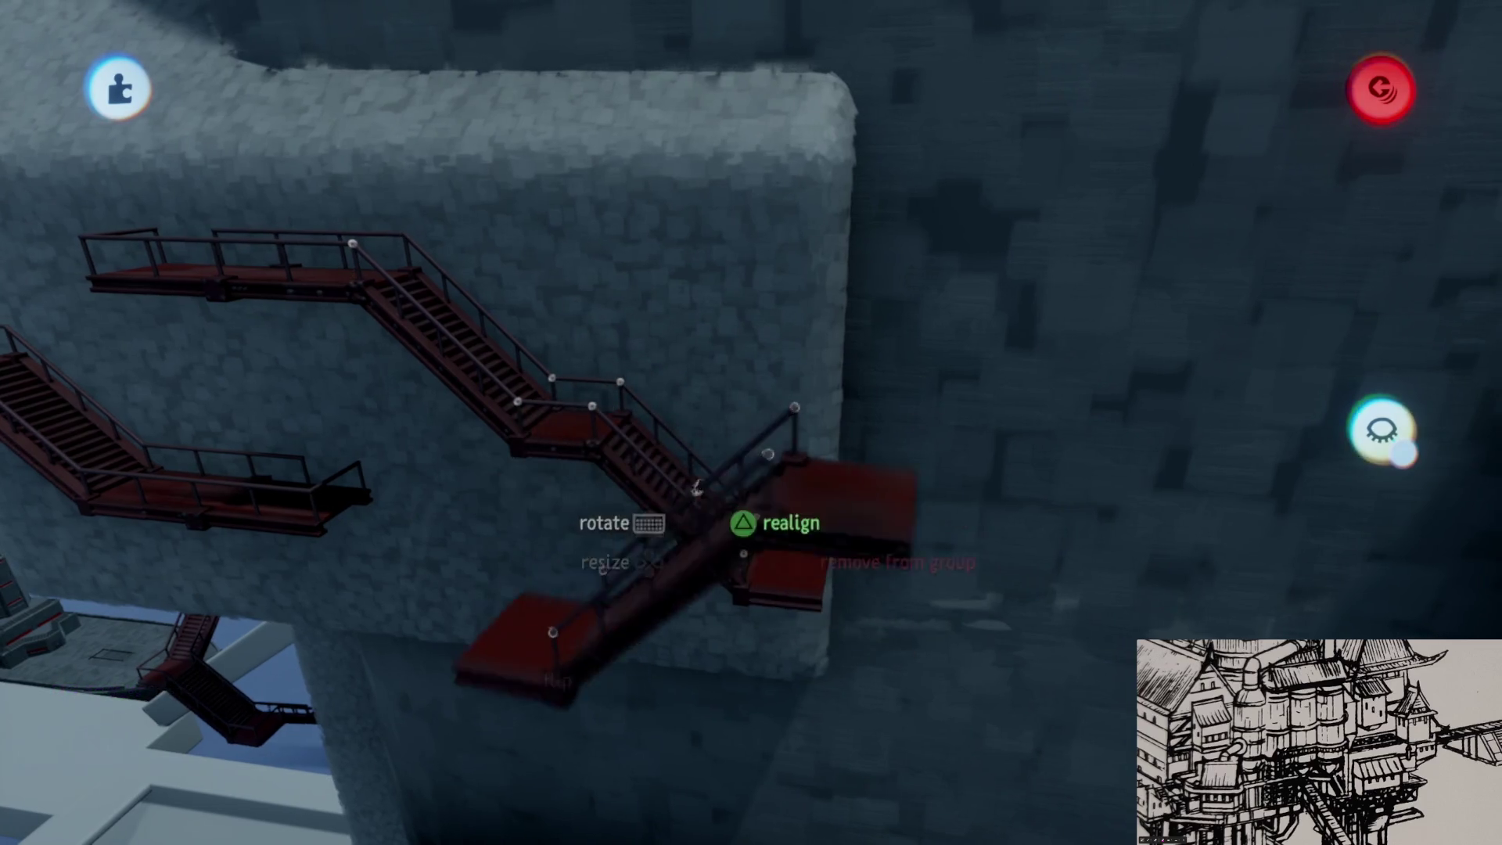
pyautogui.scroll(5, 694, 486)
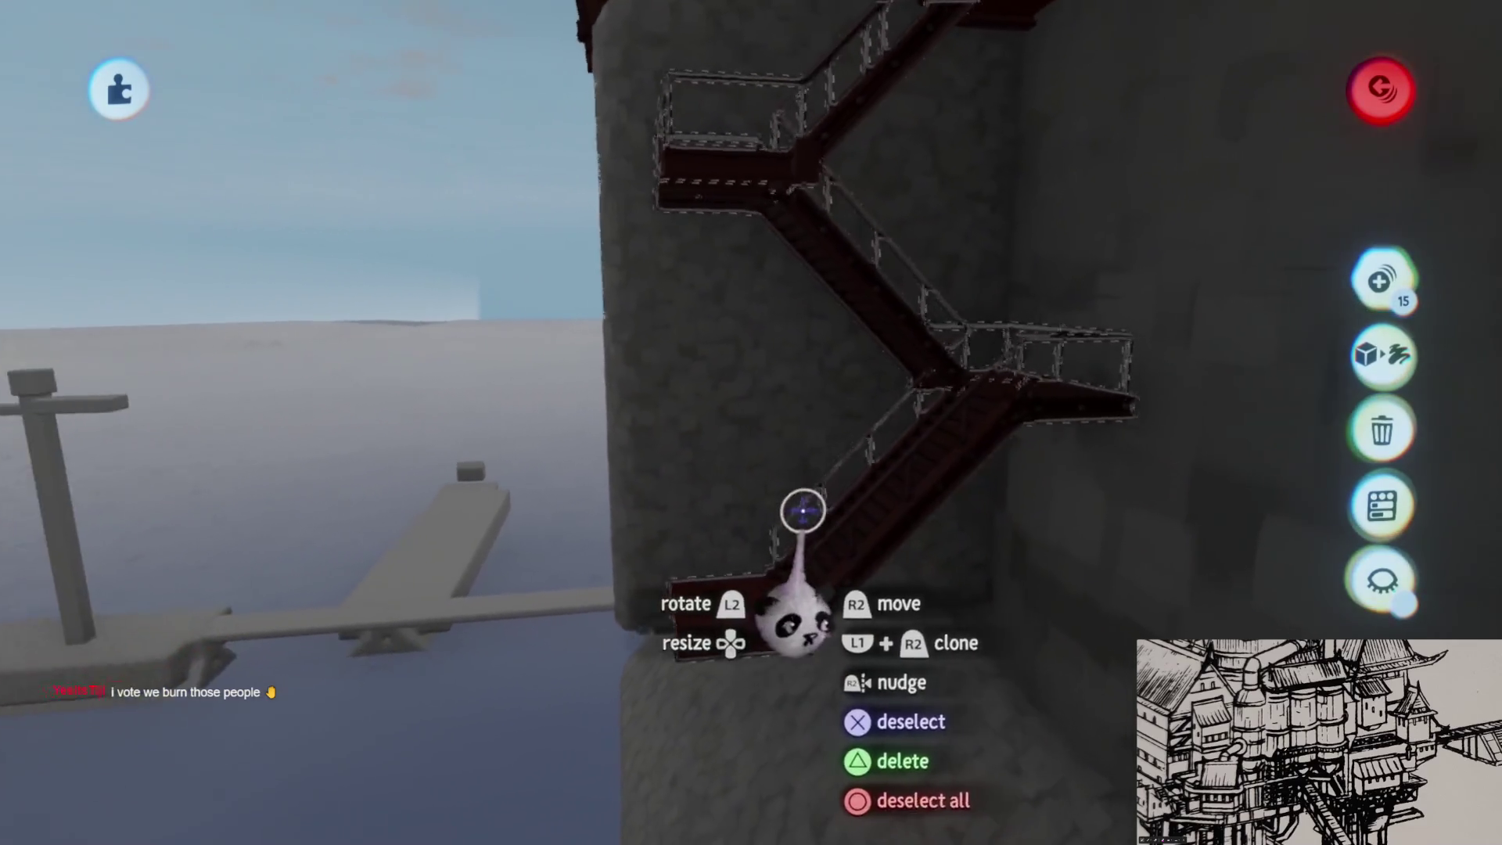
# - Deselect all the placed stair and walkway pieces
pyautogui.press('Escape')
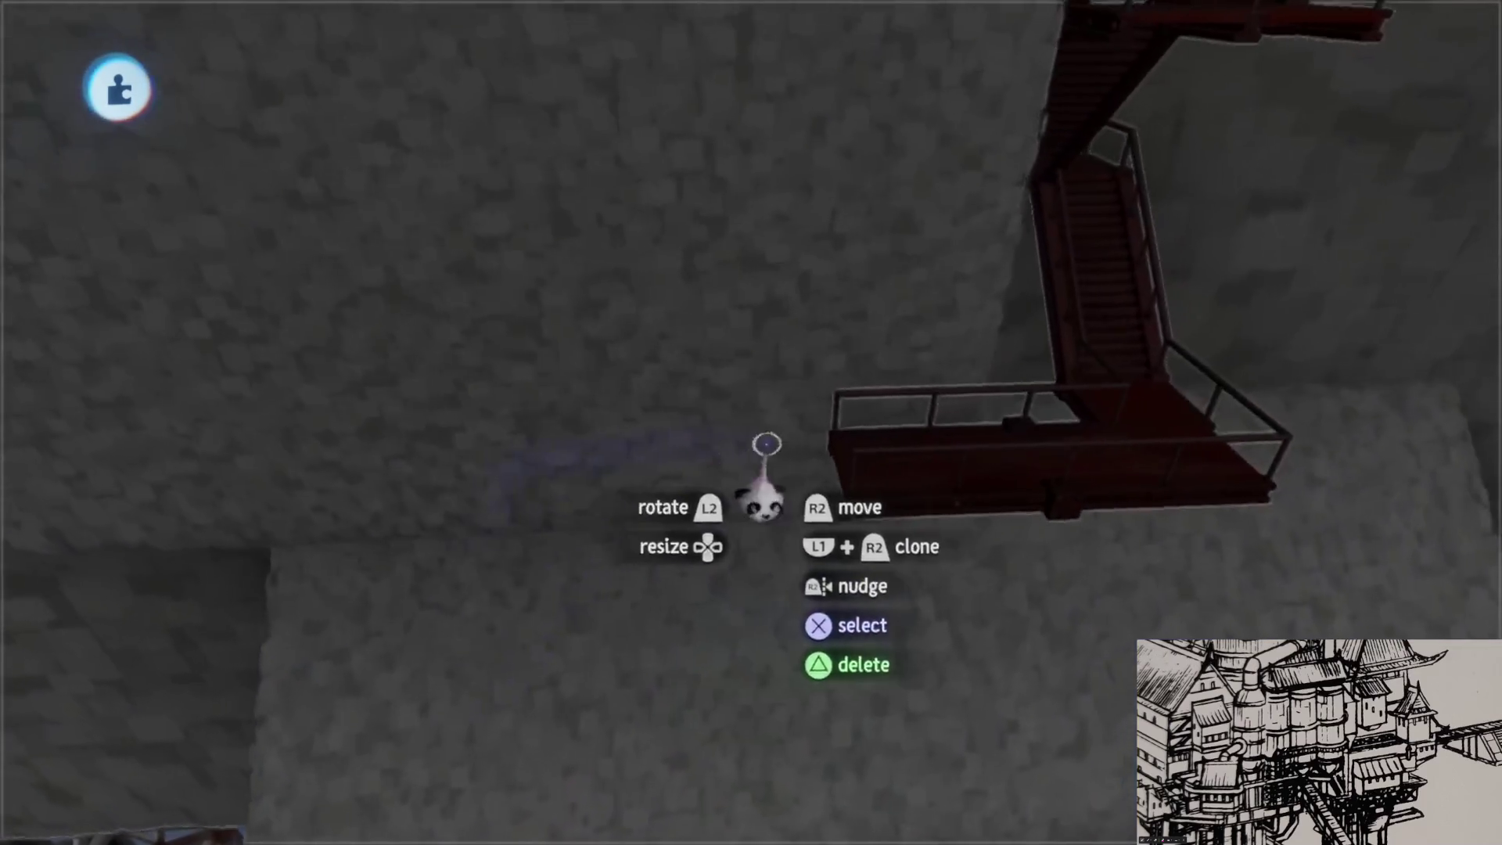
# - Clone the walkway platform and place the copy beneath the wall
pyautogui.press('Escape')
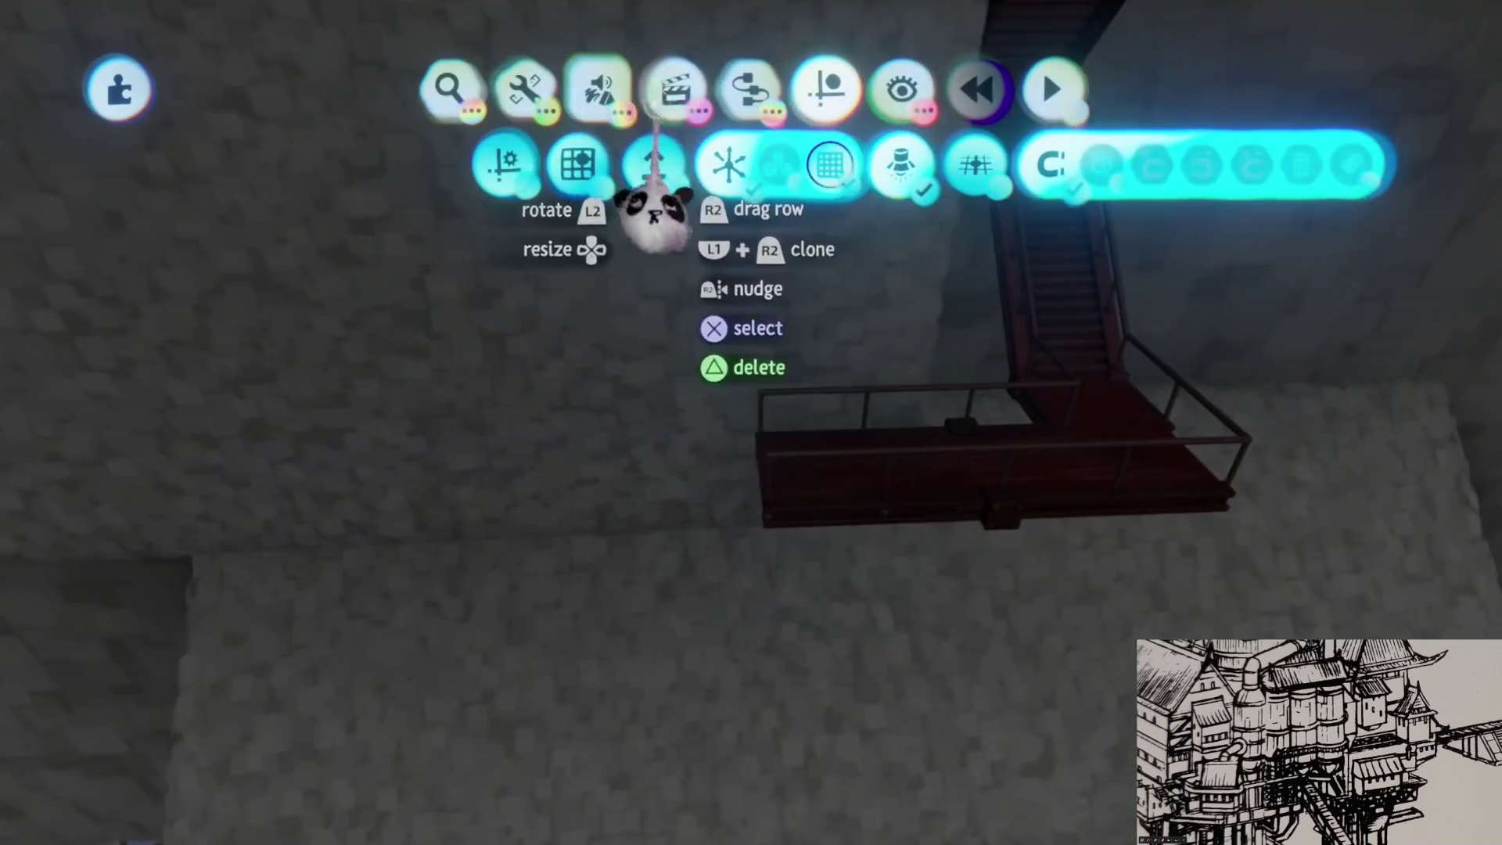
pyautogui.press('Escape')
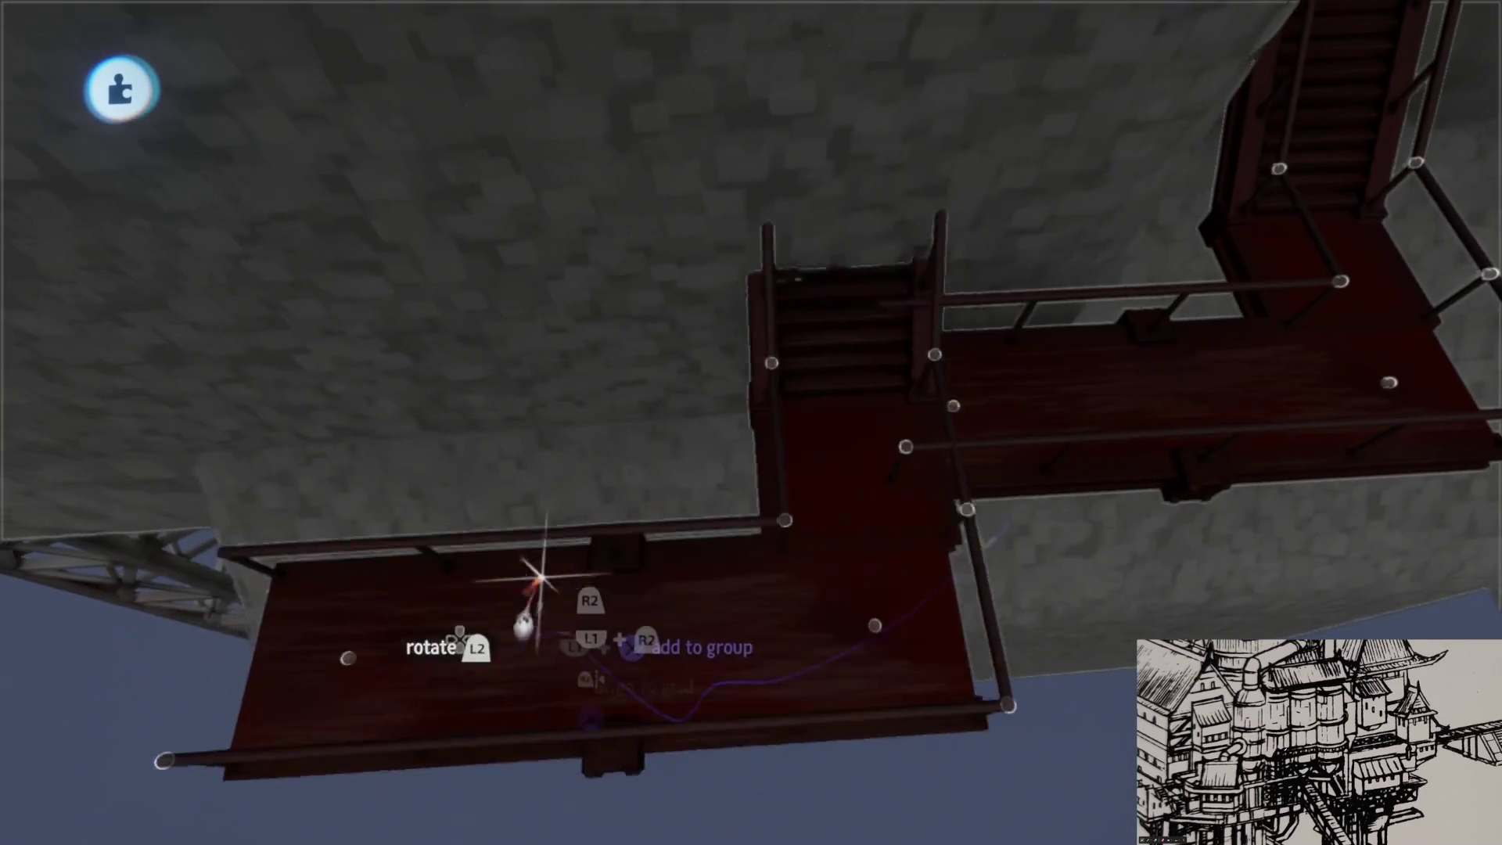
pyautogui.moveTo(1067, 425)
pyautogui.mouseDown()
pyautogui.moveTo(453, 519)
pyautogui.moveTo(469, 459)
pyautogui.moveTo(548, 497)
pyautogui.moveTo(728, 395)
pyautogui.mouseUp()
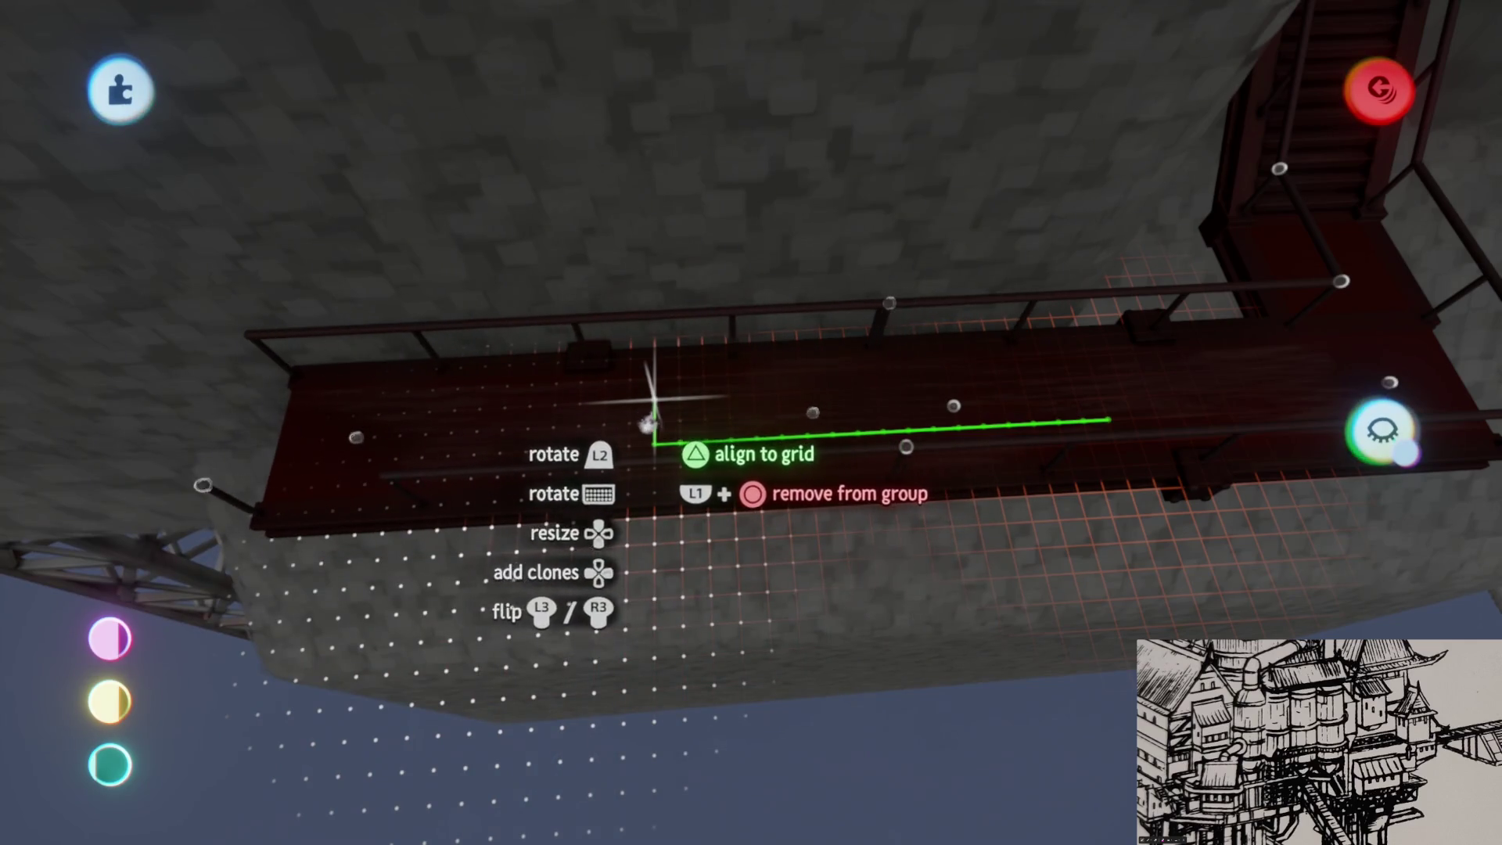
pyautogui.moveTo(764, 397)
pyautogui.mouseDown()
pyautogui.moveTo(734, 242)
pyautogui.moveTo(752, 439)
pyautogui.mouseUp()
# - Move a staircase below the new walkway to continue the route down
pyautogui.press('Tab')
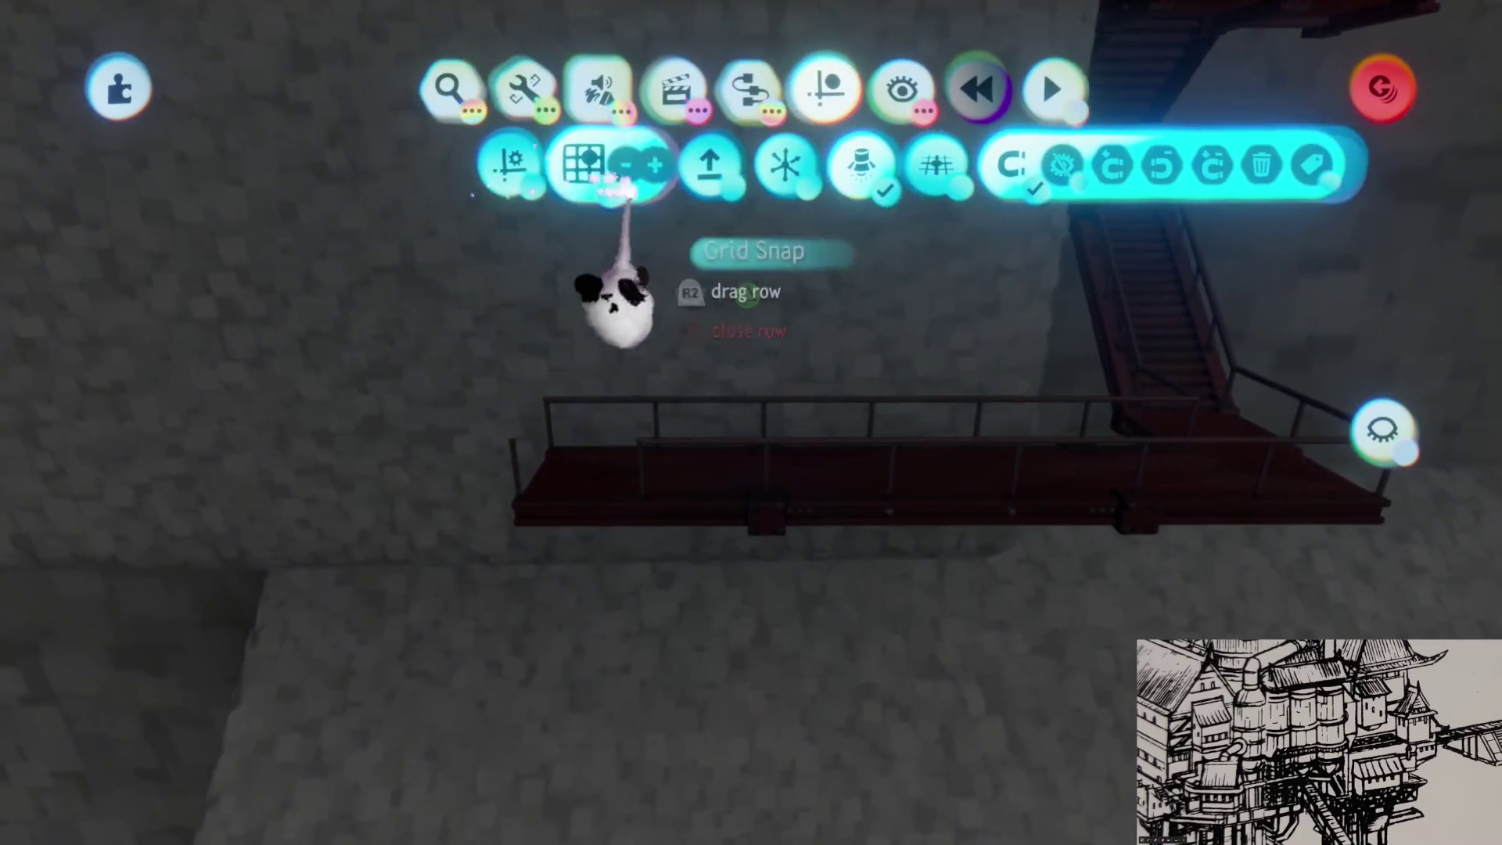
pyautogui.press('Tab')
pyautogui.moveTo(1052, 308)
pyautogui.mouseDown()
pyautogui.moveTo(744, 341)
pyautogui.moveTo(851, 313)
pyautogui.moveTo(834, 332)
pyautogui.moveTo(782, 319)
pyautogui.moveTo(783, 537)
pyautogui.mouseUp()
pyautogui.moveTo(666, 310)
pyautogui.mouseDown()
pyautogui.moveTo(805, 649)
pyautogui.moveTo(821, 604)
pyautogui.moveTo(872, 595)
pyautogui.moveTo(838, 543)
pyautogui.mouseUp()
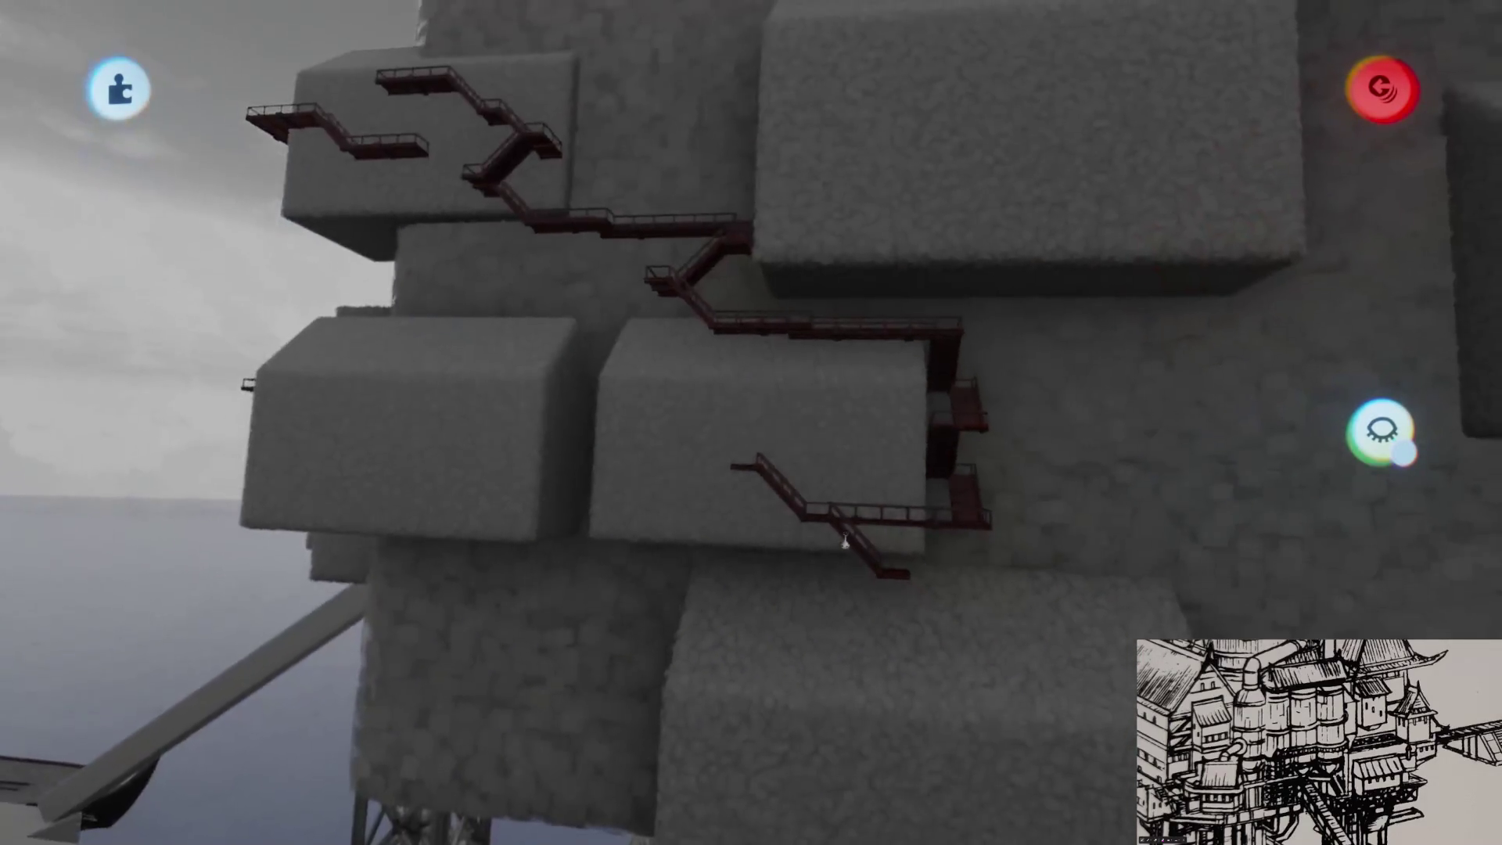
# - Slide the lower staircase against the walkway edge until it meets the landing, then check the view
pyautogui.moveTo(848, 592); pyautogui.dragTo(1067, 321)
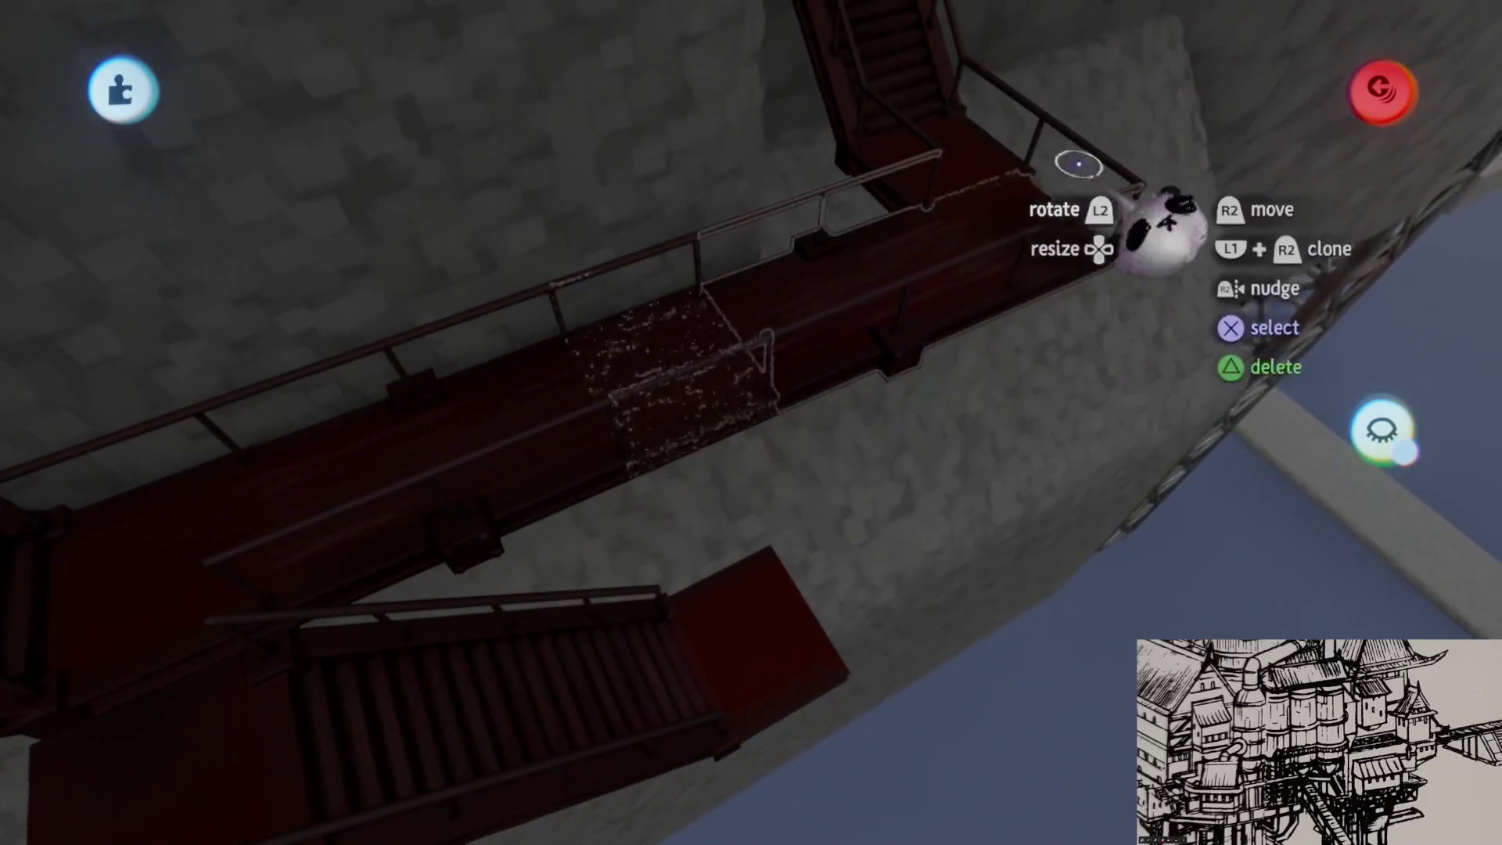
pyautogui.moveTo(1082, 185)
pyautogui.mouseDown()
pyautogui.moveTo(724, 436)
pyautogui.moveTo(714, 553)
pyautogui.moveTo(688, 520)
pyautogui.moveTo(711, 576)
pyautogui.moveTo(687, 613)
pyautogui.mouseUp()
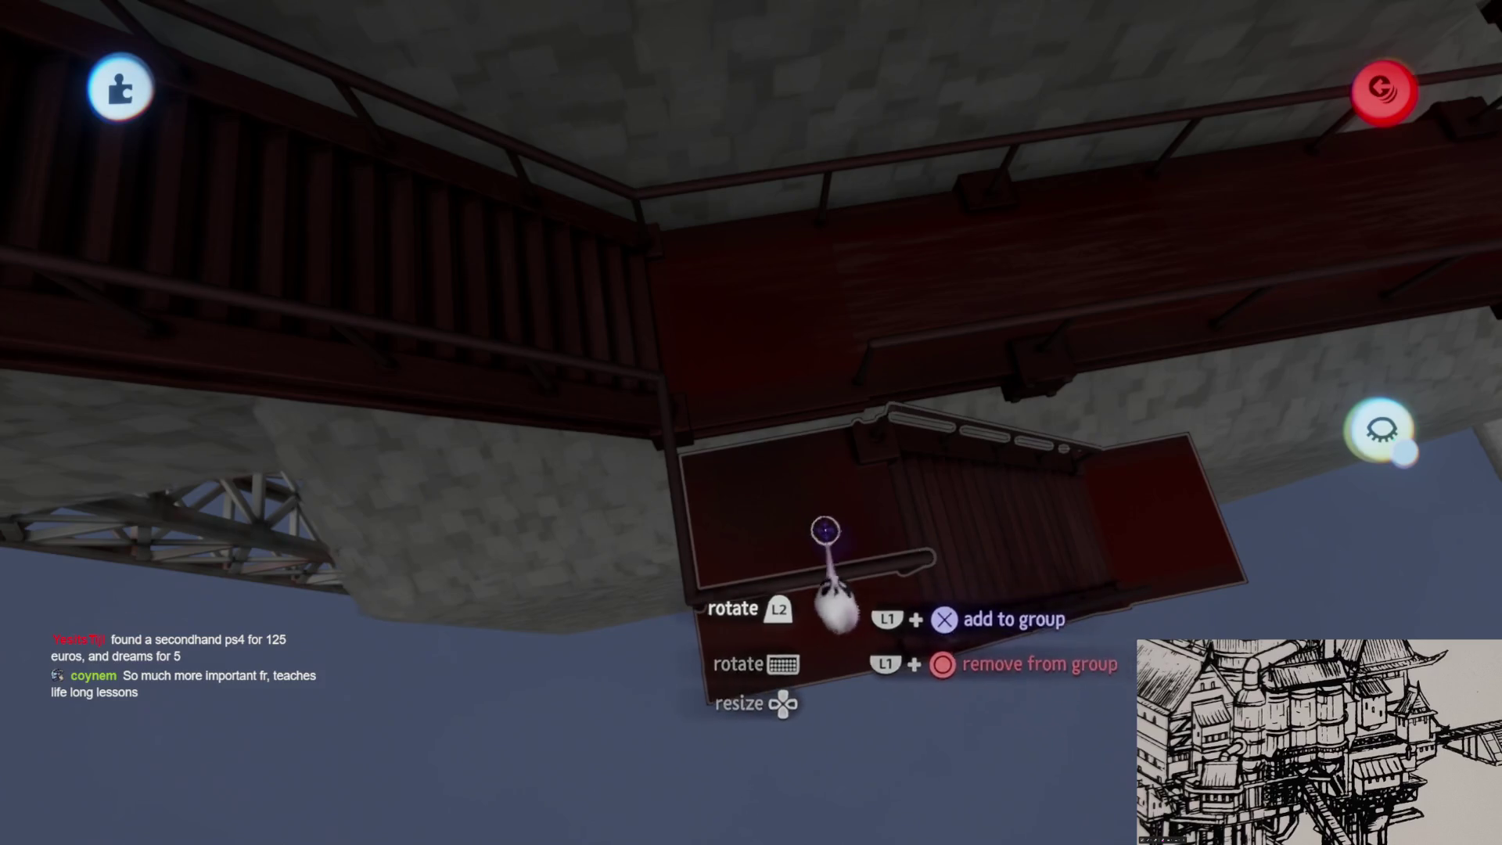
pyautogui.moveTo(801, 489)
pyautogui.mouseDown()
pyautogui.moveTo(837, 553)
pyautogui.moveTo(814, 516)
pyautogui.moveTo(829, 469)
pyautogui.mouseUp()
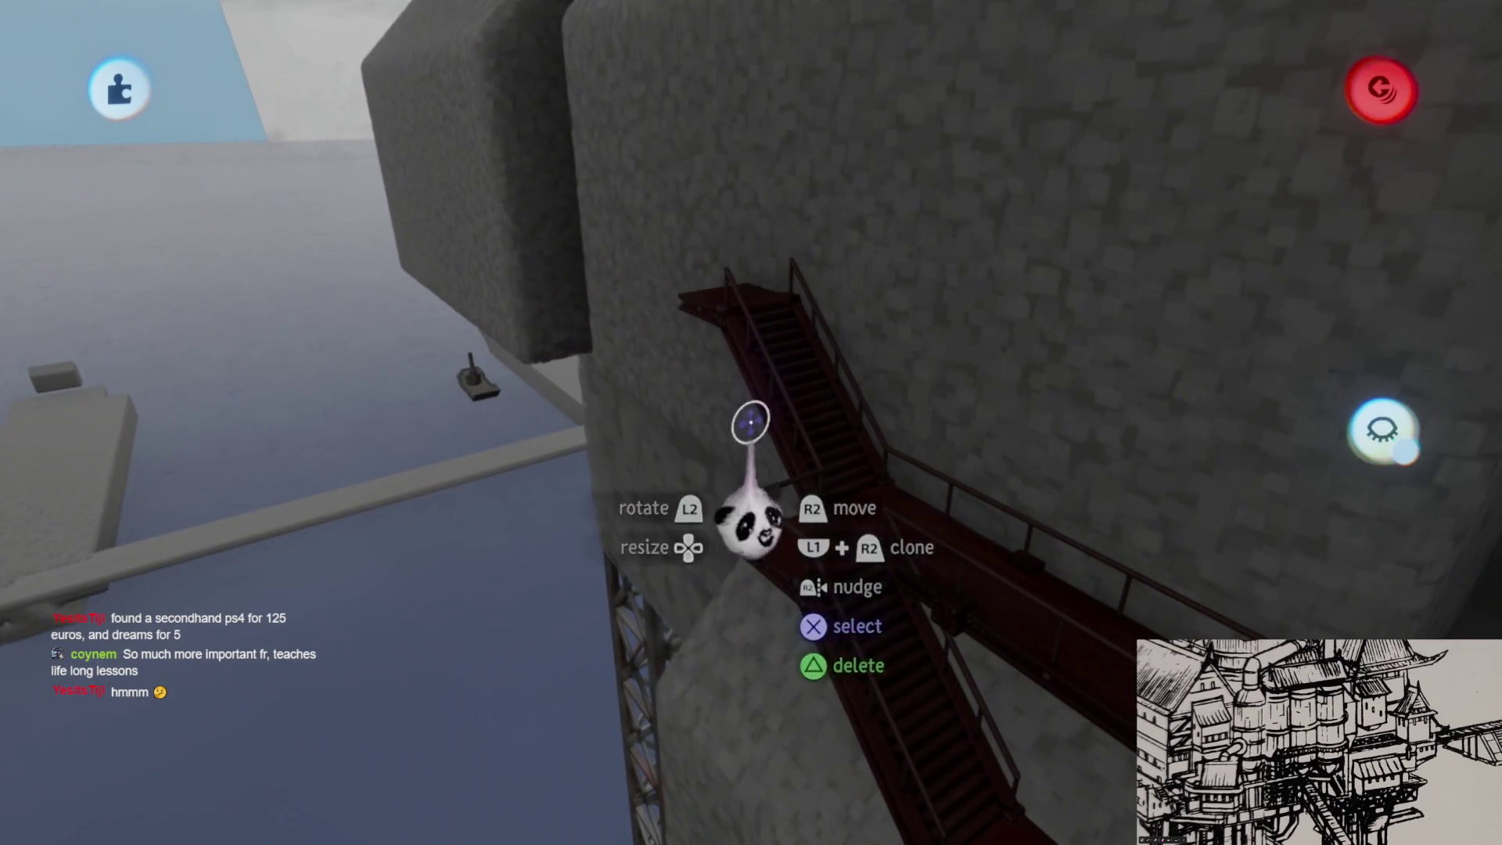
pyautogui.moveTo(789, 485)
pyautogui.mouseDown()
pyautogui.moveTo(771, 553)
pyautogui.moveTo(787, 536)
pyautogui.moveTo(645, 287)
pyautogui.moveTo(430, 426)
pyautogui.moveTo(859, 603)
pyautogui.moveTo(997, 698)
pyautogui.moveTo(687, 321)
pyautogui.moveTo(815, 302)
pyautogui.mouseUp()
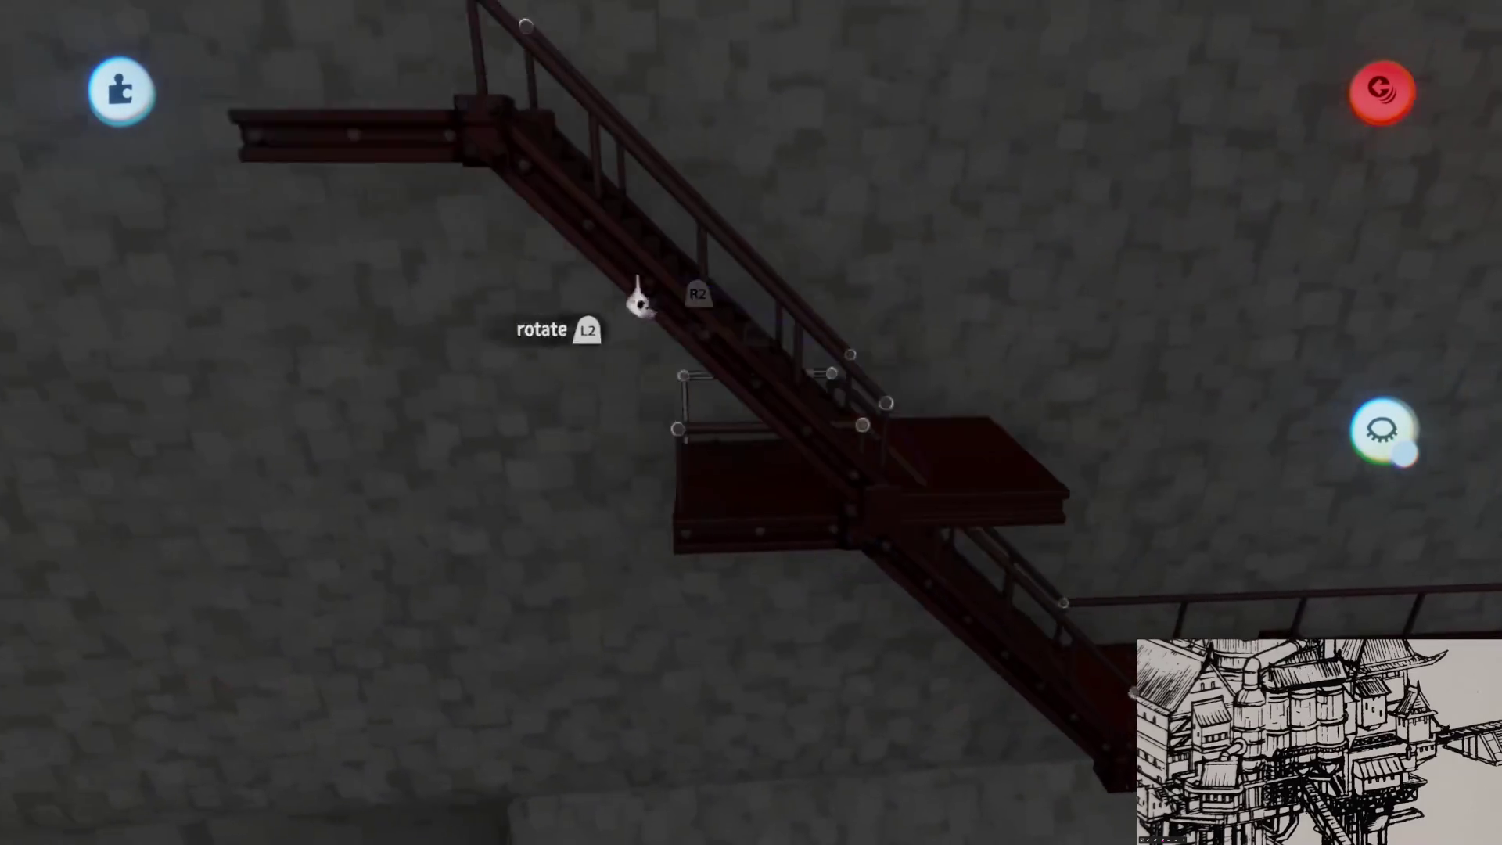
pyautogui.scroll(-5, 635, 351)
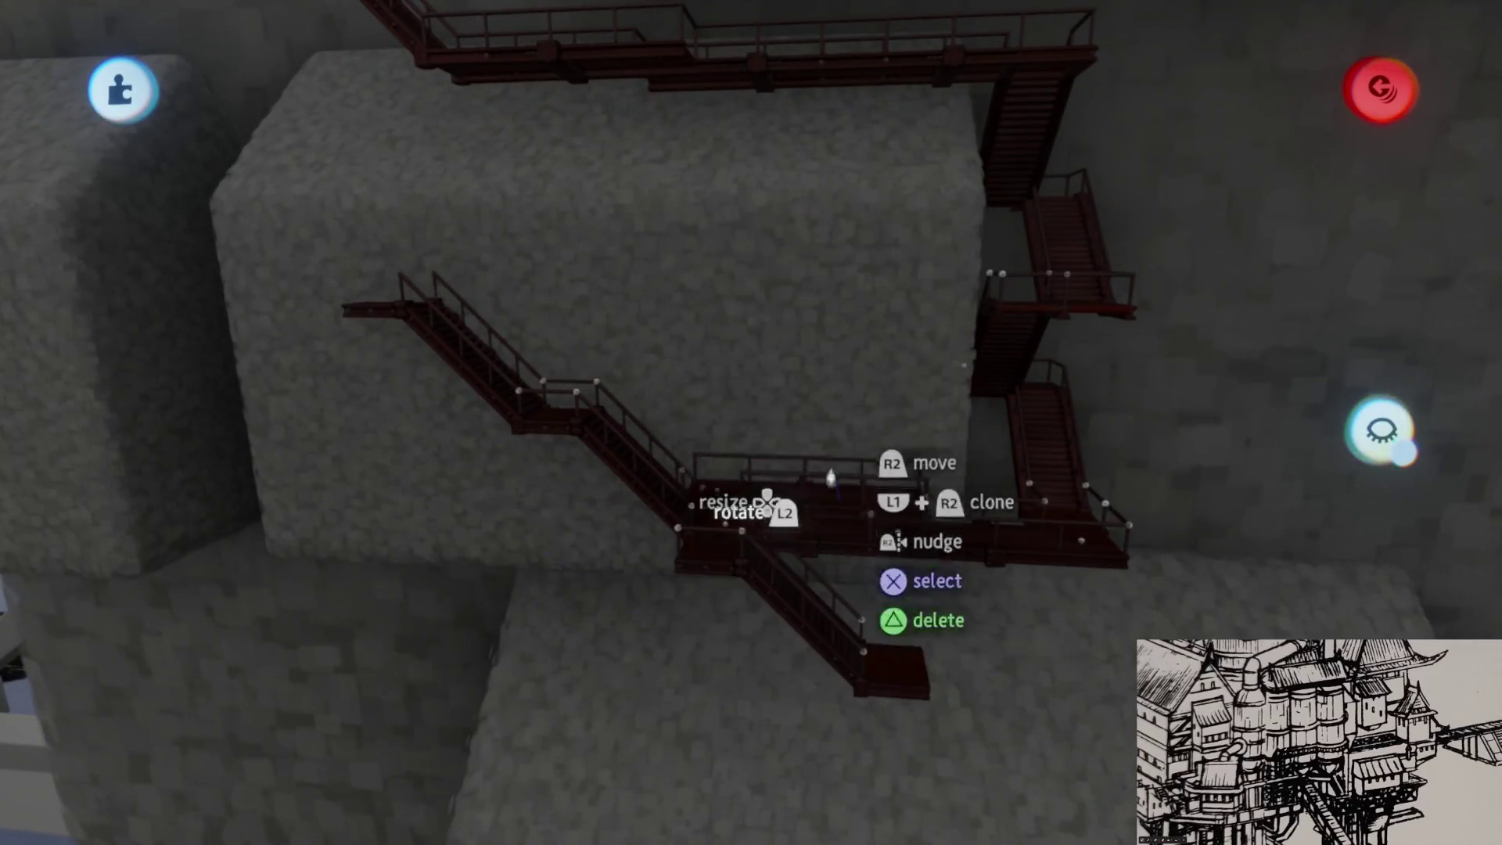
pyautogui.scroll(5, 834, 494)
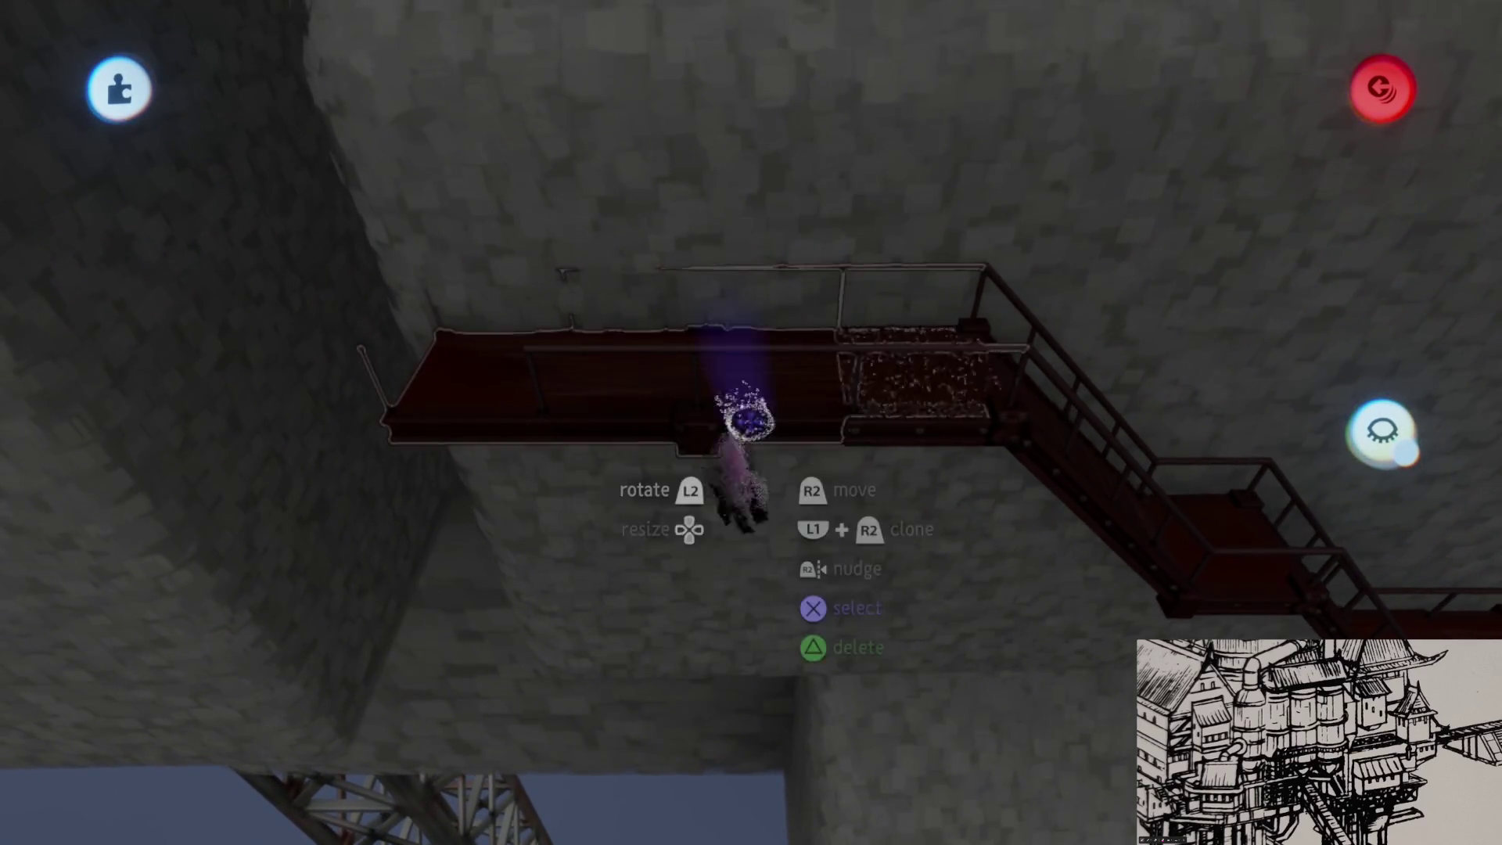
pyautogui.scroll(-3, 735, 426)
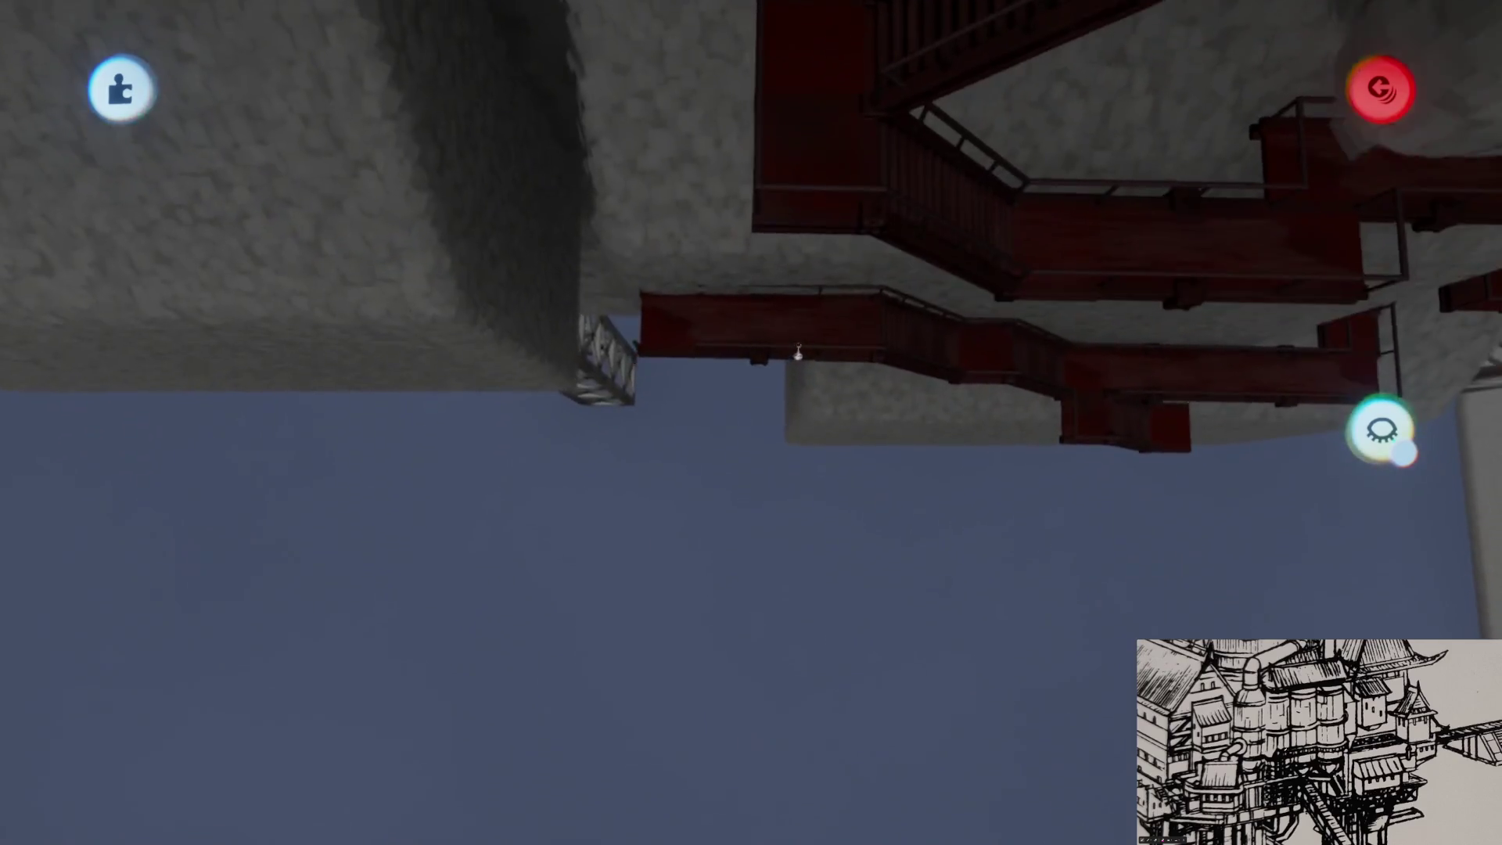
pyautogui.press('Left')
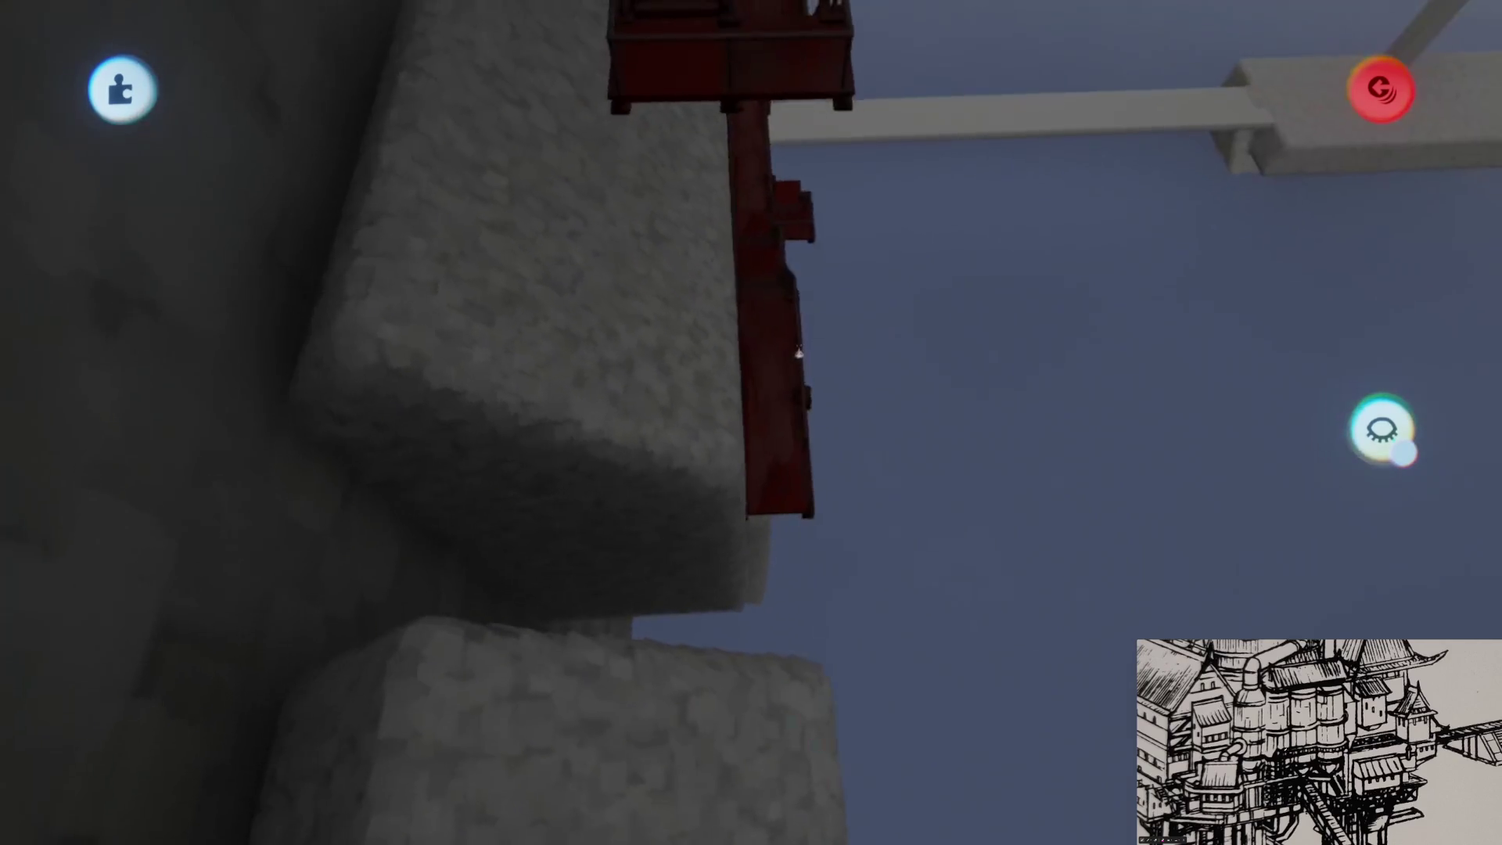
pyautogui.press('Left')
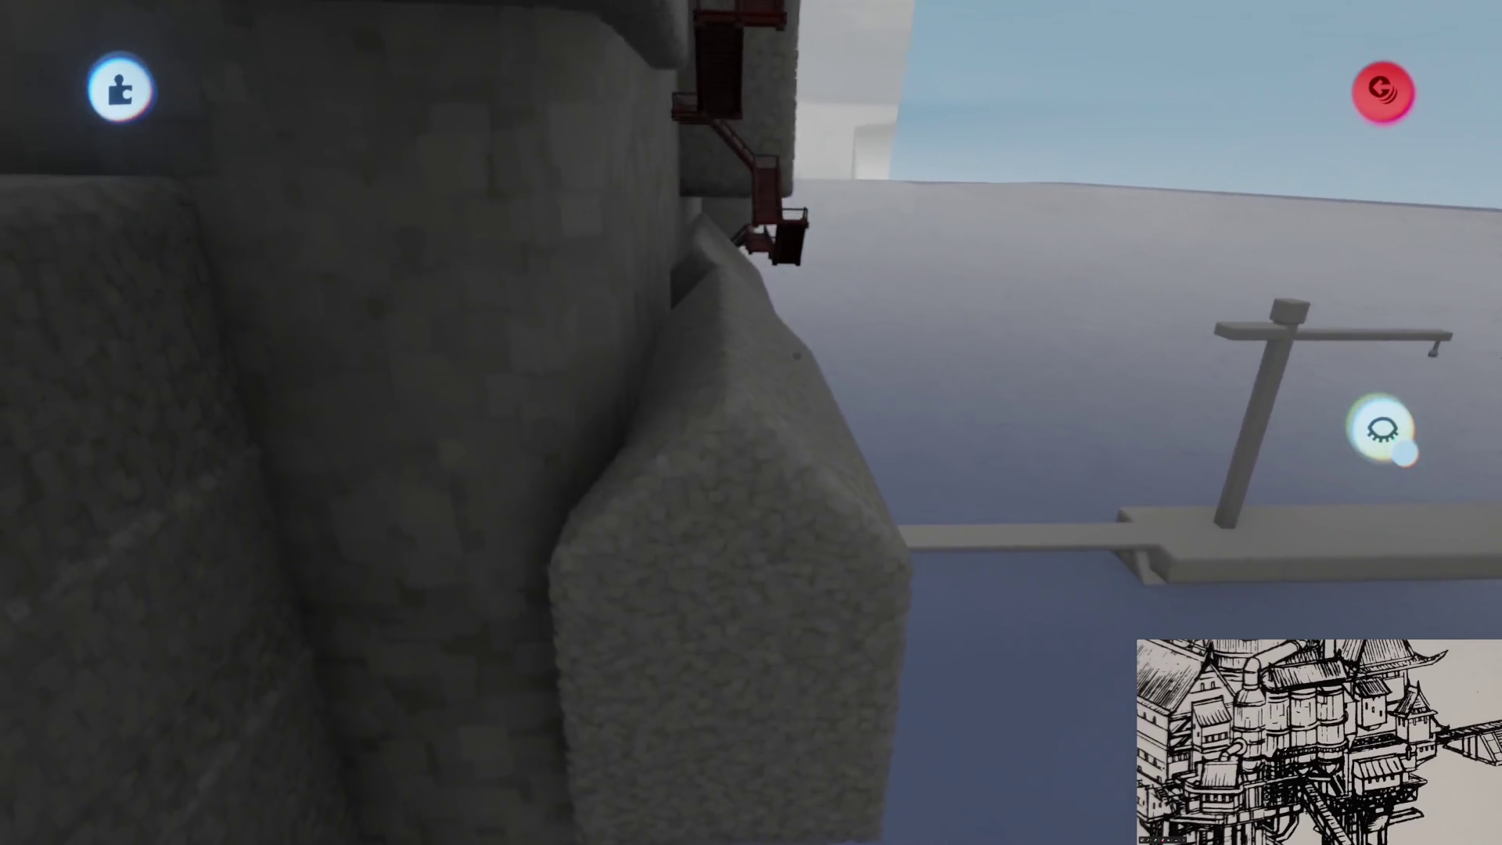
pyautogui.press('Left')
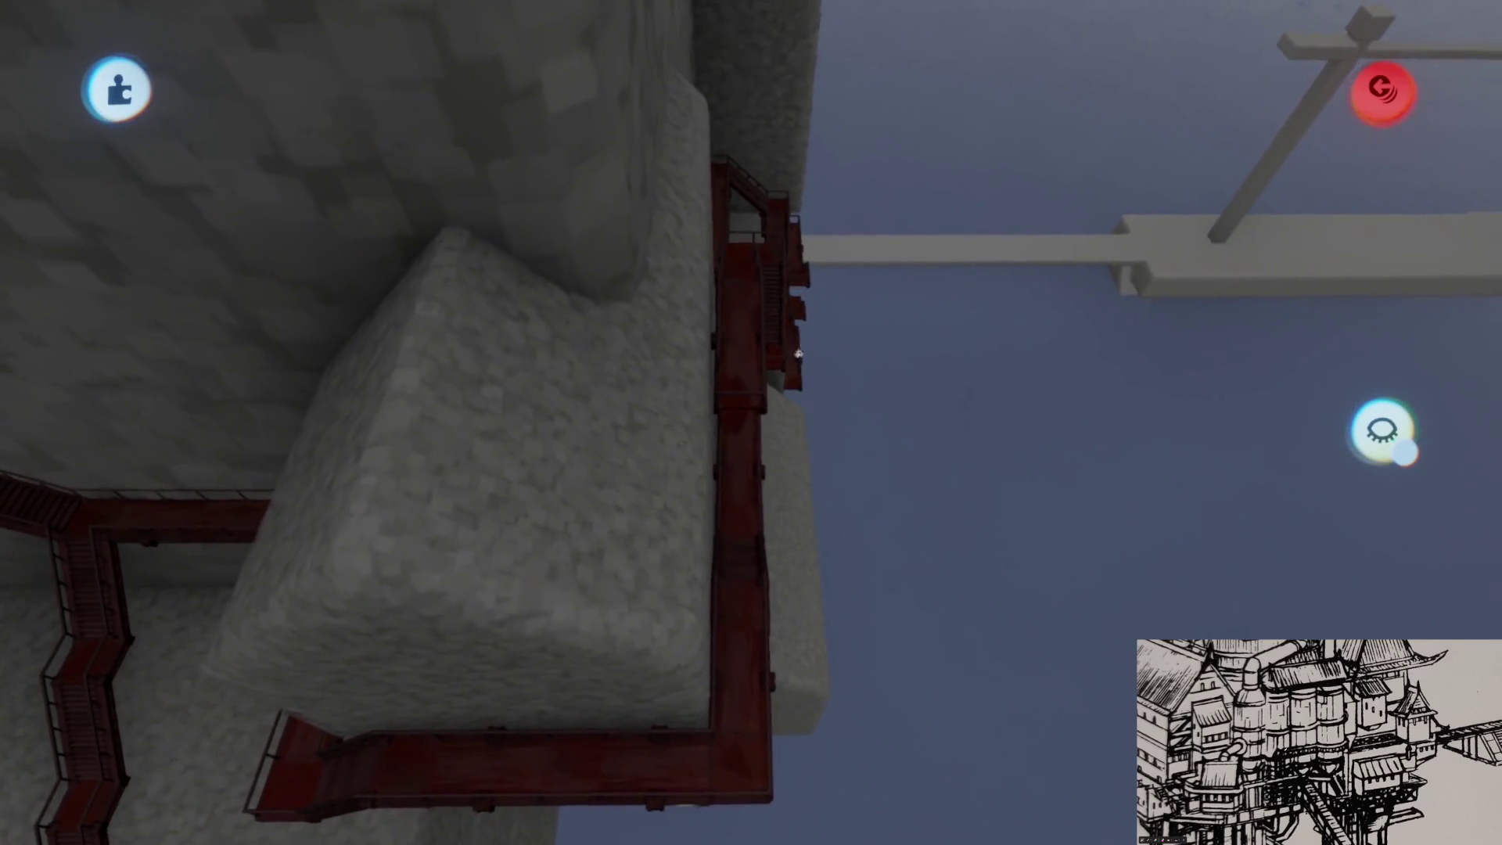
pyautogui.press('Left')
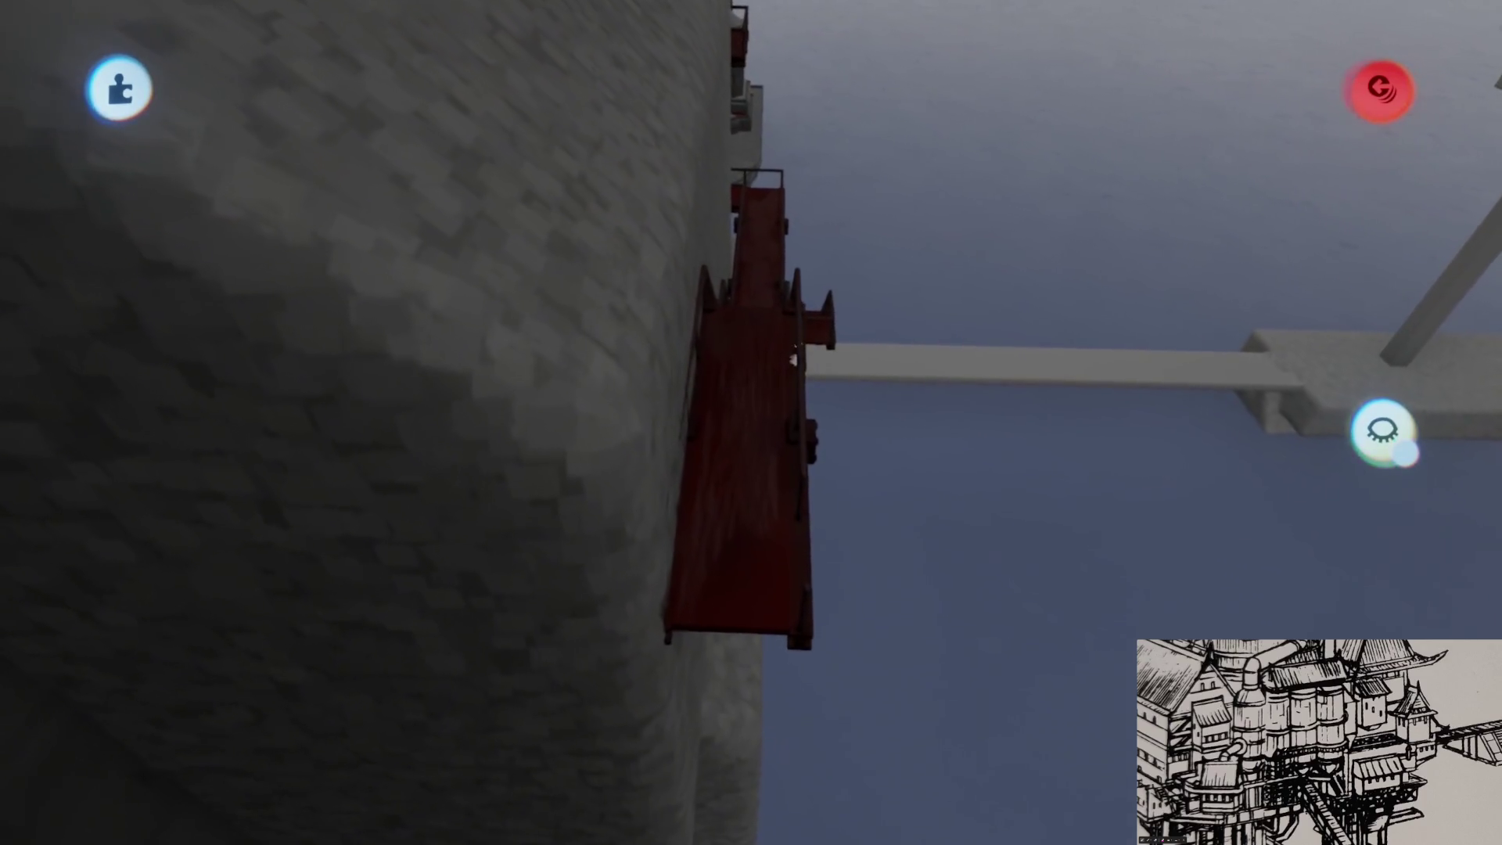
pyautogui.press('Left')
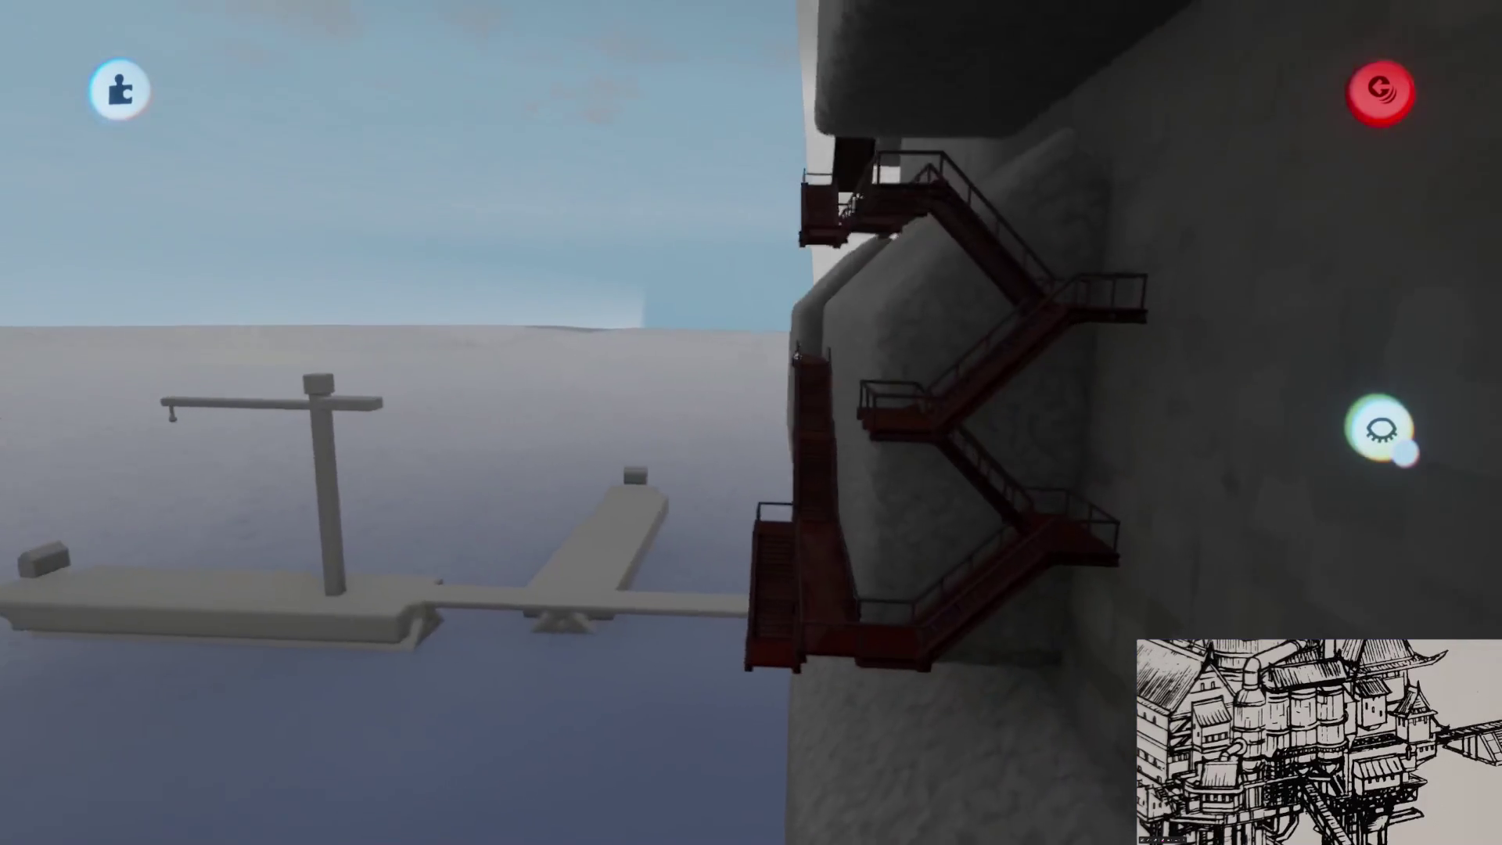
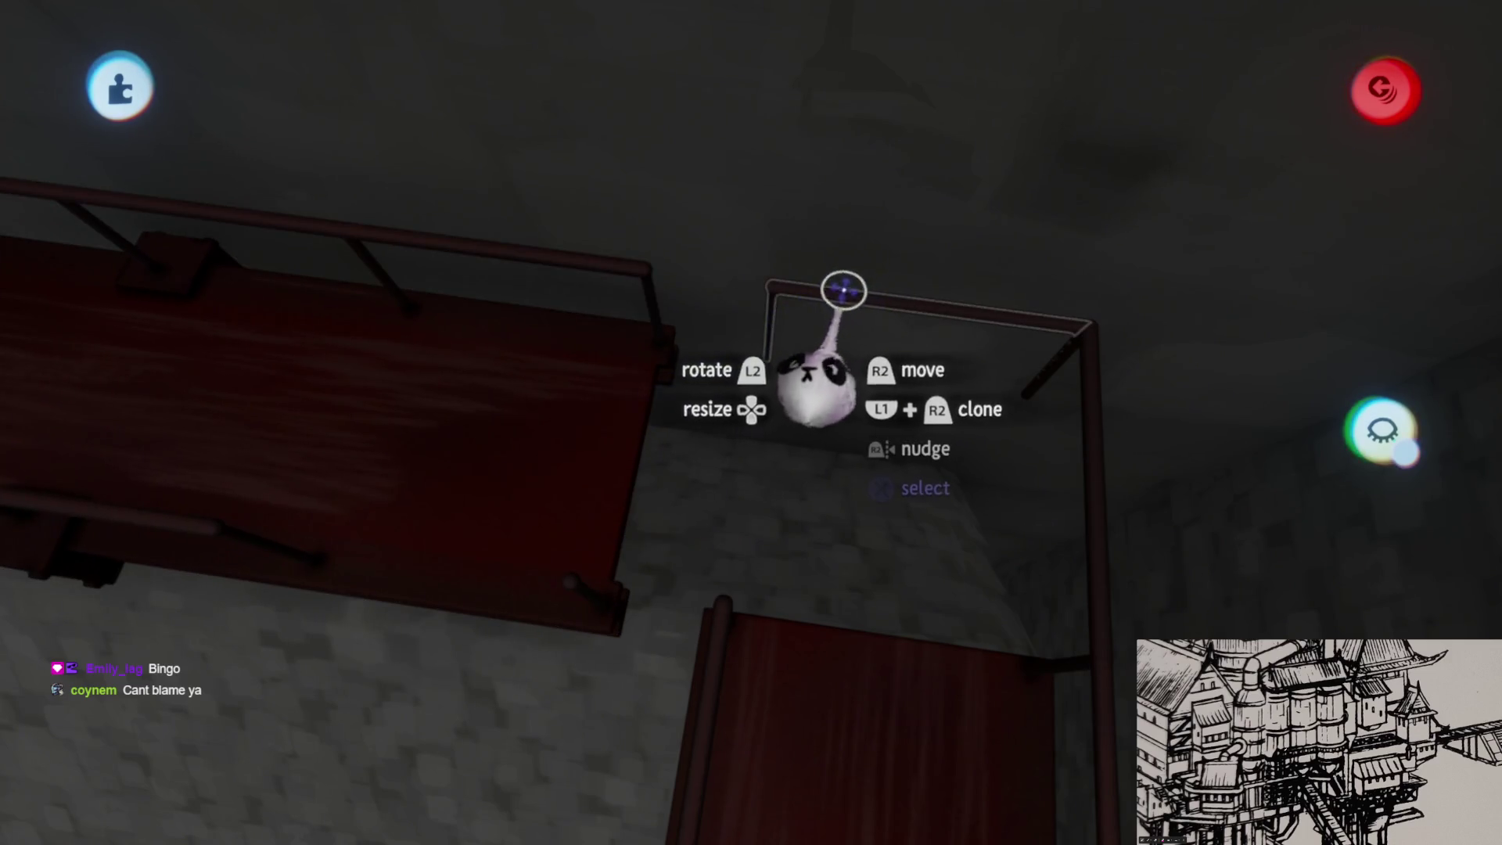
# - Pull the straight walkway off the L-shaped corner piece and rotate it to sit beside the corner
pyautogui.press('Escape')
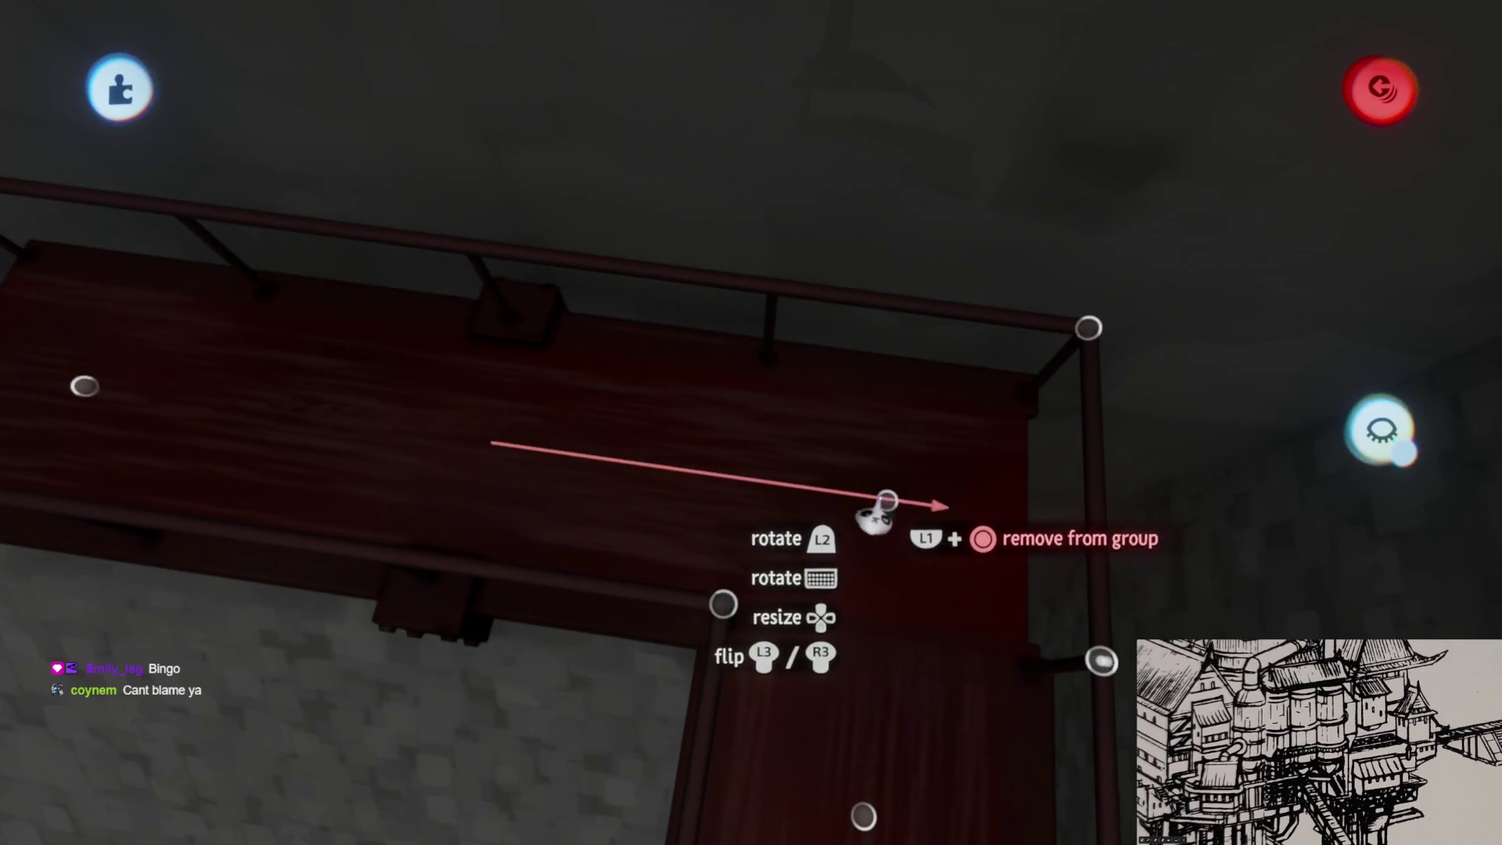
pyautogui.scroll(-10, 755, 460)
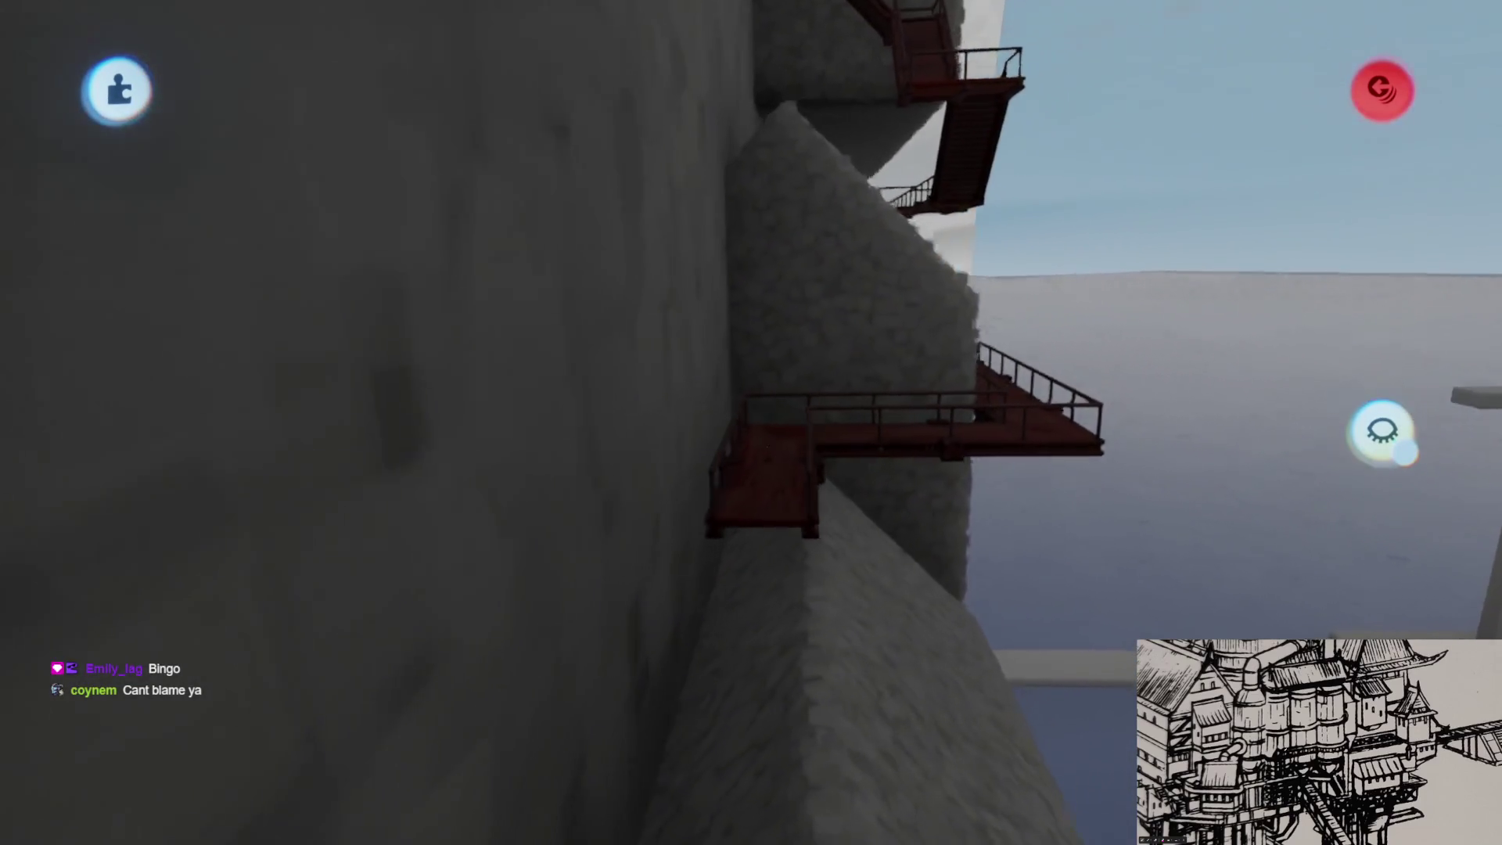
pyautogui.scroll(5, 767, 449)
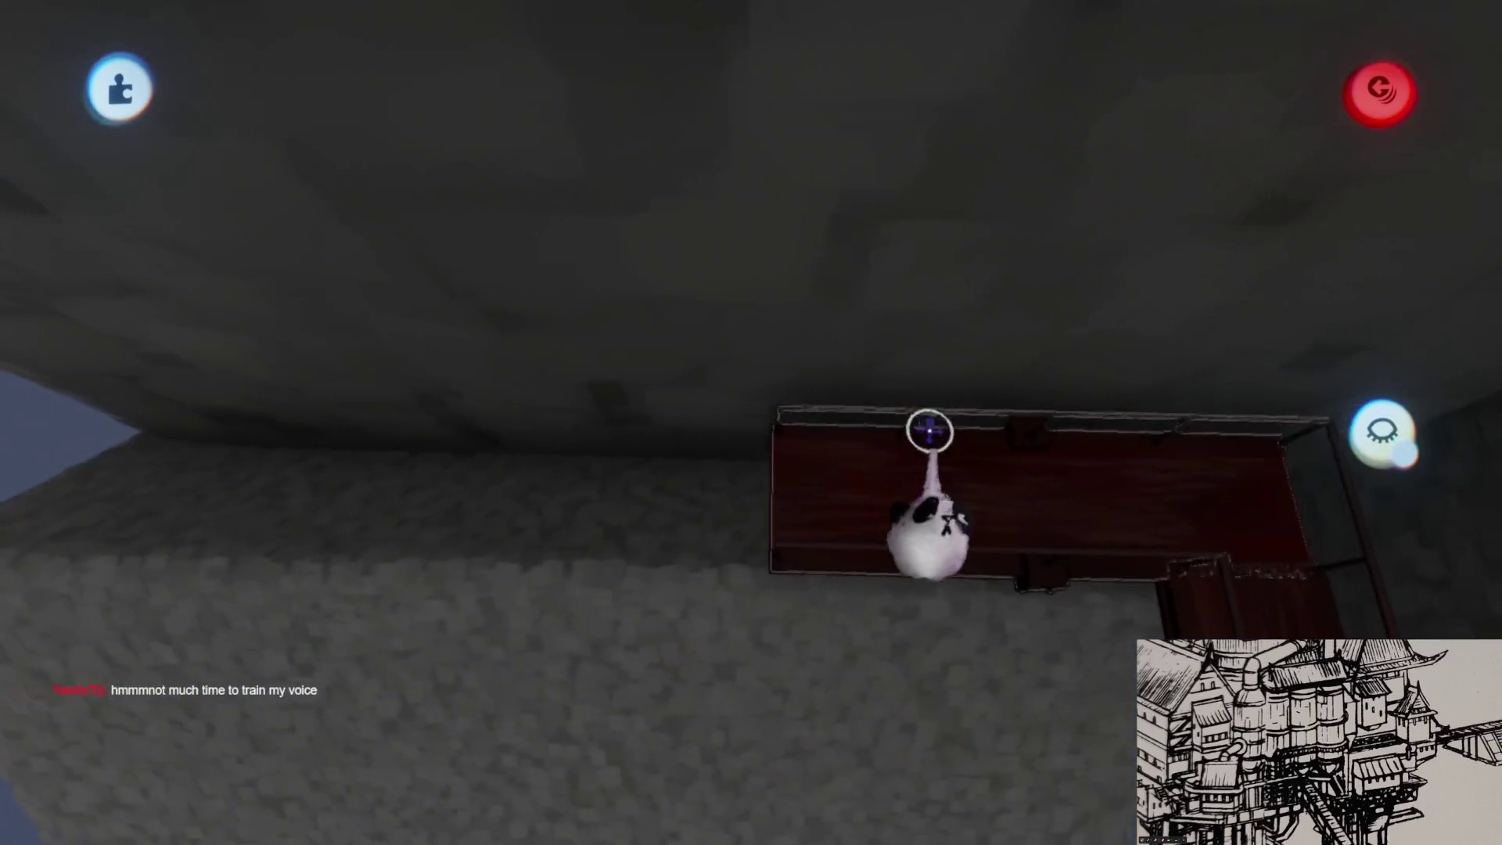
pyautogui.moveTo(878, 465)
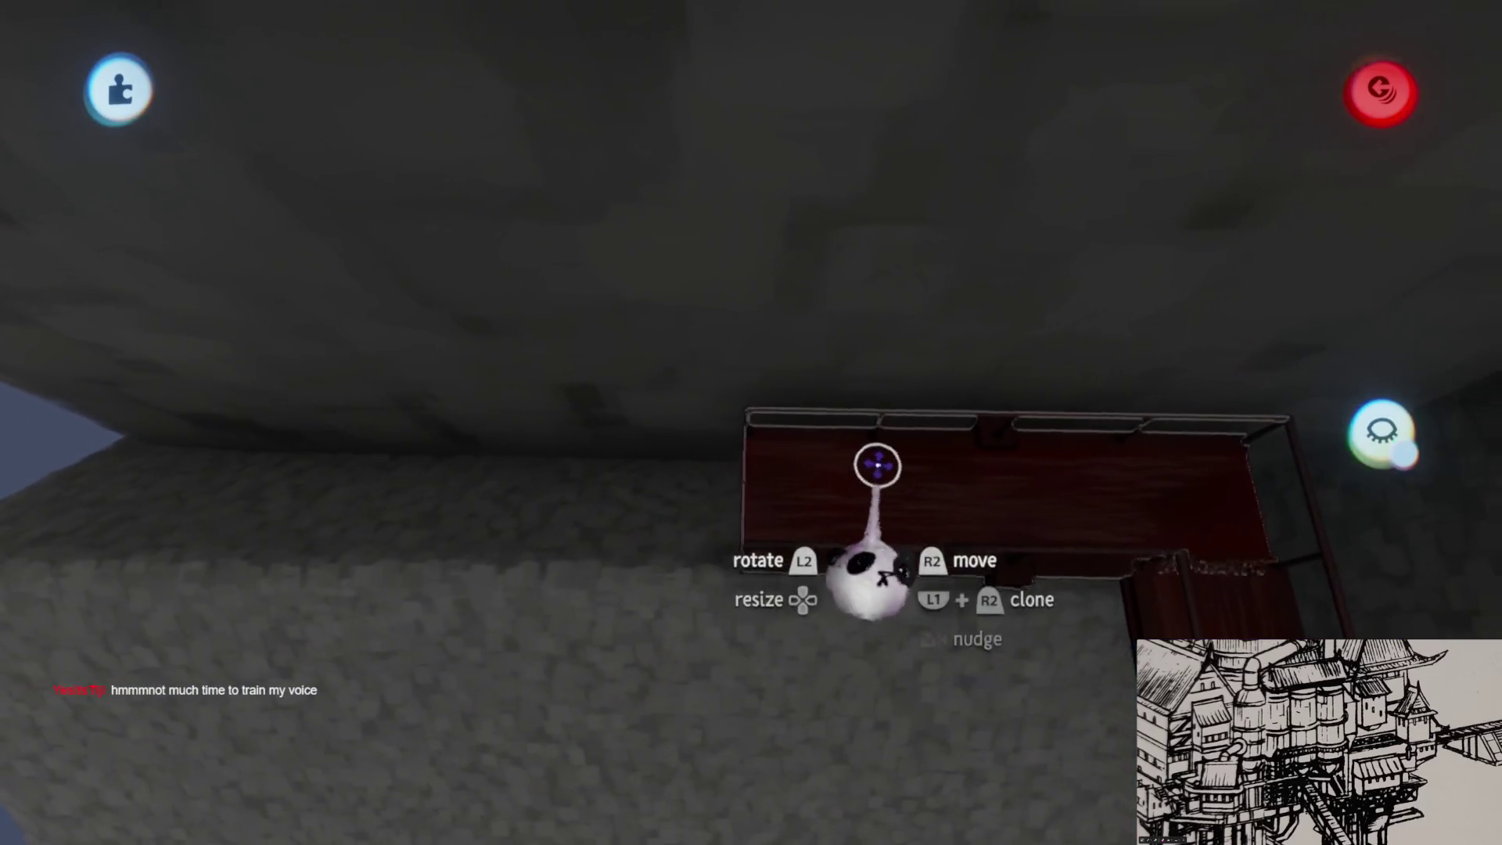
pyautogui.moveTo(835, 516); pyautogui.dragTo(536, 509)
pyautogui.moveTo(605, 548)
pyautogui.mouseDown()
pyautogui.moveTo(647, 519)
pyautogui.moveTo(631, 520)
pyautogui.moveTo(720, 409)
pyautogui.moveTo(754, 468)
pyautogui.moveTo(988, 496)
pyautogui.moveTo(1365, 468)
pyautogui.mouseUp()
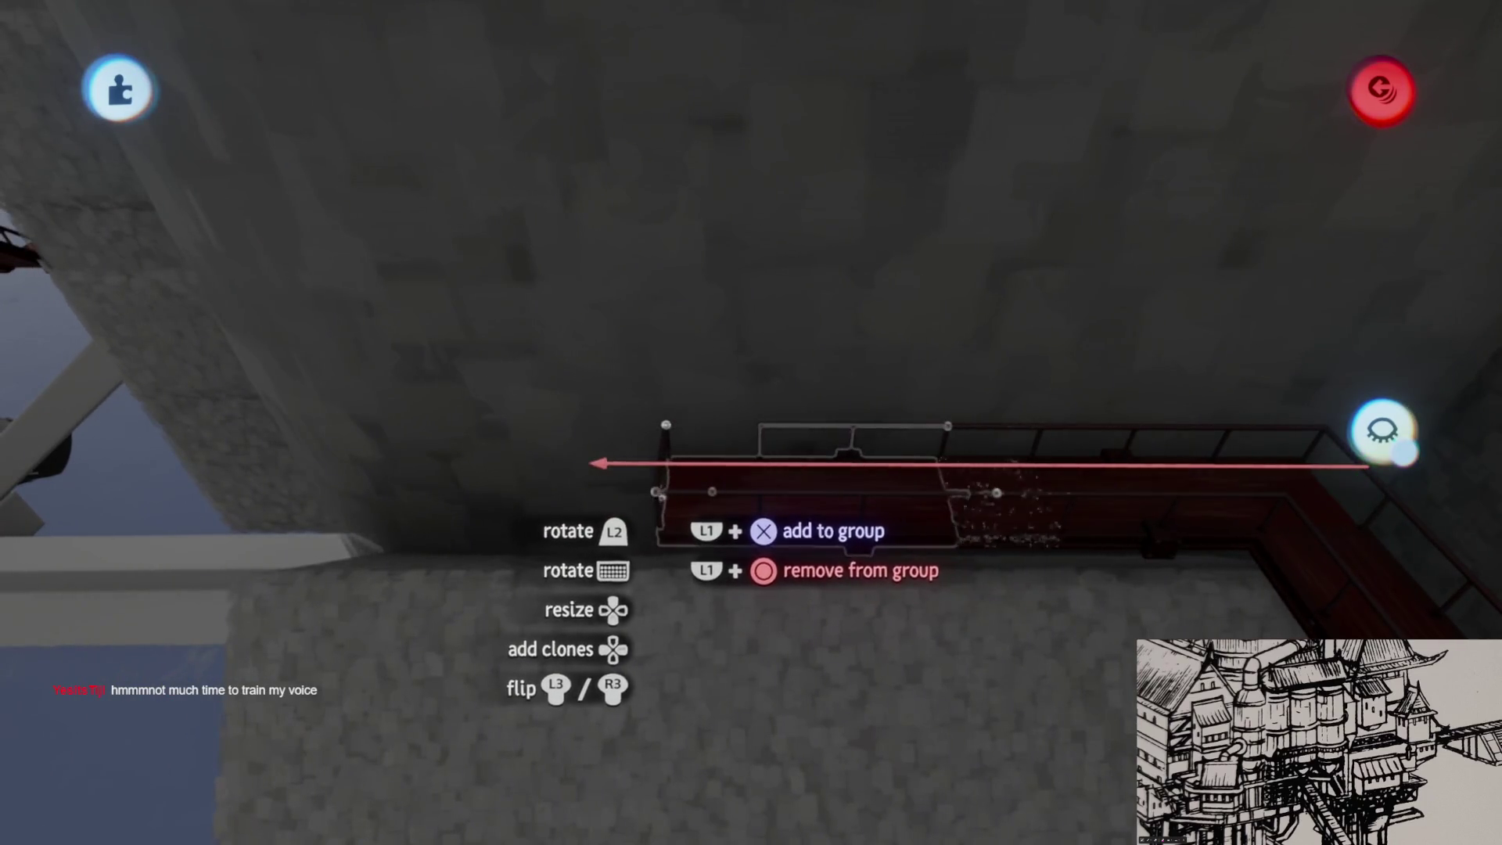
pyautogui.scroll(-10, 751, 422)
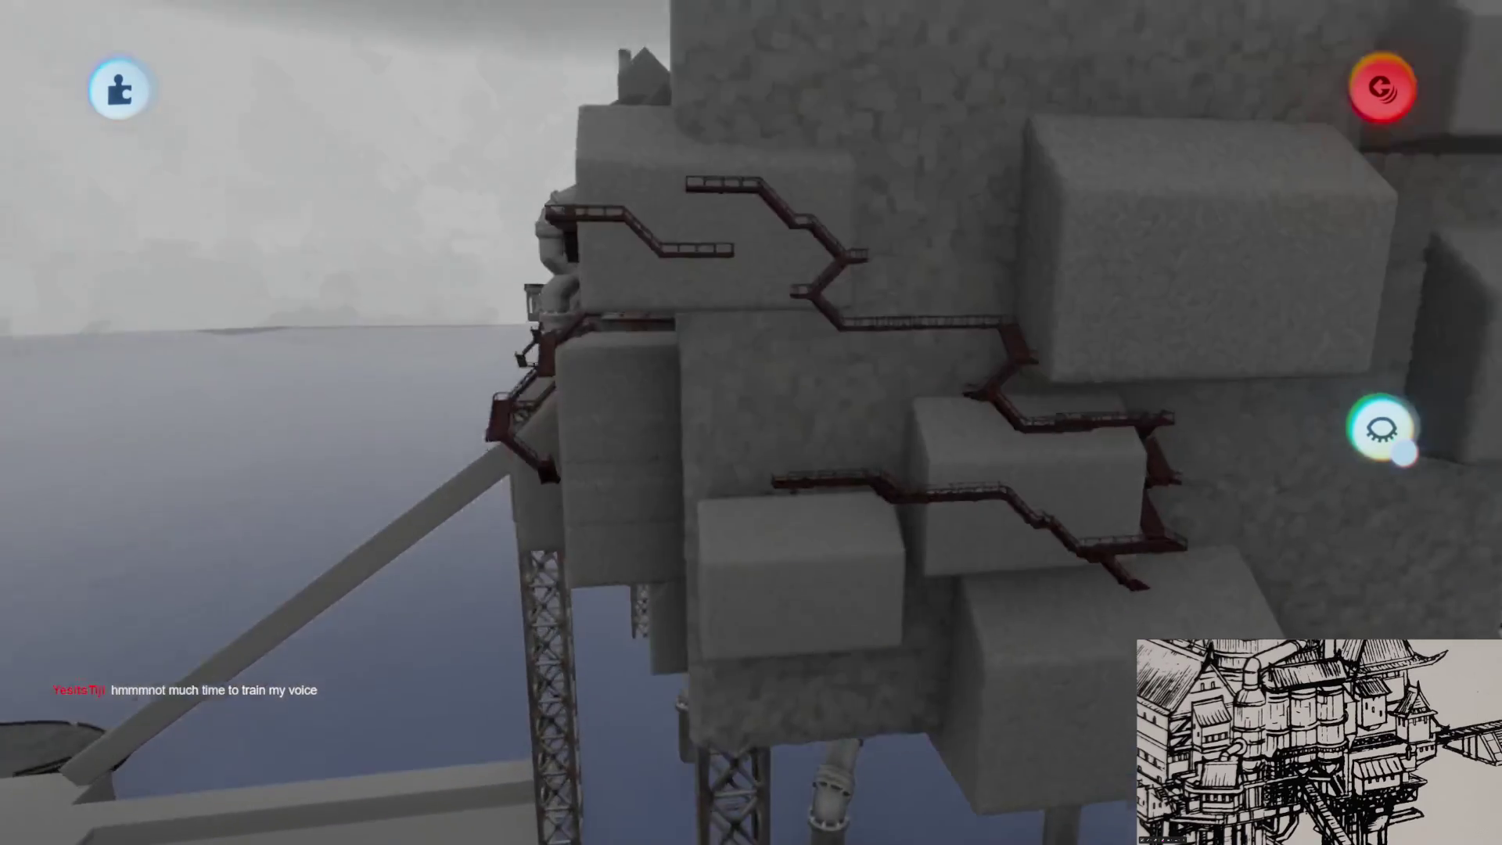
pyautogui.scroll(10, 751, 422)
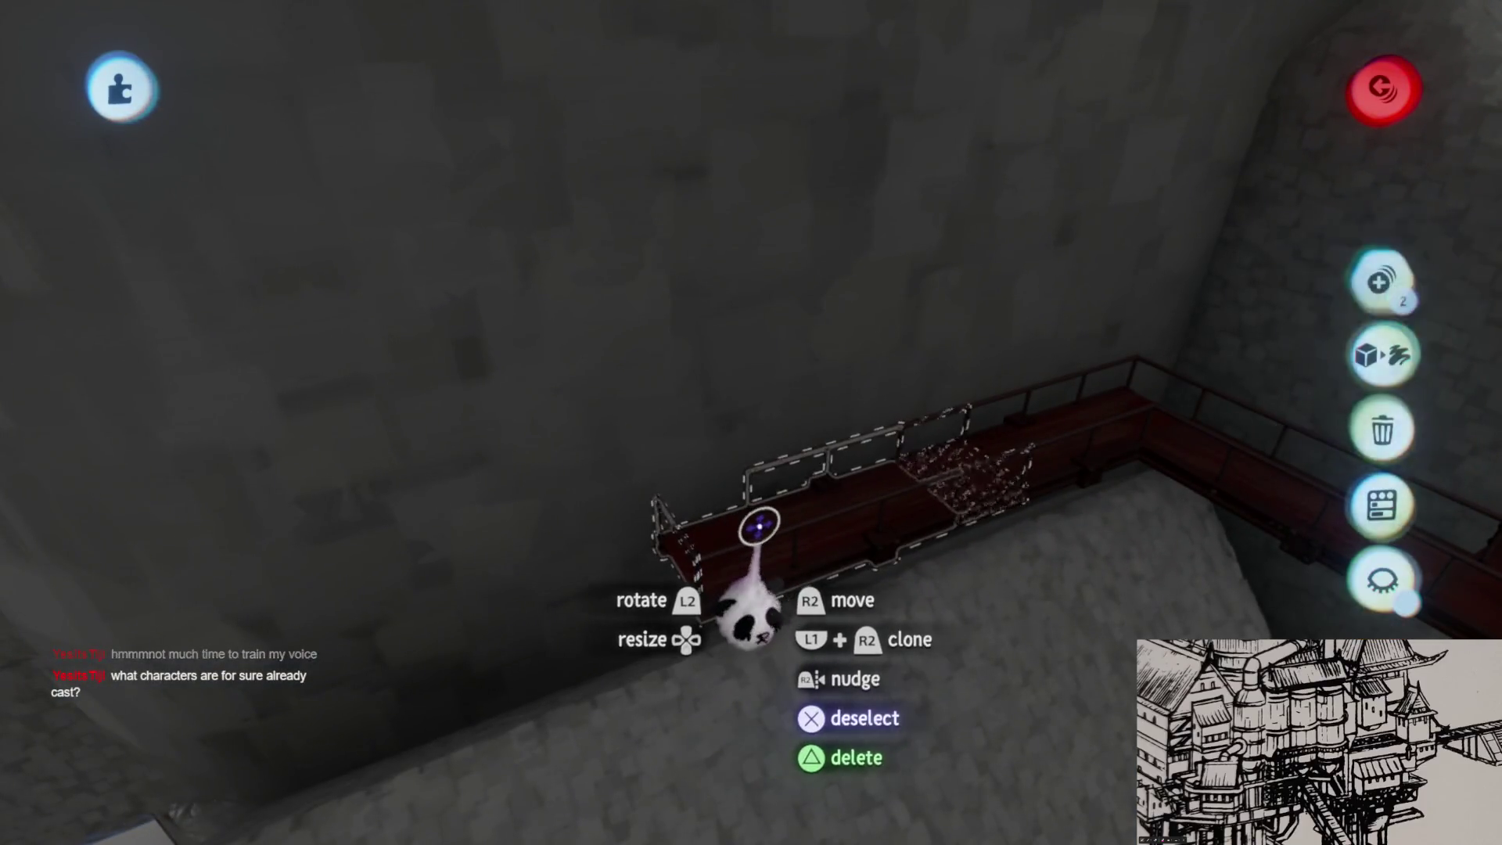
pyautogui.click(763, 533)
pyautogui.click(767, 560)
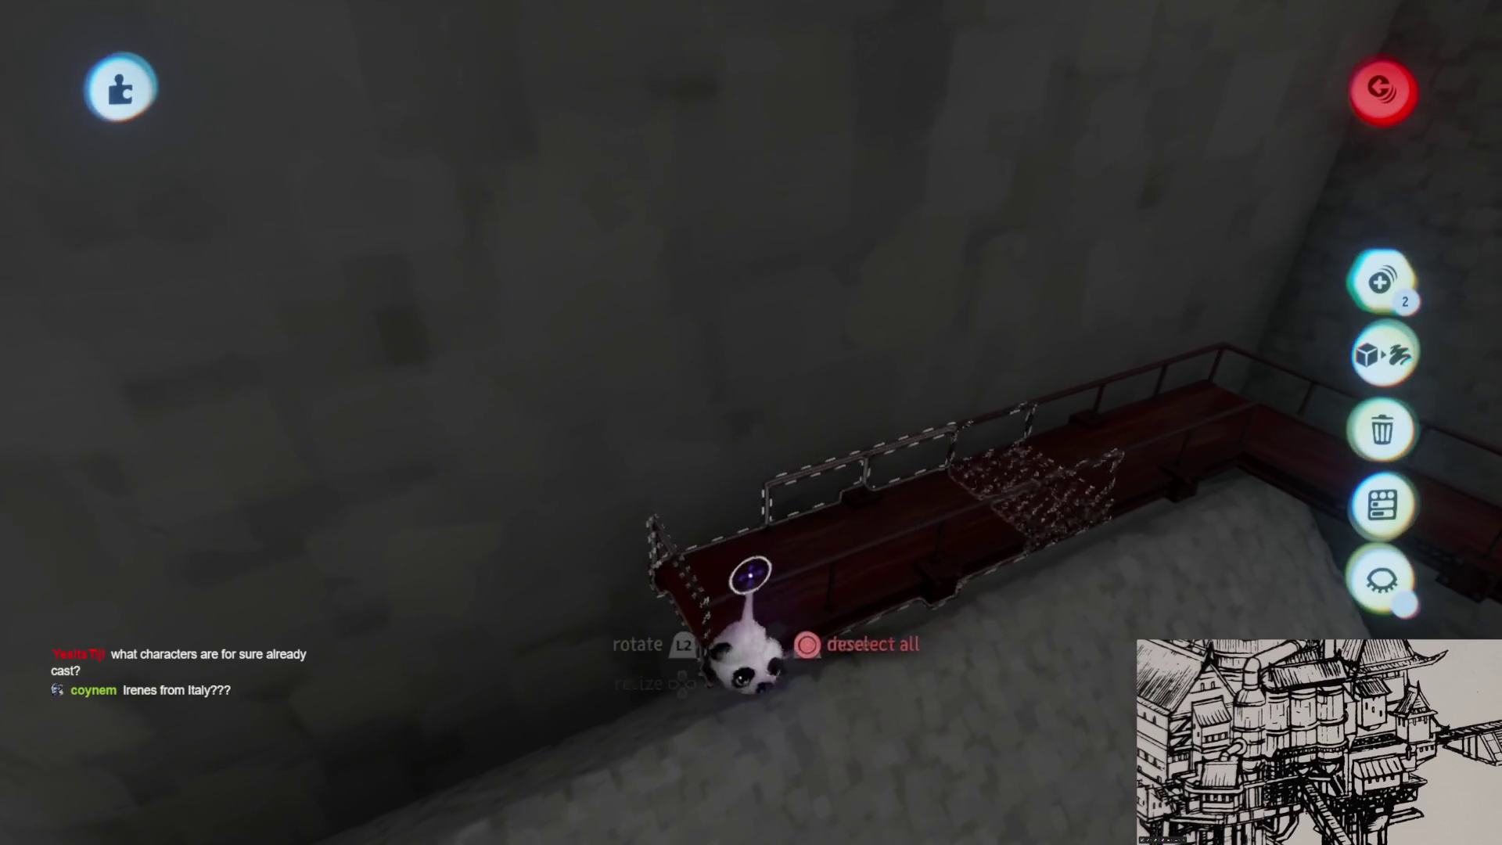
pyautogui.scroll(2, 786, 482)
pyautogui.moveTo(835, 537)
pyautogui.mouseDown()
pyautogui.moveTo(811, 576)
pyautogui.moveTo(771, 536)
pyautogui.moveTo(758, 313)
pyautogui.moveTo(761, 444)
pyautogui.moveTo(853, 450)
pyautogui.mouseUp()
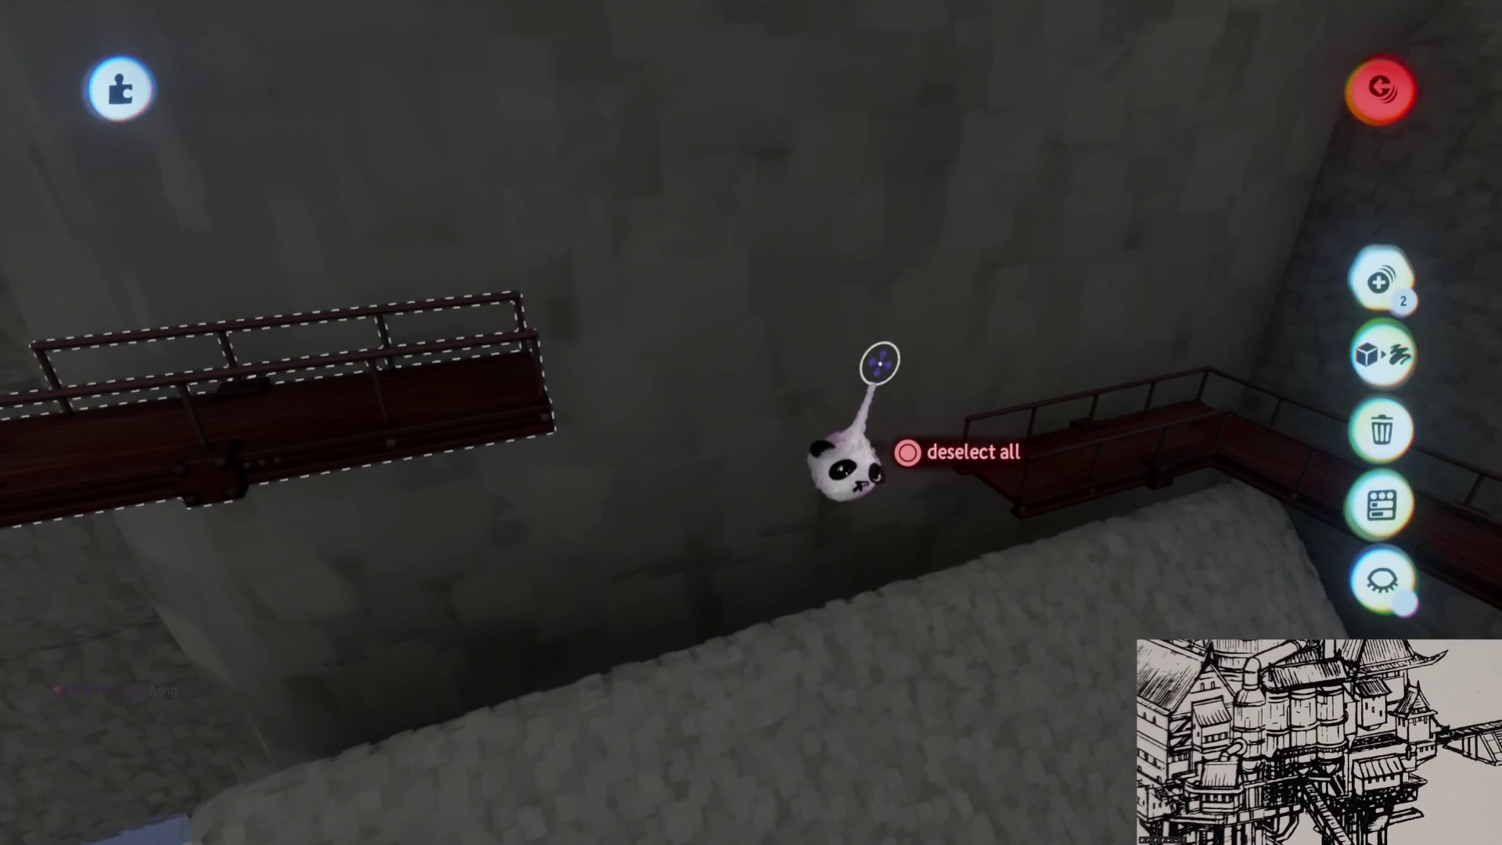
pyautogui.moveTo(876, 356)
pyautogui.mouseDown()
pyautogui.moveTo(895, 396)
pyautogui.moveTo(744, 520)
pyautogui.moveTo(785, 577)
pyautogui.mouseUp()
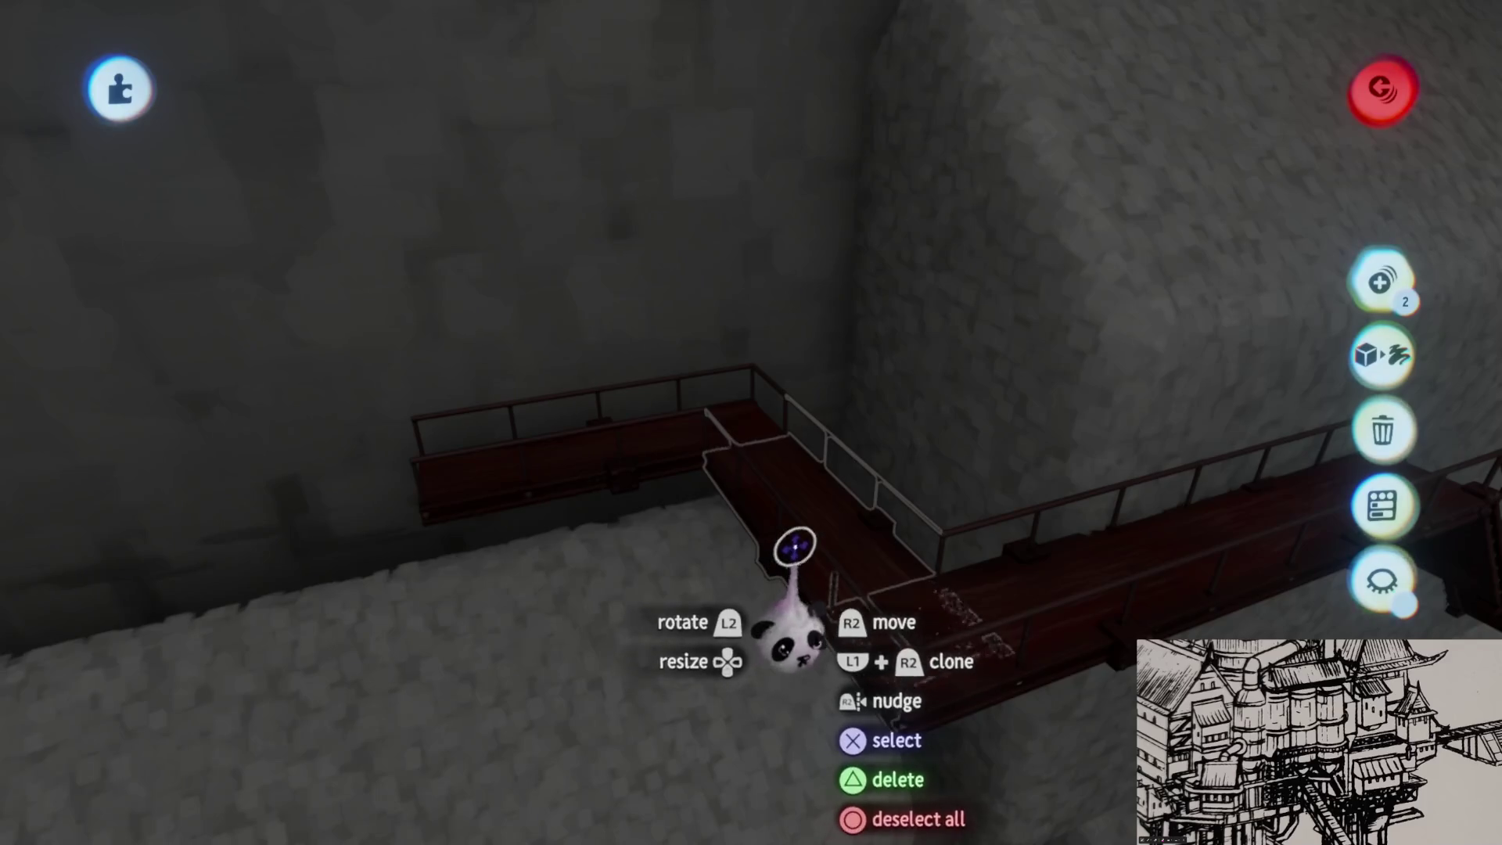
pyautogui.moveTo(806, 539)
pyautogui.mouseDown()
pyautogui.moveTo(744, 576)
pyautogui.moveTo(791, 298)
pyautogui.moveTo(750, 419)
pyautogui.moveTo(786, 530)
pyautogui.moveTo(878, 430)
pyautogui.moveTo(923, 441)
pyautogui.moveTo(731, 434)
pyautogui.moveTo(723, 352)
pyautogui.moveTo(741, 386)
pyautogui.moveTo(755, 336)
pyautogui.moveTo(790, 313)
pyautogui.moveTo(774, 387)
pyautogui.mouseUp()
pyautogui.moveTo(783, 318)
pyautogui.mouseDown()
pyautogui.moveTo(694, 415)
pyautogui.moveTo(623, 429)
pyautogui.mouseUp()
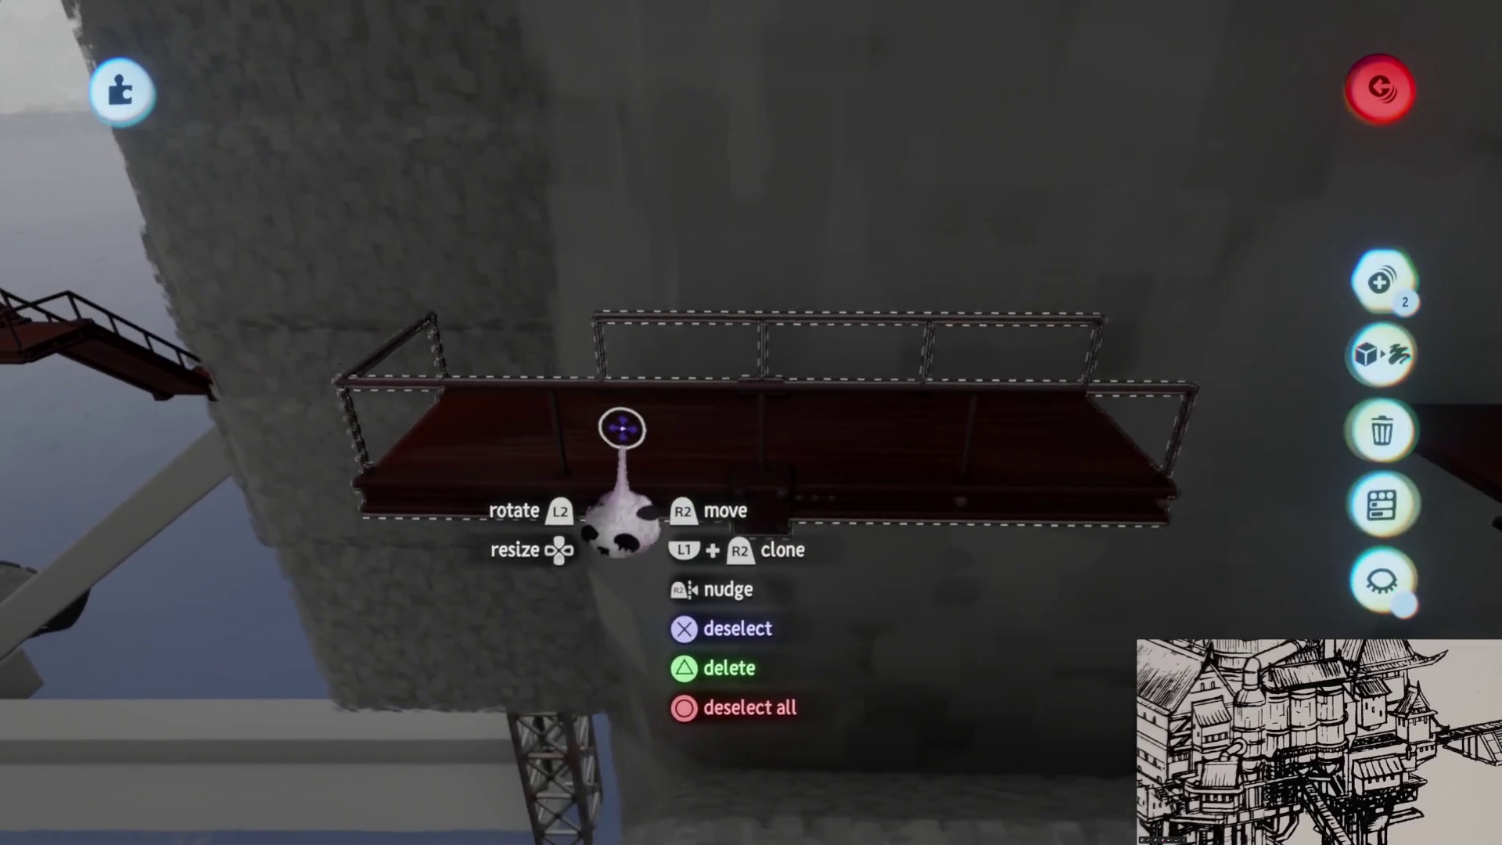
pyautogui.click(646, 426)
pyautogui.moveTo(463, 324)
pyautogui.mouseDown()
pyautogui.moveTo(636, 436)
pyautogui.moveTo(680, 445)
pyautogui.moveTo(696, 426)
pyautogui.mouseUp()
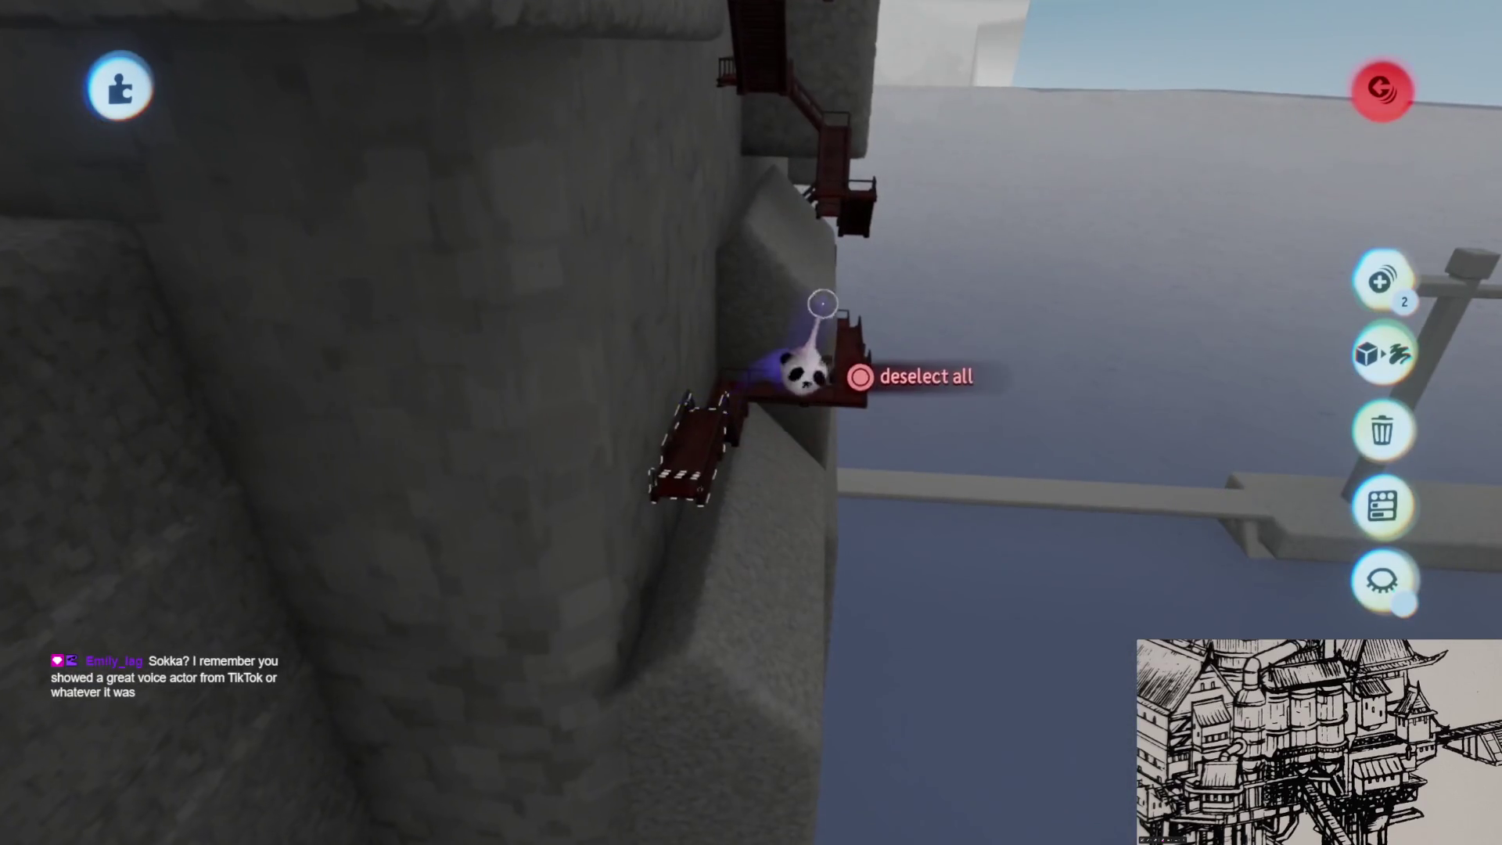
pyautogui.moveTo(688, 586)
pyautogui.mouseDown()
pyautogui.moveTo(724, 587)
pyautogui.moveTo(741, 510)
pyautogui.moveTo(801, 462)
pyautogui.moveTo(779, 391)
pyautogui.moveTo(778, 406)
pyautogui.moveTo(738, 363)
pyautogui.moveTo(714, 362)
pyautogui.moveTo(771, 402)
pyautogui.moveTo(772, 425)
pyautogui.moveTo(760, 366)
pyautogui.moveTo(680, 313)
pyautogui.moveTo(688, 485)
pyautogui.moveTo(744, 430)
pyautogui.moveTo(717, 291)
pyautogui.mouseUp()
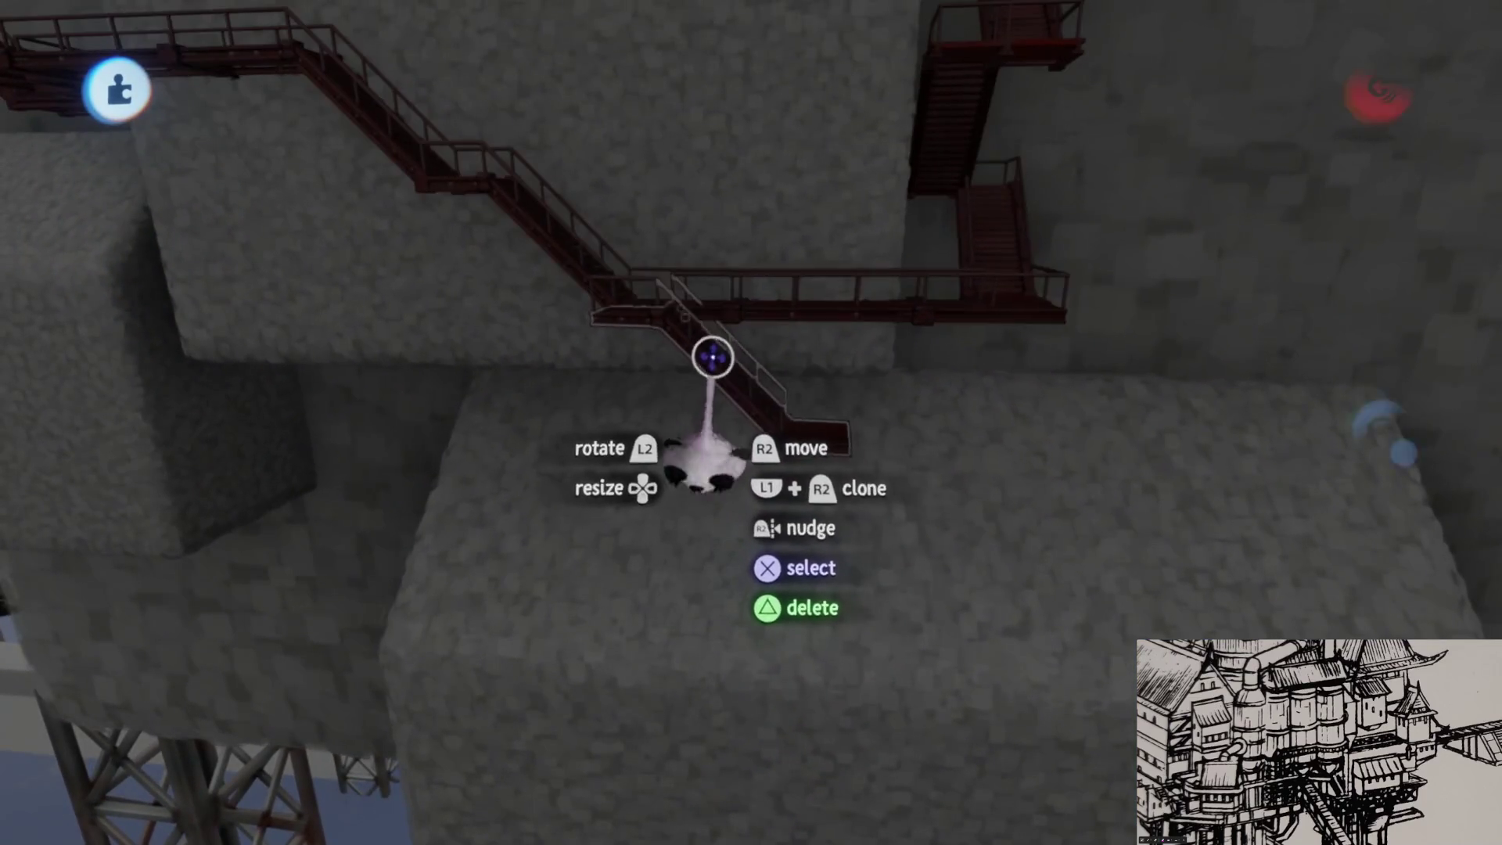
# - Pick up the lower staircase section and rotate it square to 90°
pyautogui.moveTo(712, 357)
pyautogui.mouseDown()
pyautogui.moveTo(707, 389)
pyautogui.moveTo(654, 345)
pyautogui.moveTo(831, 462)
pyautogui.mouseUp()
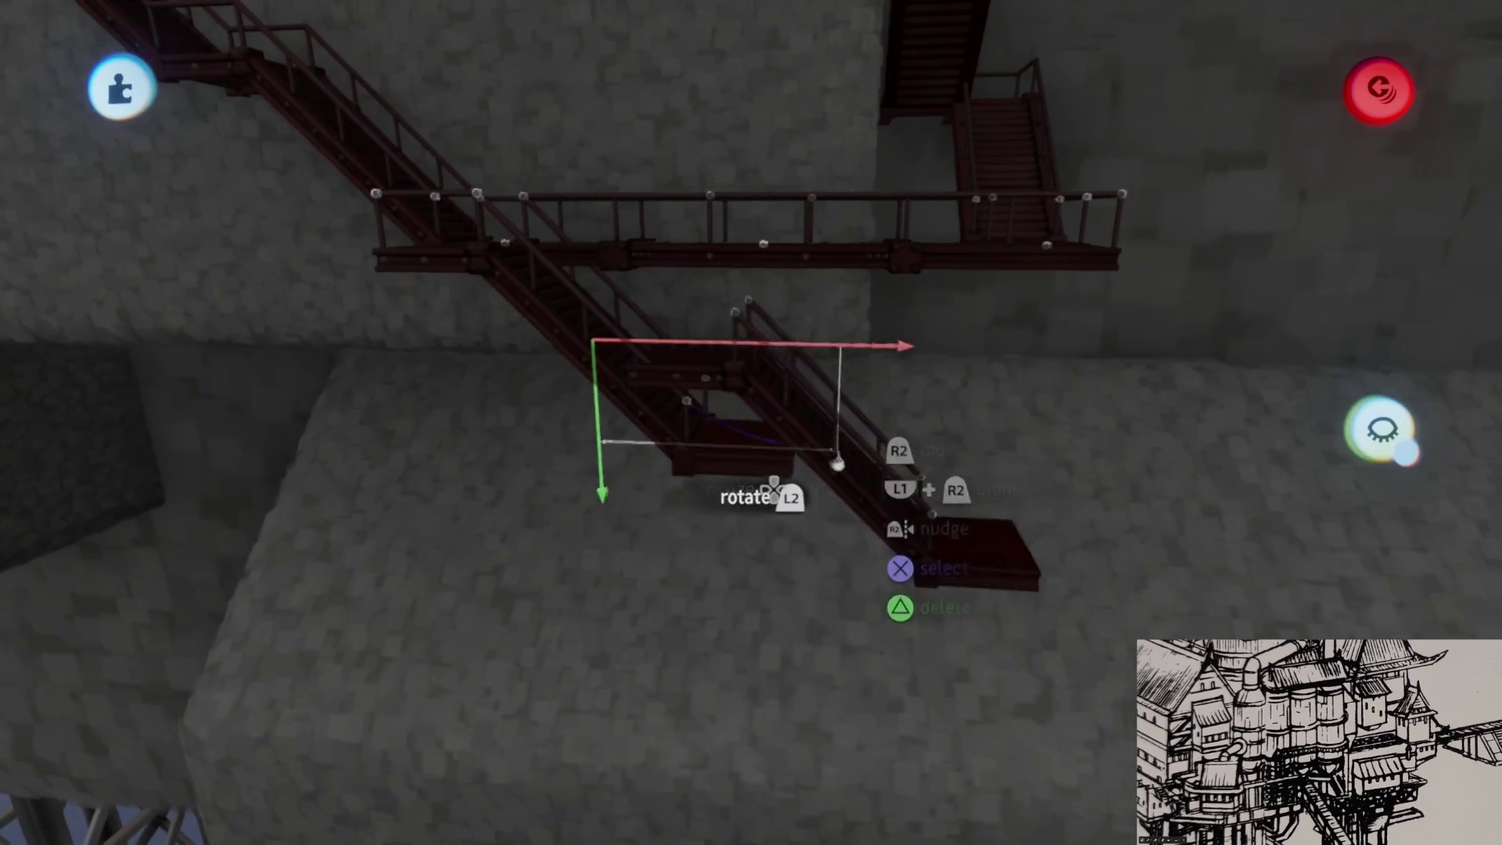
pyautogui.moveTo(865, 571)
pyautogui.mouseDown()
pyautogui.moveTo(874, 588)
pyautogui.moveTo(807, 447)
pyautogui.mouseUp()
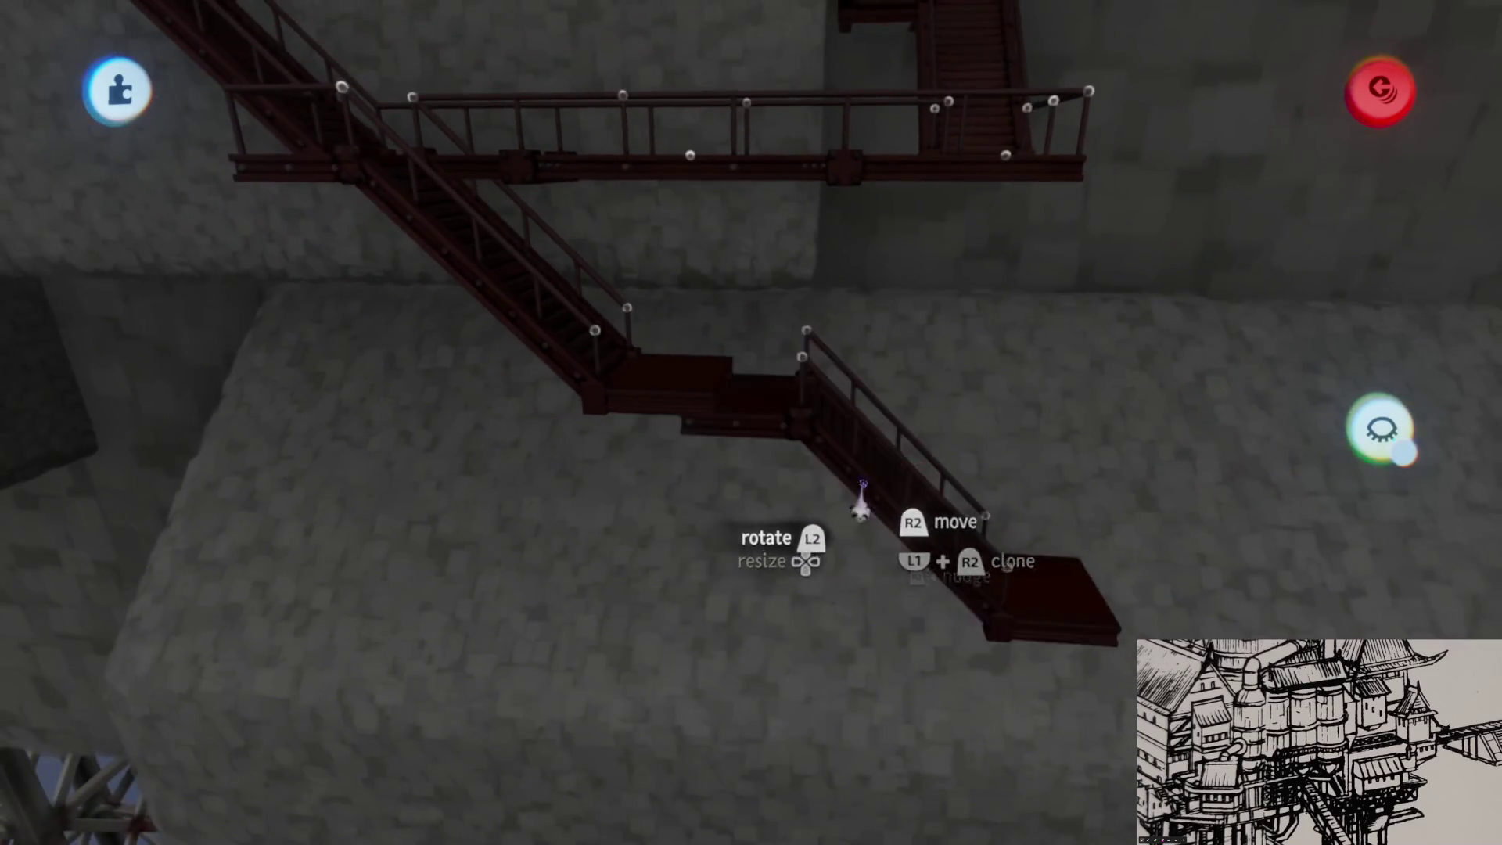
pyautogui.moveTo(860, 509); pyautogui.dragTo(818, 472)
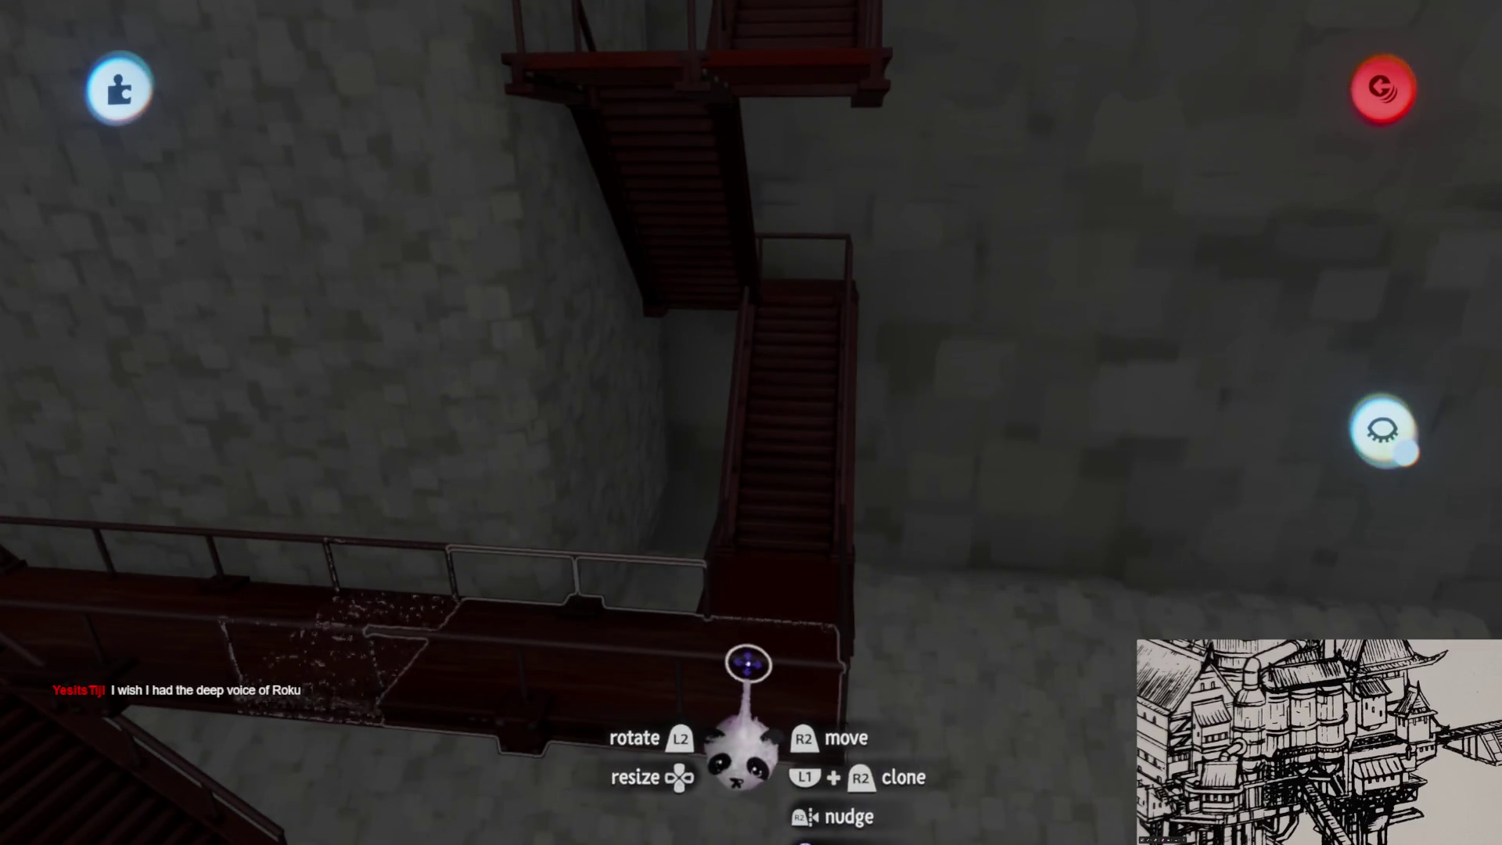
pyautogui.moveTo(826, 594)
pyautogui.mouseDown()
pyautogui.moveTo(808, 486)
pyautogui.moveTo(811, 509)
pyautogui.moveTo(767, 517)
pyautogui.mouseUp()
pyautogui.moveTo(753, 438)
pyautogui.mouseDown()
pyautogui.moveTo(740, 447)
pyautogui.moveTo(720, 409)
pyautogui.moveTo(731, 436)
pyautogui.moveTo(822, 443)
pyautogui.moveTo(657, 399)
pyautogui.moveTo(801, 376)
pyautogui.mouseUp()
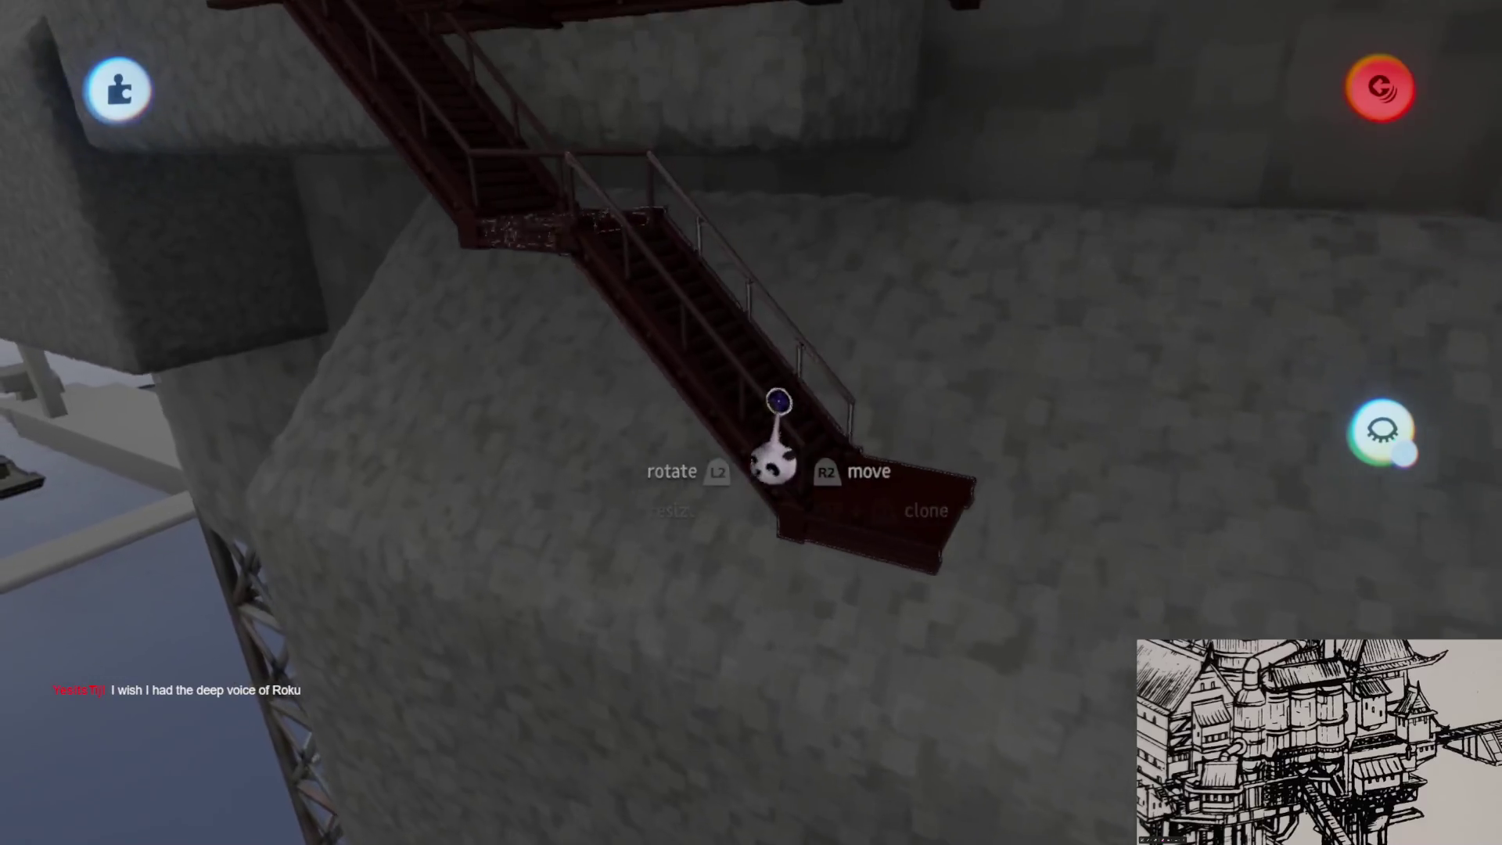
pyautogui.scroll(-5, 778, 462)
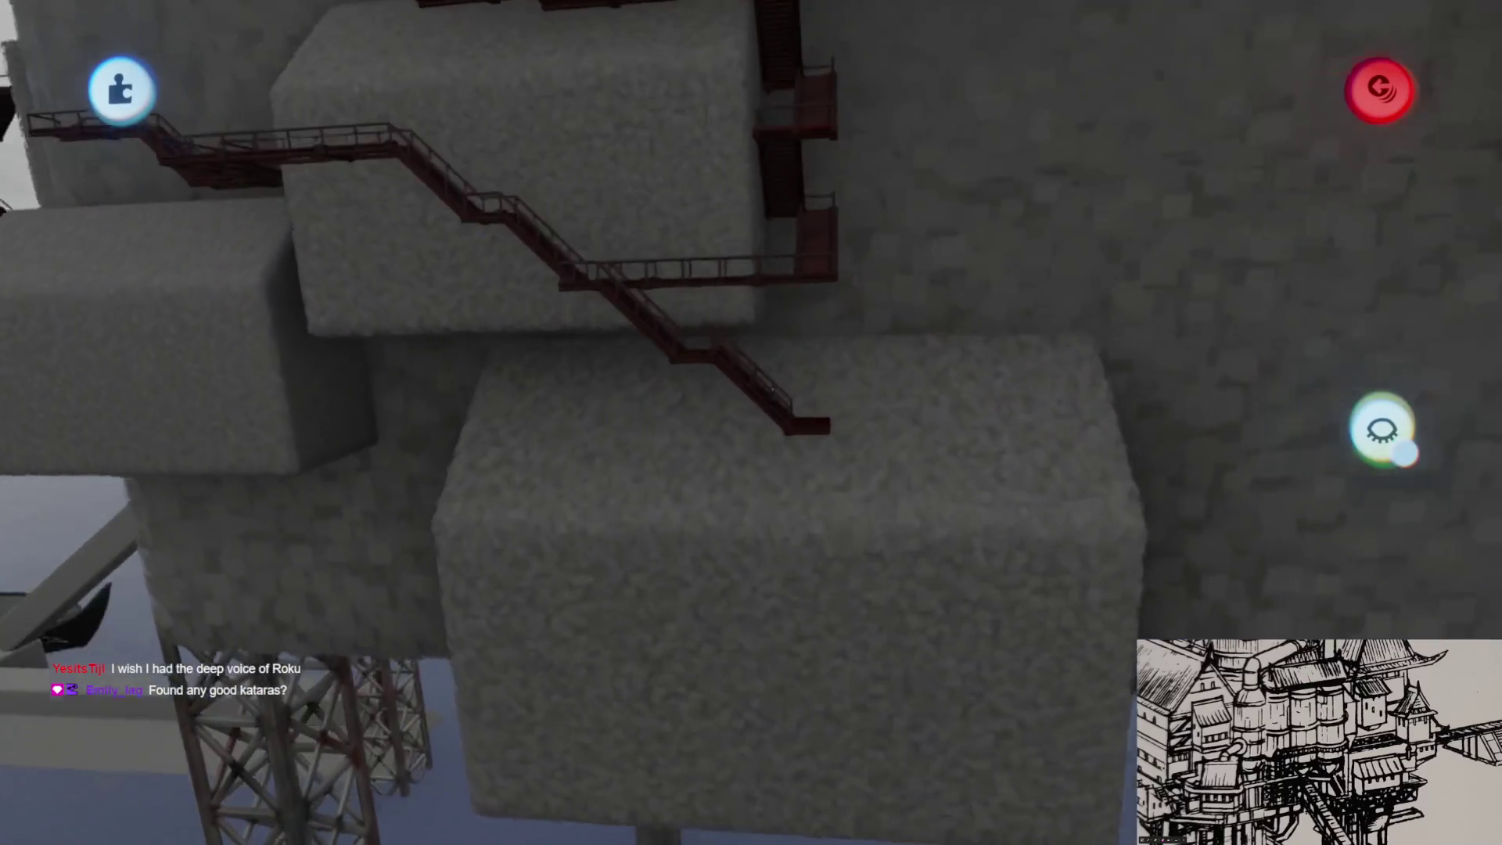
pyautogui.scroll(5, 770, 403)
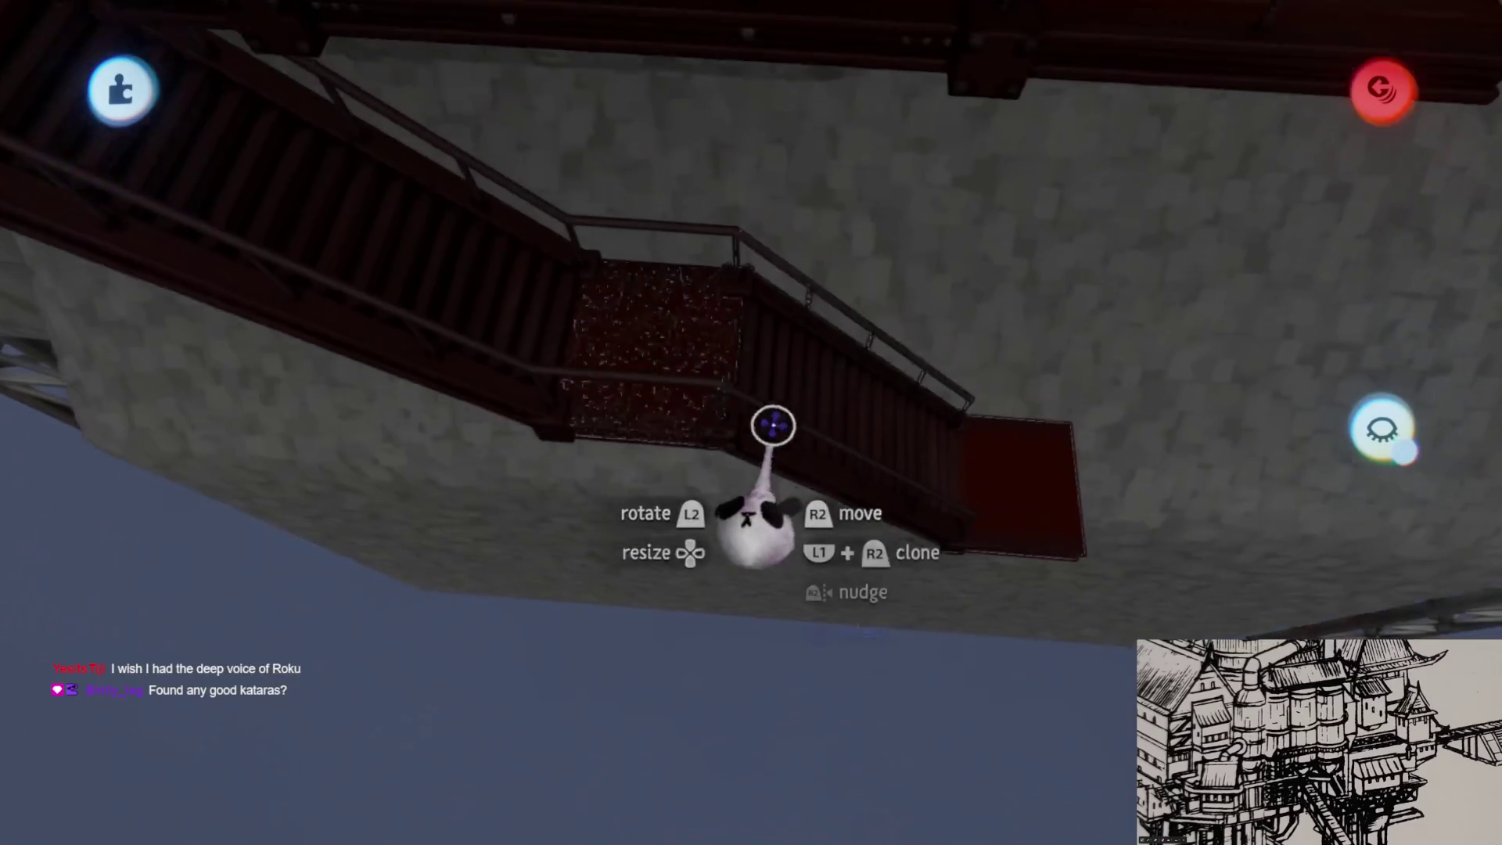
pyautogui.scroll(4, 774, 426)
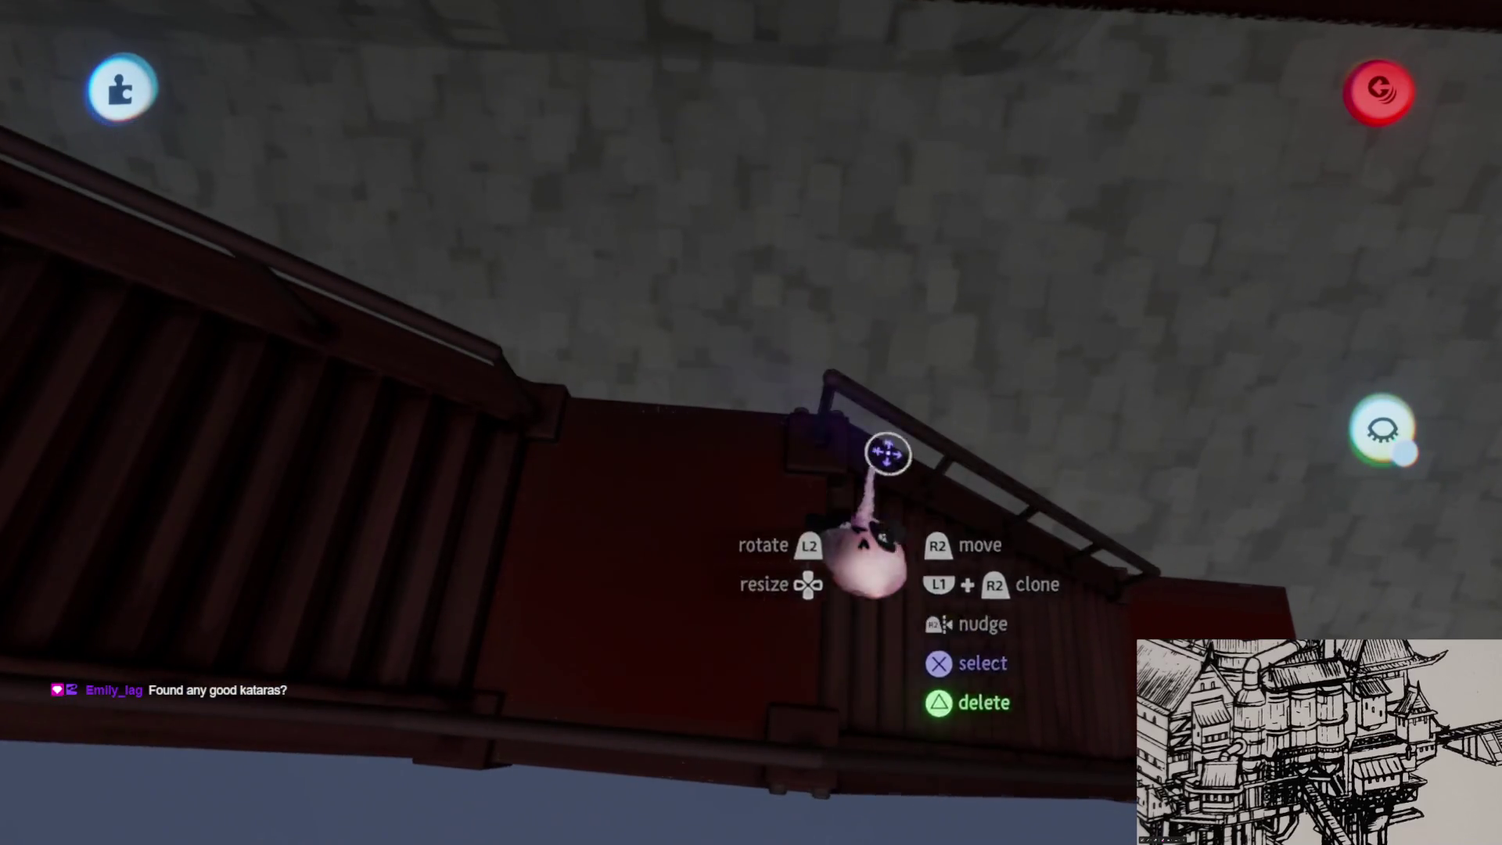
# - Move and turn the staircase landing piece toward the lower stone block
pyautogui.moveTo(887, 454)
pyautogui.mouseDown()
pyautogui.moveTo(949, 318)
pyautogui.moveTo(622, 376)
pyautogui.mouseUp()
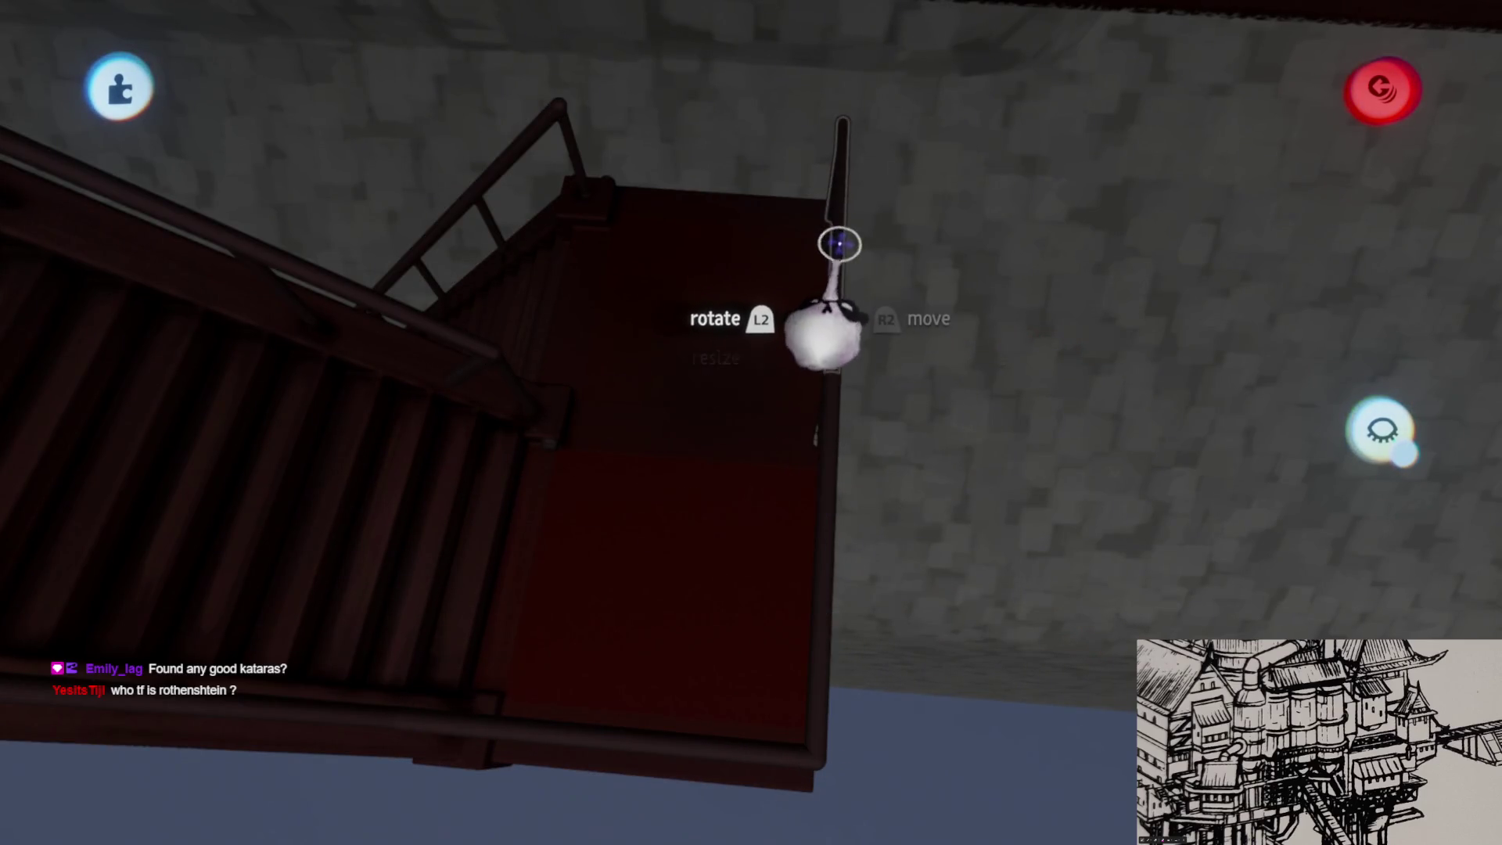
pyautogui.scroll(-10, 704, 172)
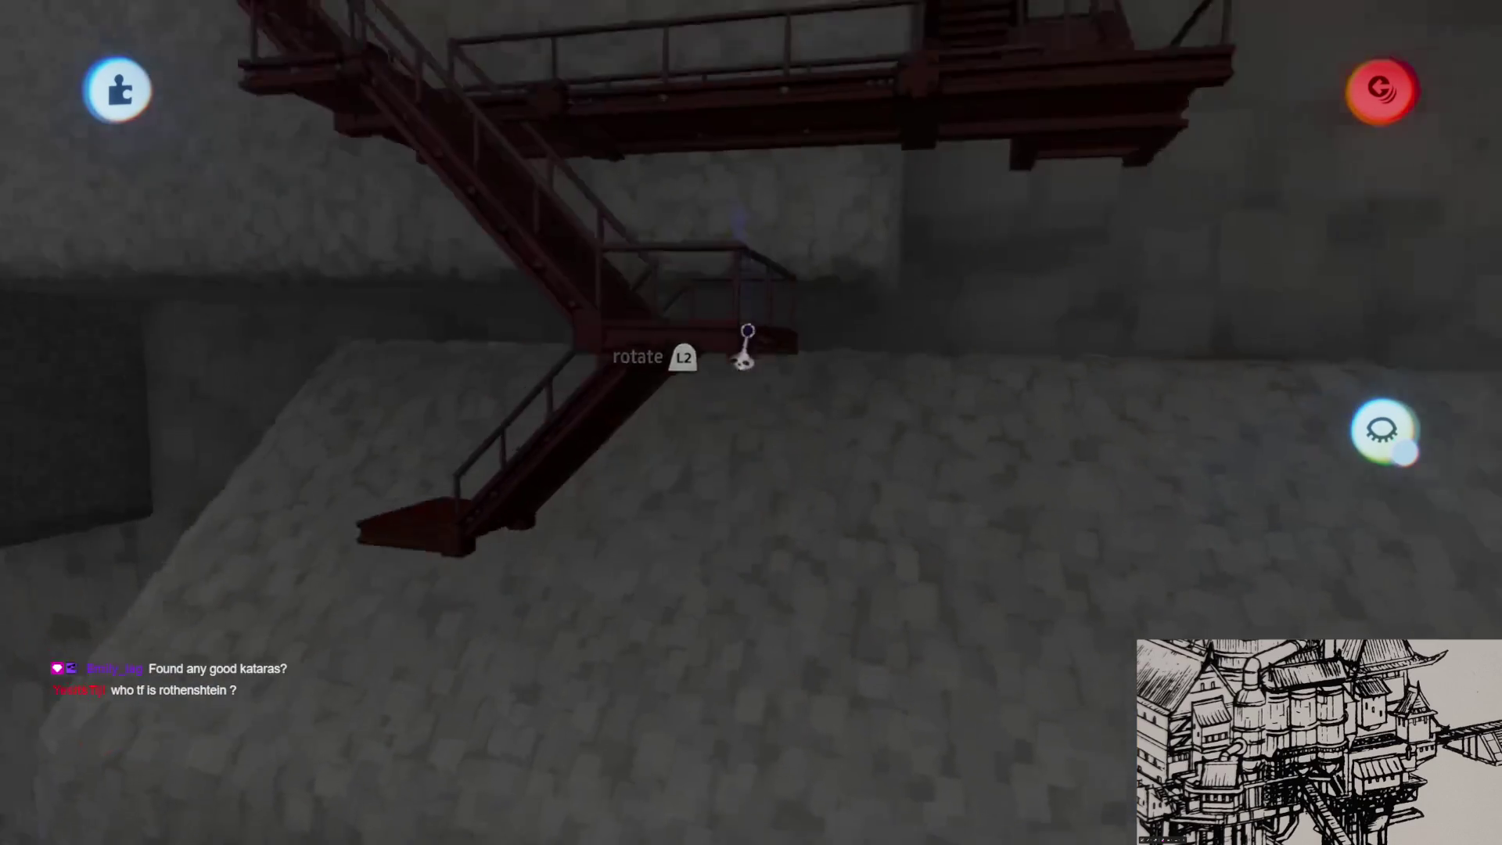
pyautogui.scroll(-3, 745, 338)
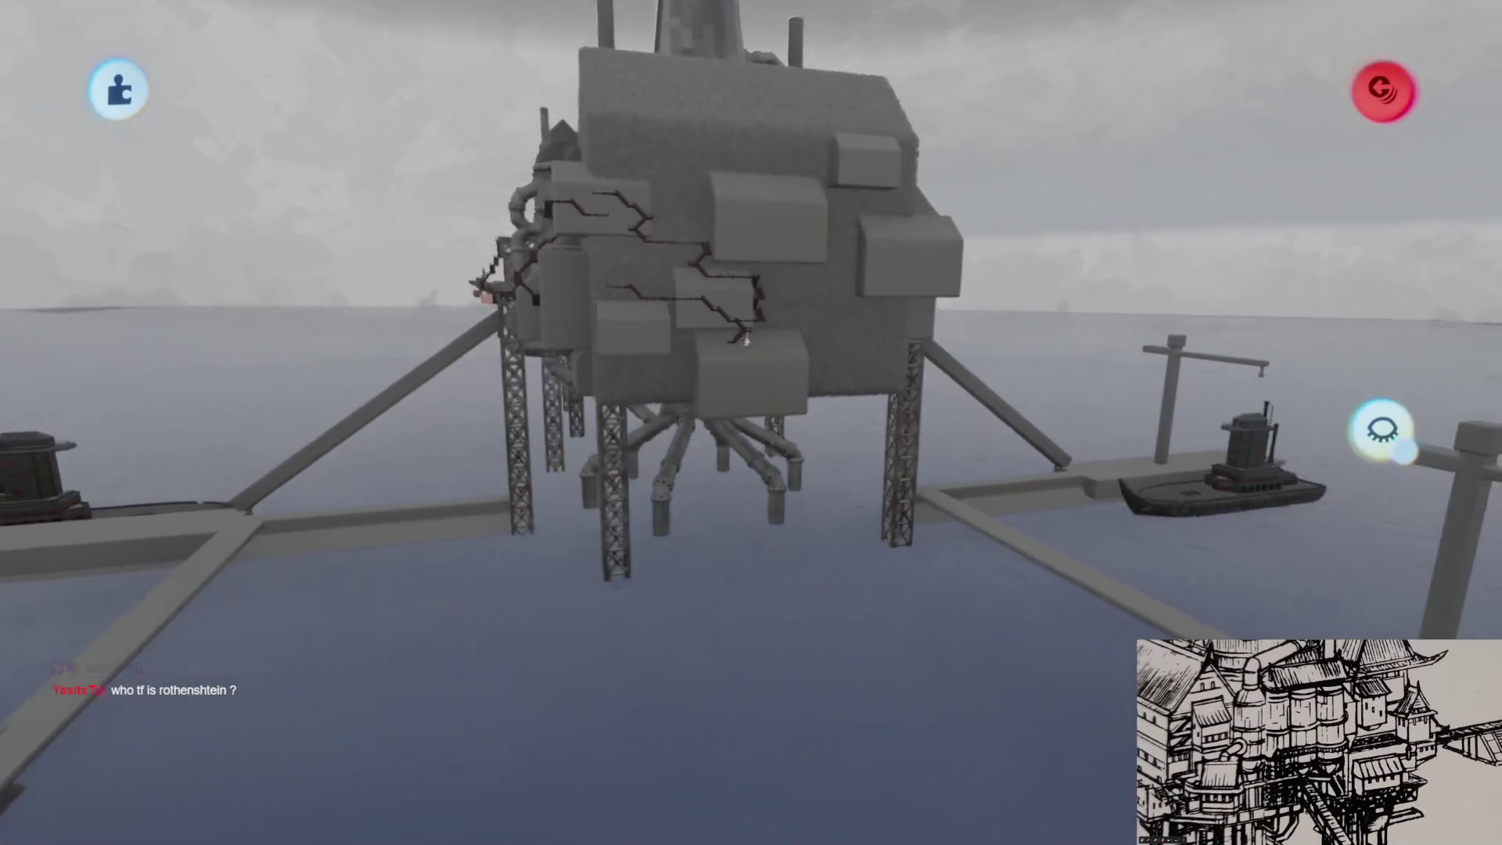
pyautogui.scroll(8, 746, 338)
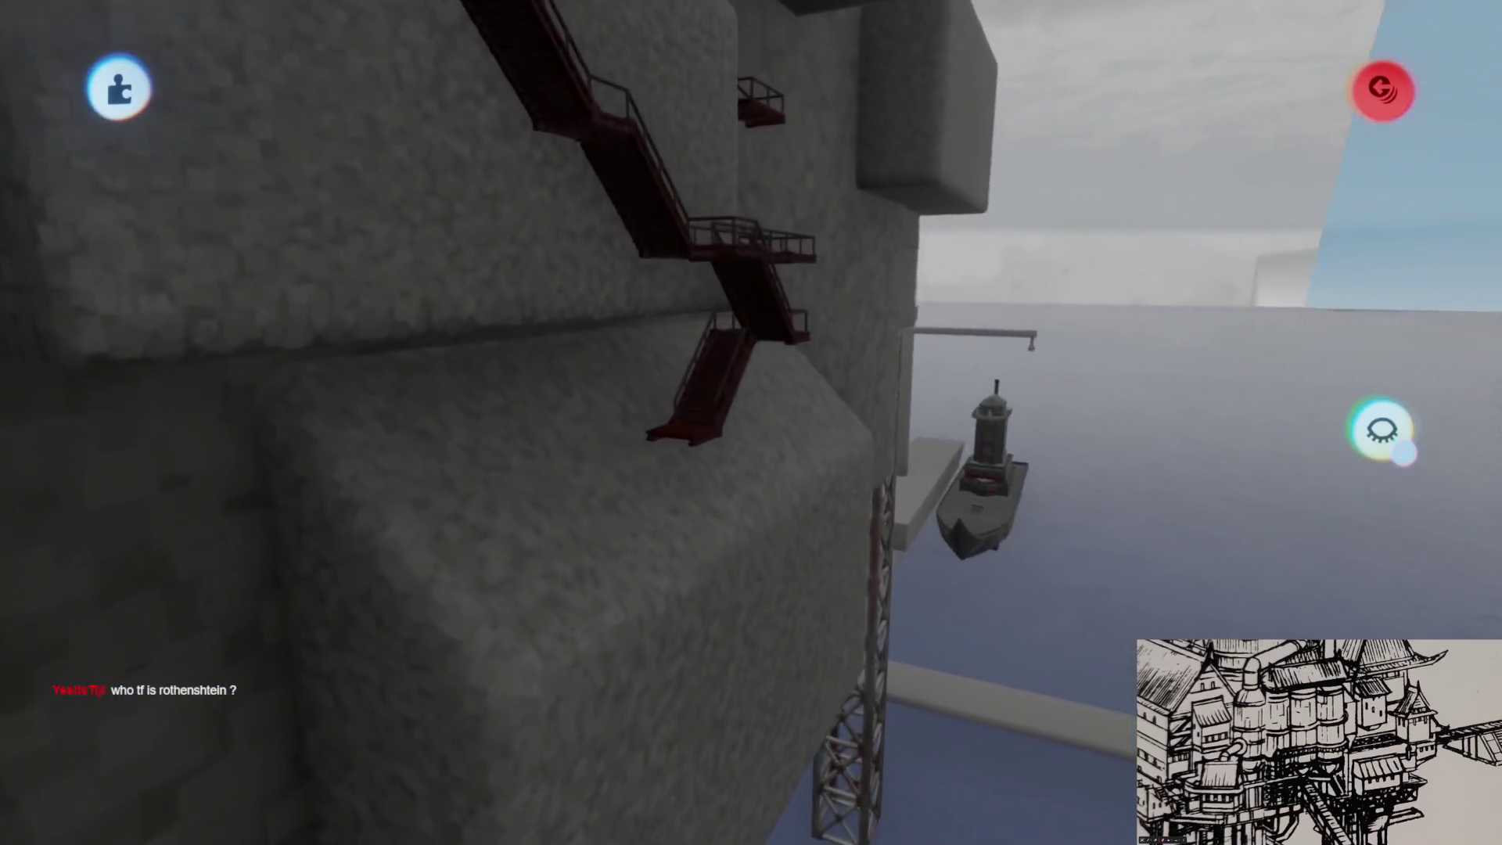
pyautogui.scroll(5, 795, 279)
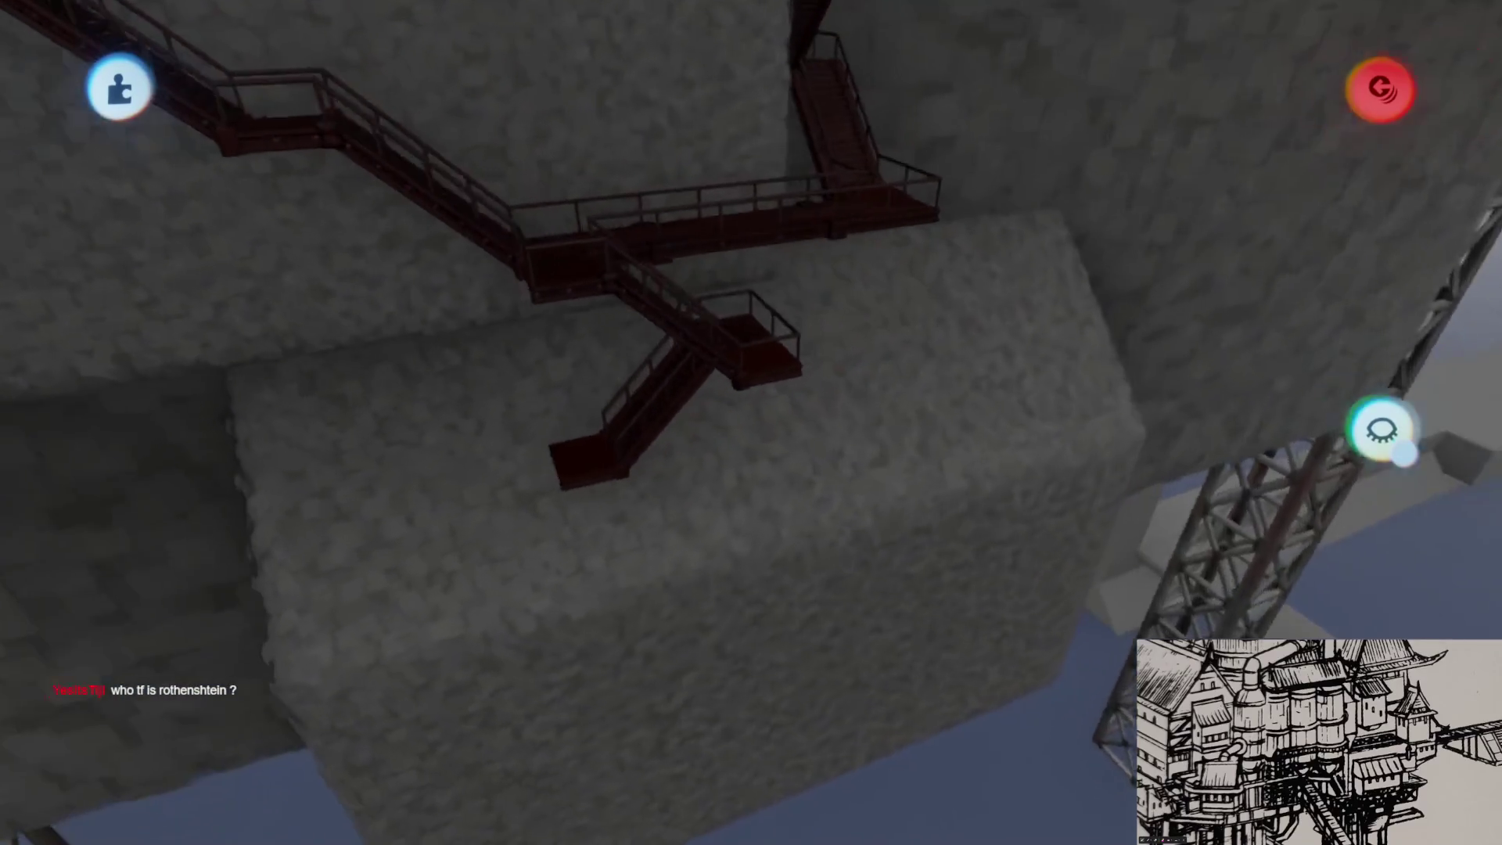
# - Turn the landing from 189° to 168° and settle it against the rock wall
pyautogui.moveTo(892, 309)
pyautogui.mouseDown()
pyautogui.moveTo(813, 485)
pyautogui.moveTo(737, 424)
pyautogui.moveTo(735, 399)
pyautogui.moveTo(829, 415)
pyautogui.mouseUp()
pyautogui.moveTo(877, 470)
pyautogui.mouseDown()
pyautogui.moveTo(1002, 457)
pyautogui.moveTo(1017, 470)
pyautogui.moveTo(1007, 503)
pyautogui.moveTo(981, 462)
pyautogui.moveTo(923, 503)
pyautogui.moveTo(988, 352)
pyautogui.moveTo(973, 269)
pyautogui.moveTo(982, 316)
pyautogui.mouseUp()
pyautogui.moveTo(816, 426)
pyautogui.mouseDown()
pyautogui.moveTo(798, 396)
pyautogui.moveTo(781, 399)
pyautogui.moveTo(865, 302)
pyautogui.moveTo(855, 462)
pyautogui.moveTo(704, 594)
pyautogui.moveTo(711, 576)
pyautogui.mouseUp()
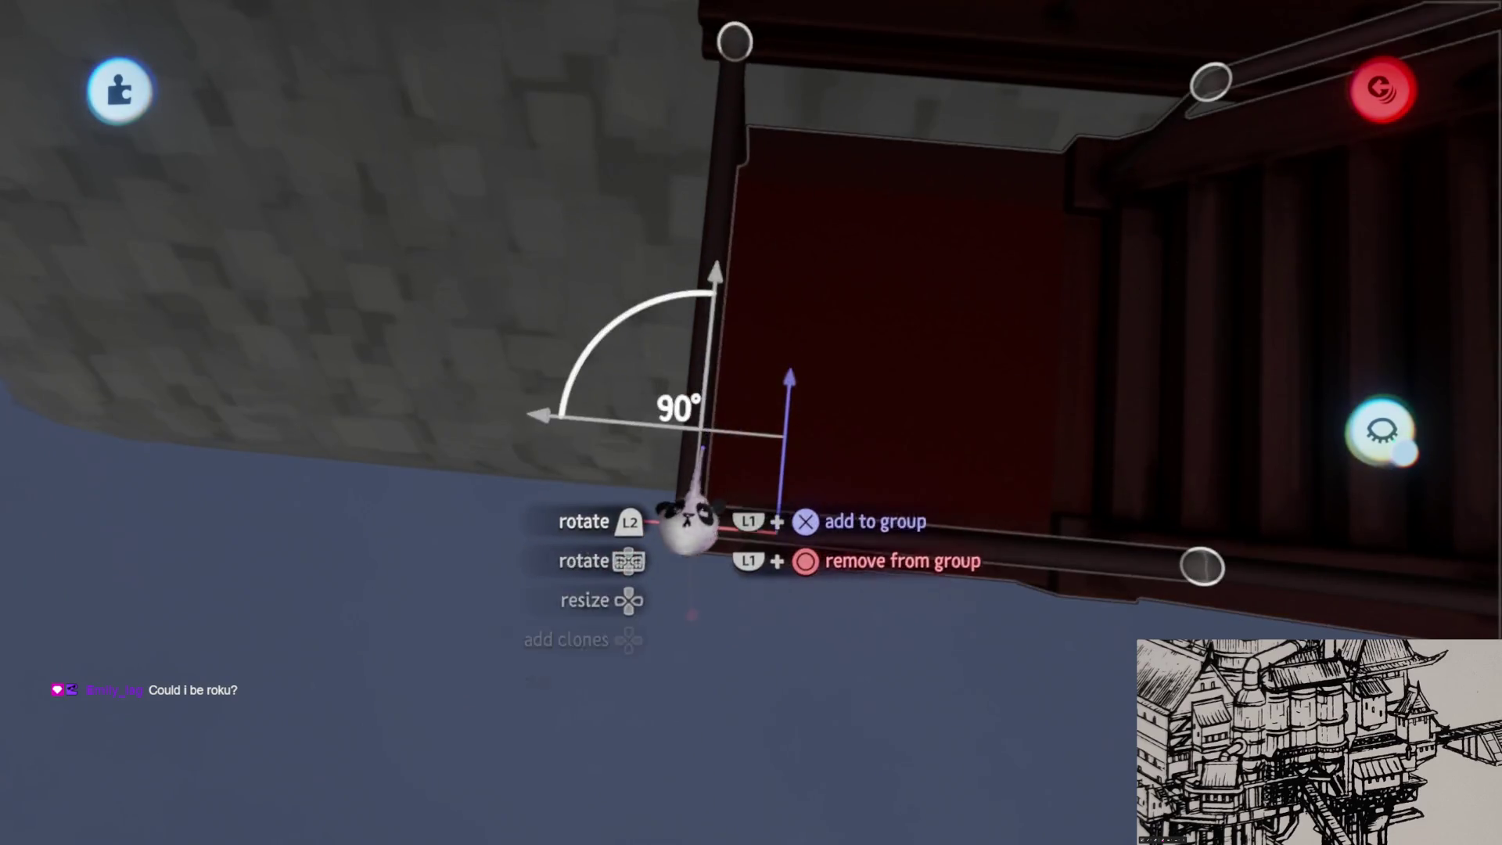
pyautogui.moveTo(702, 448); pyautogui.dragTo(731, 510)
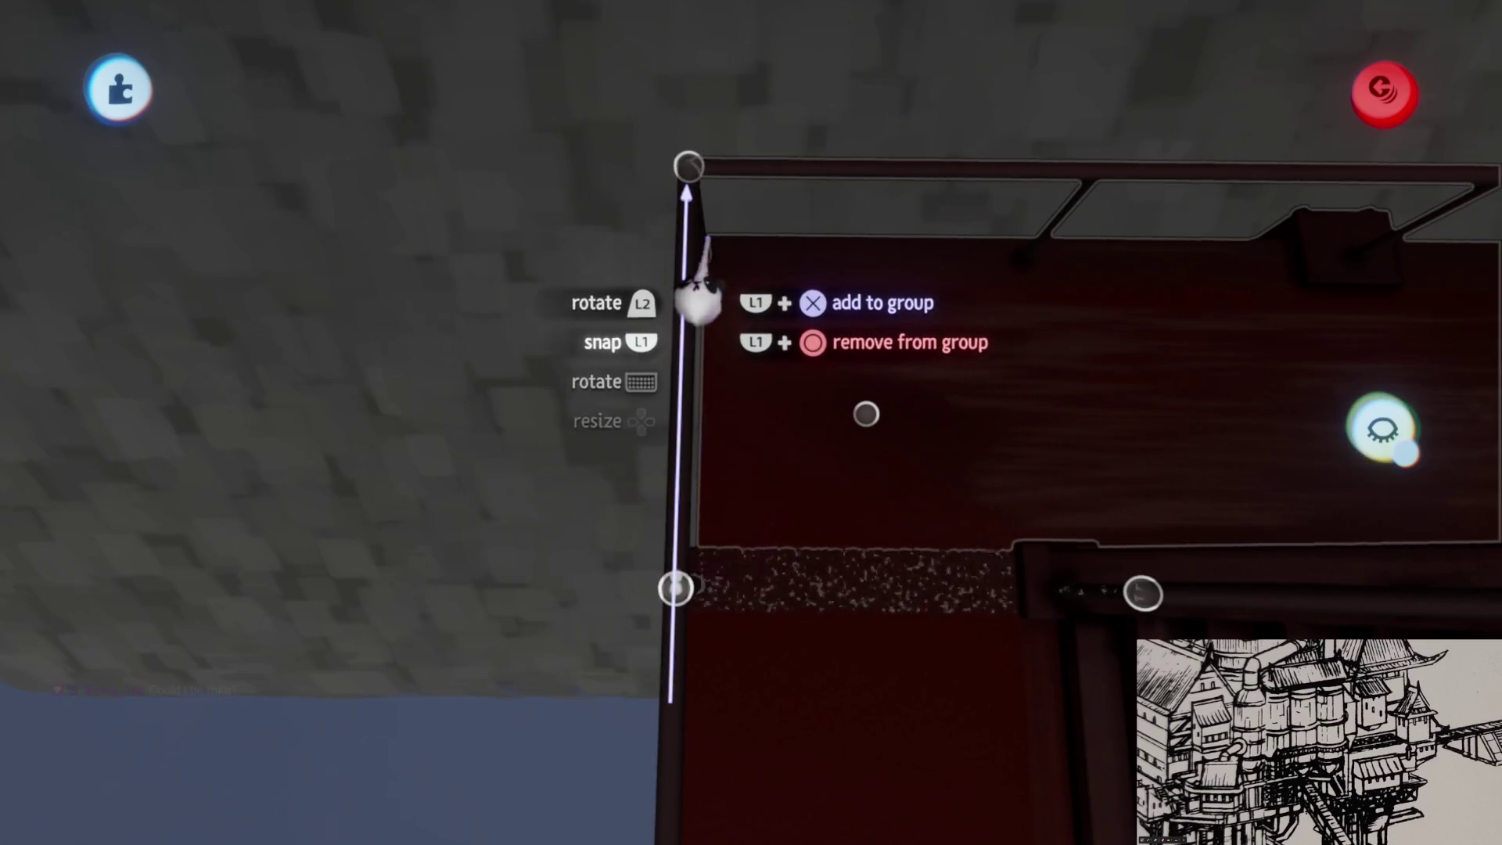
pyautogui.moveTo(732, 245); pyautogui.dragTo(855, 435)
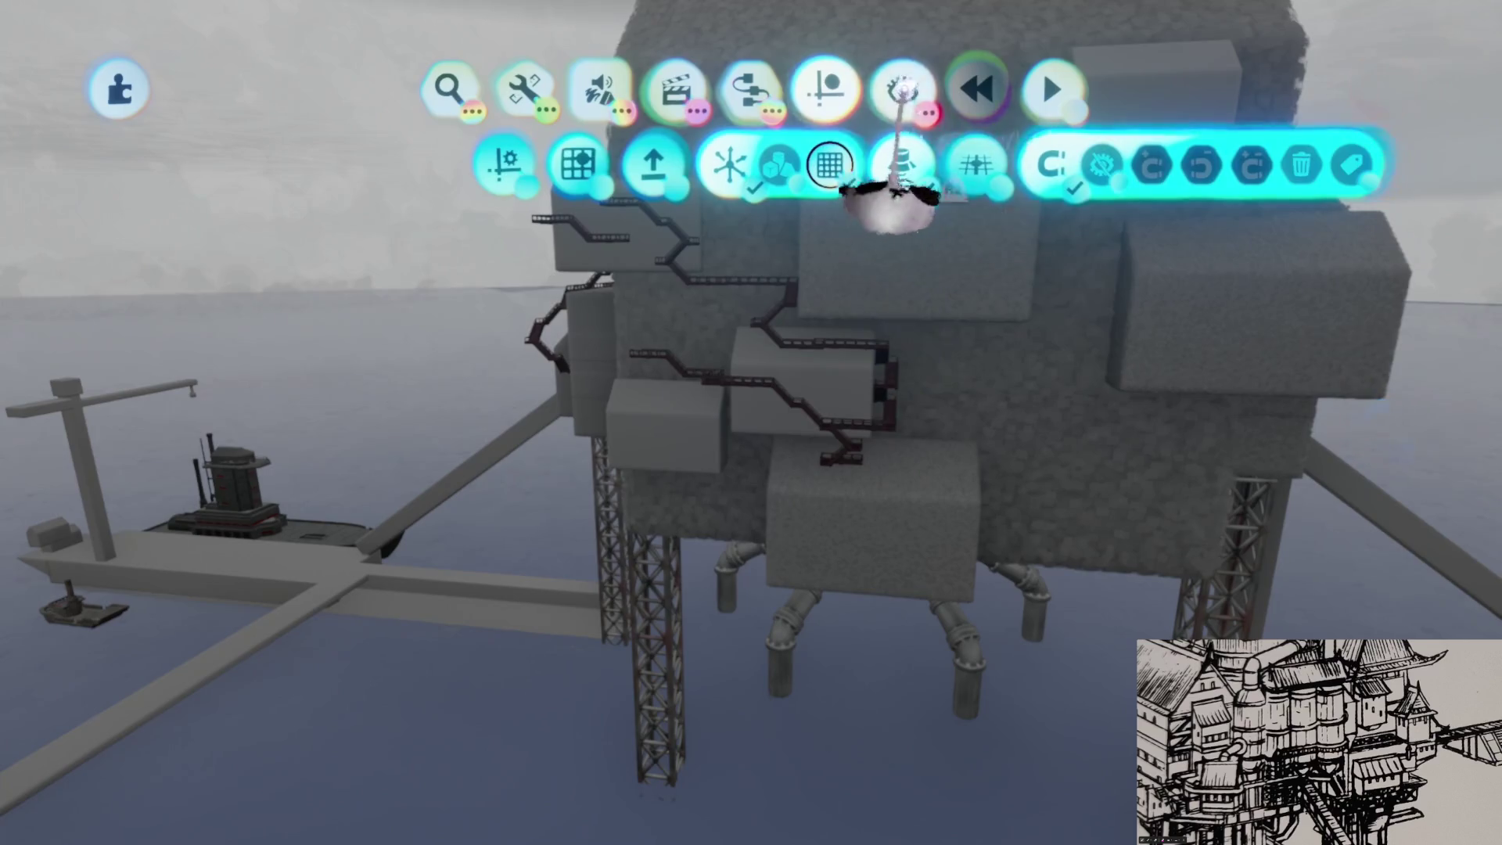
# - Turn on the scene thermometer readout from the show/hide options
pyautogui.click(901, 90)
pyautogui.click(818, 164)
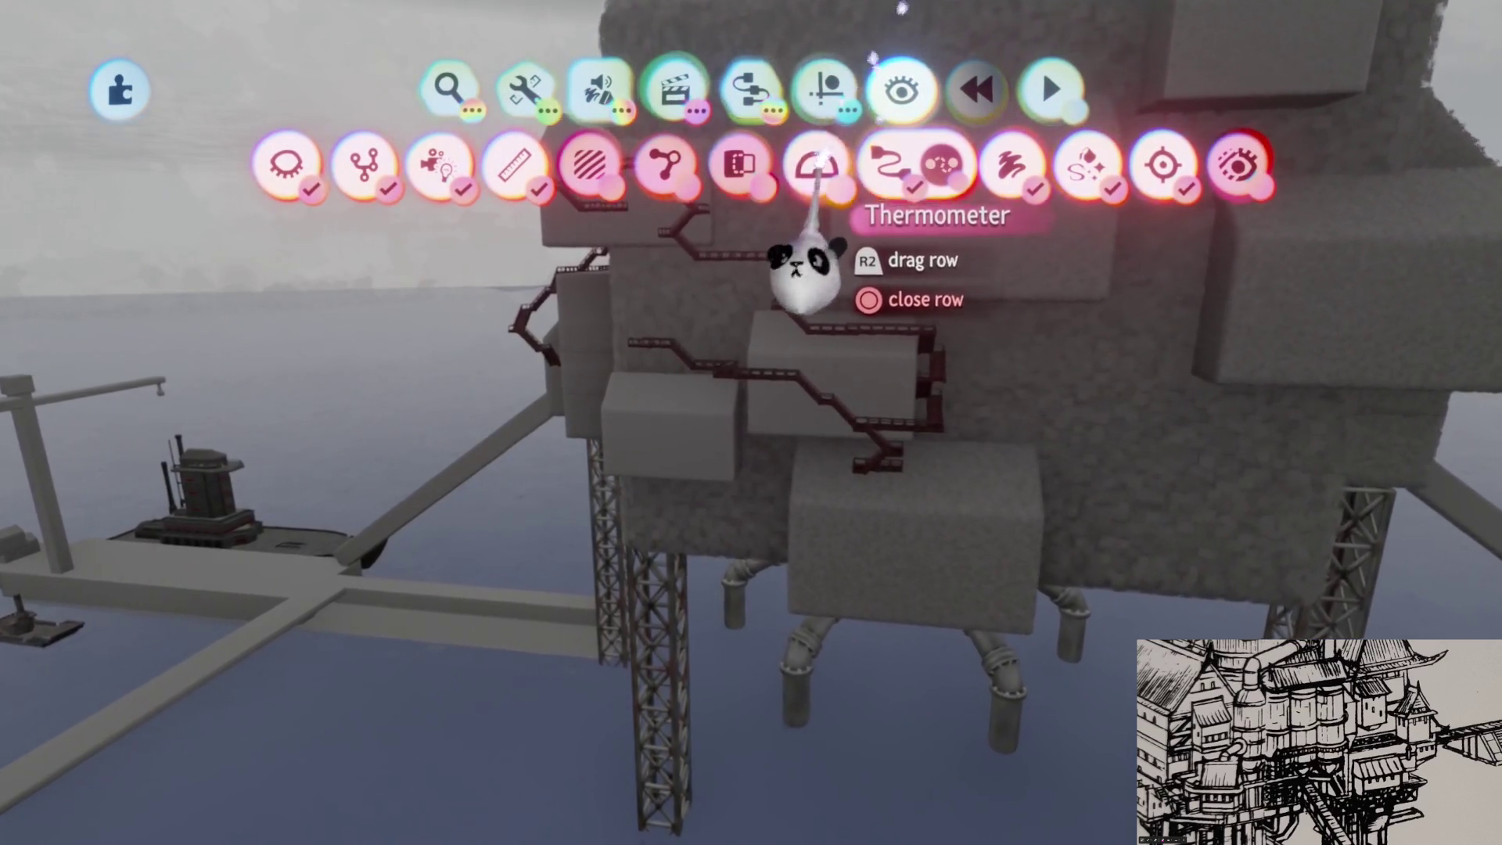
pyautogui.press('Escape')
# - Delete the unwanted piece beside the rusty tanks and return to the stone wall
pyautogui.moveTo(792, 420)
pyautogui.mouseDown()
pyautogui.moveTo(792, 364)
pyautogui.moveTo(710, 467)
pyautogui.mouseUp()
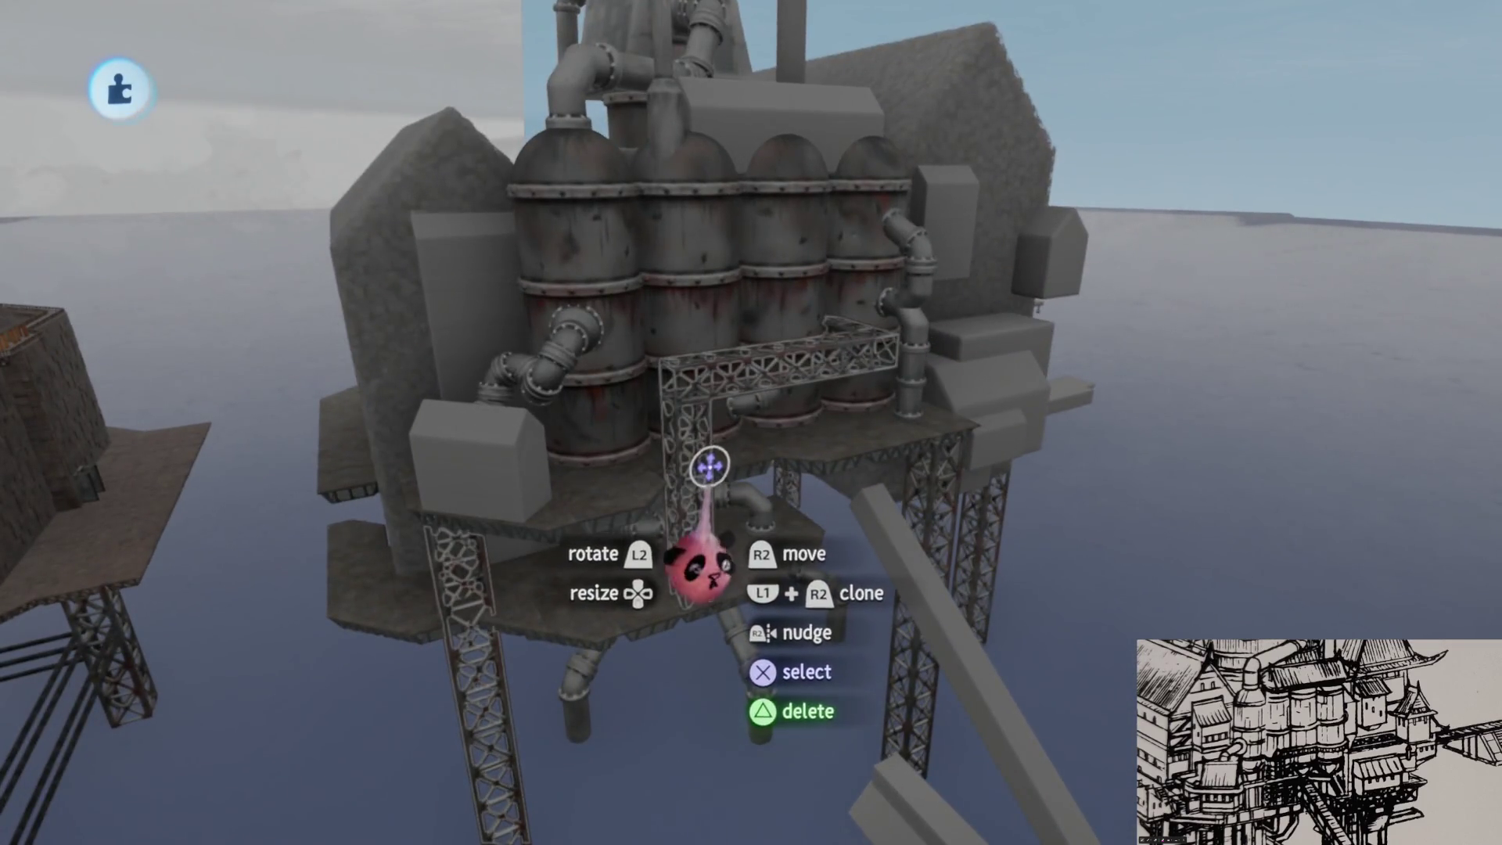
pyautogui.press('Delete')
pyautogui.moveTo(845, 309)
pyautogui.mouseDown()
pyautogui.moveTo(813, 469)
pyautogui.moveTo(915, 426)
pyautogui.moveTo(845, 496)
pyautogui.moveTo(838, 467)
pyautogui.moveTo(868, 420)
pyautogui.moveTo(782, 489)
pyautogui.moveTo(854, 430)
pyautogui.moveTo(841, 446)
pyautogui.moveTo(733, 322)
pyautogui.moveTo(889, 395)
pyautogui.moveTo(771, 396)
pyautogui.moveTo(805, 446)
pyautogui.moveTo(783, 489)
pyautogui.moveTo(850, 425)
pyautogui.moveTo(865, 489)
pyautogui.mouseUp()
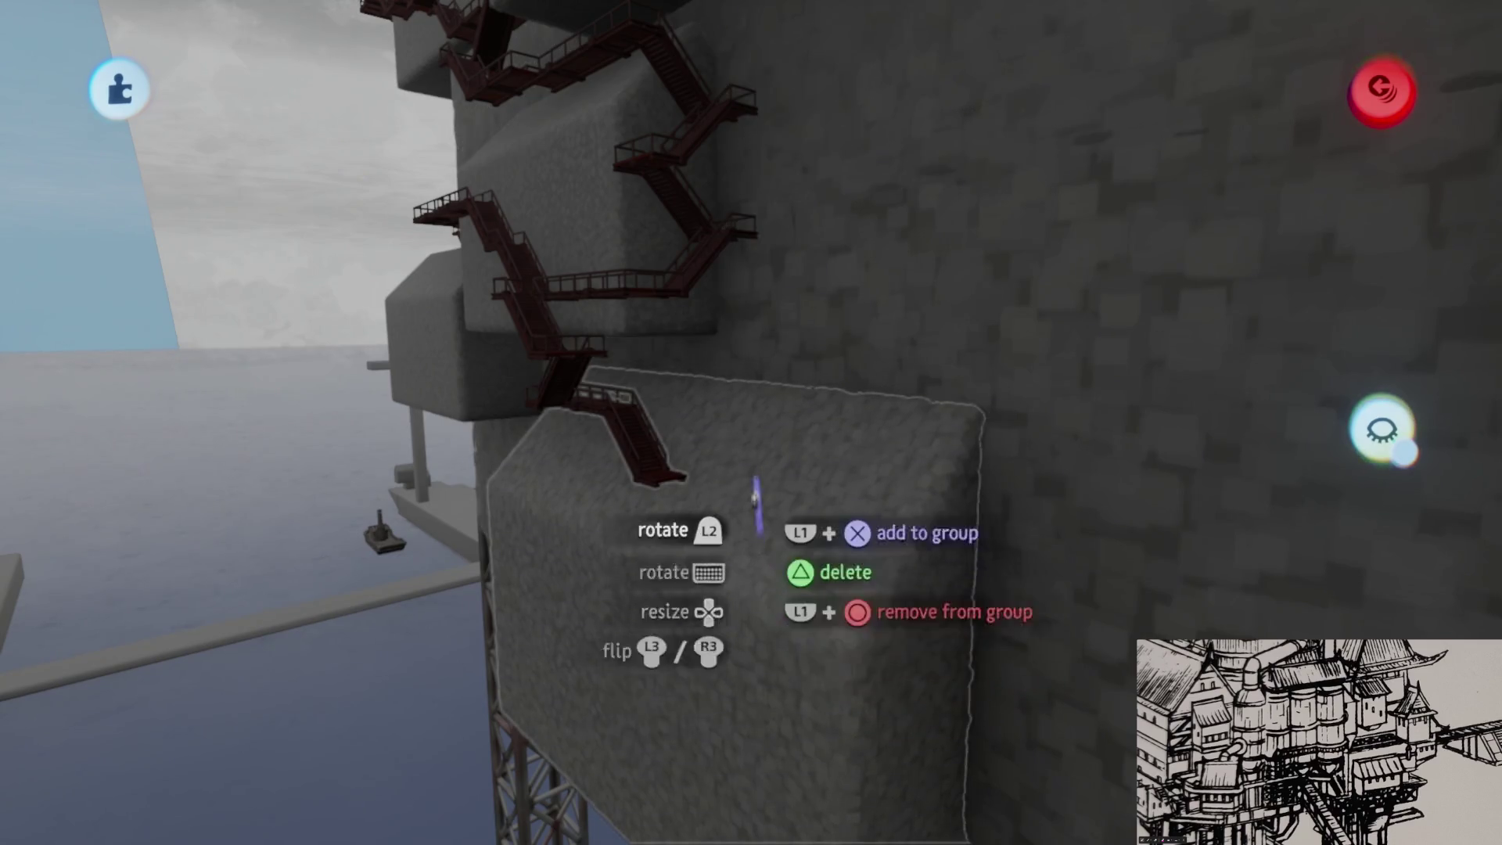
# - Turn the stair landing to about 160° and pick up the short stair flight for the upper block
pyautogui.scroll(3, 756, 501)
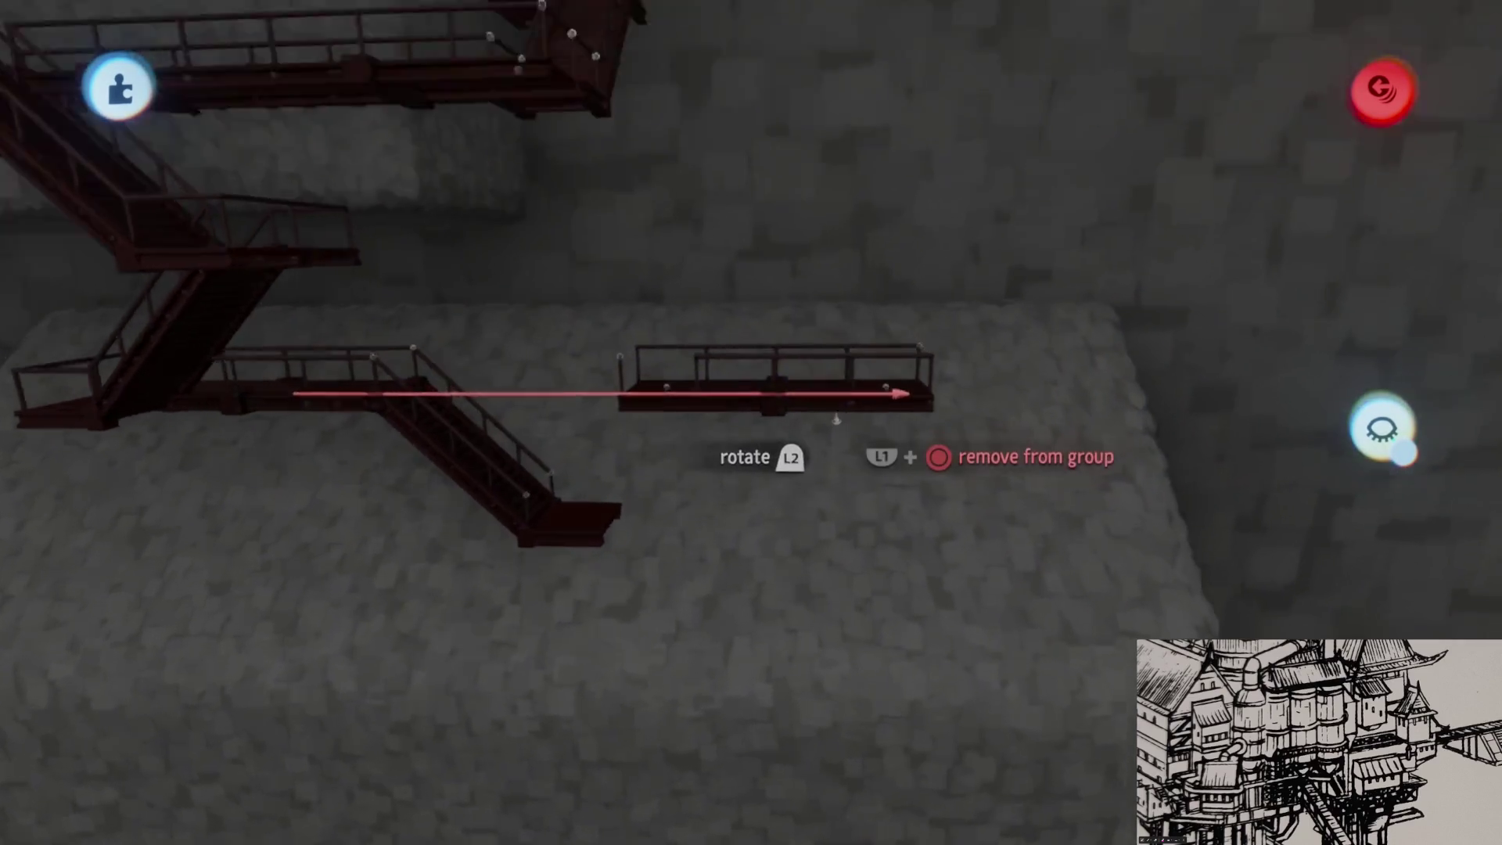
pyautogui.moveTo(835, 420); pyautogui.dragTo(814, 432)
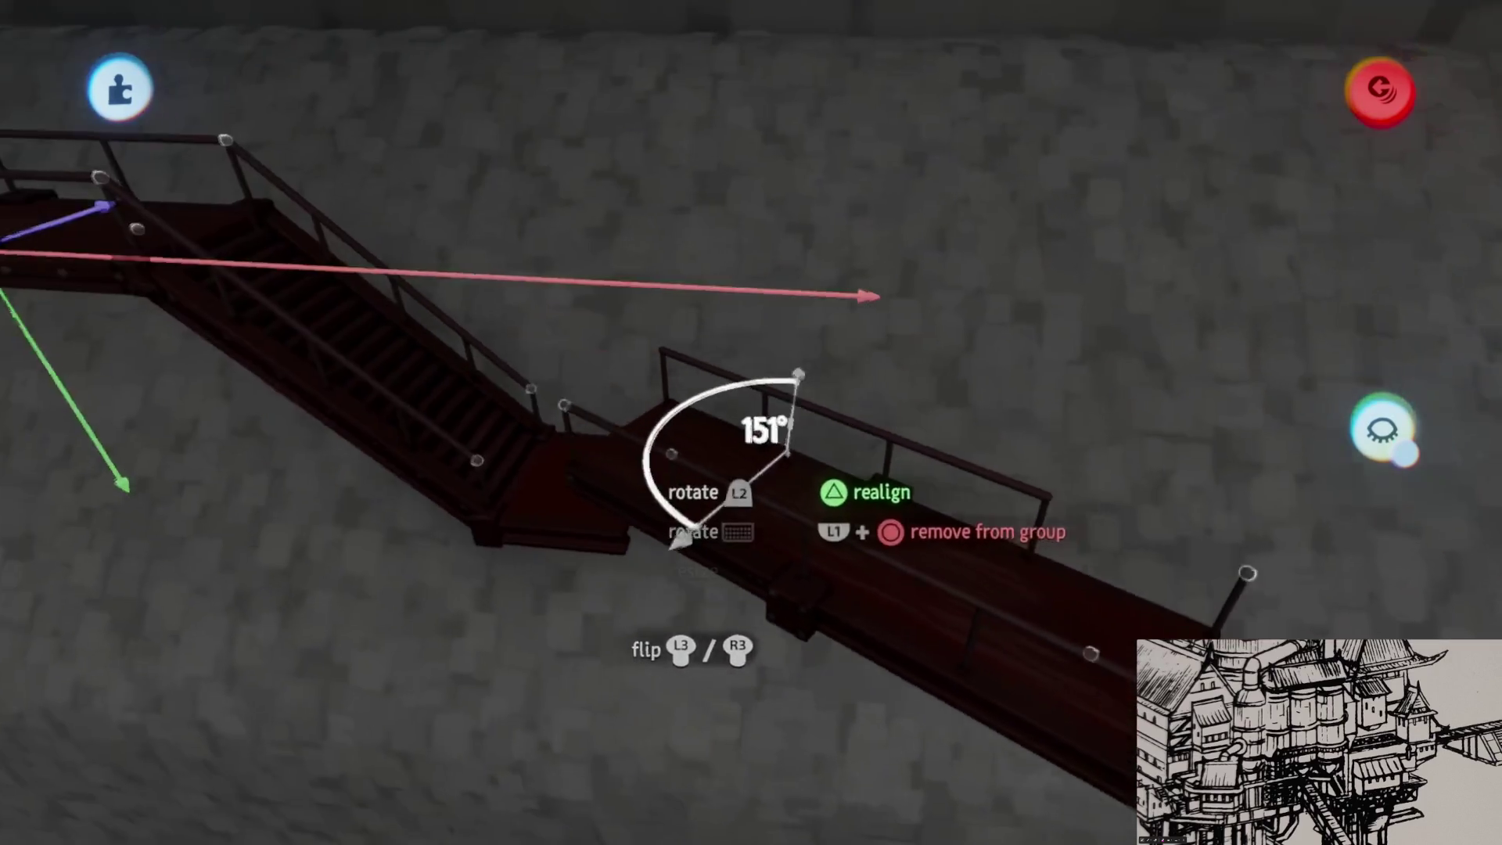
pyautogui.moveTo(798, 375)
pyautogui.mouseDown()
pyautogui.moveTo(791, 402)
pyautogui.moveTo(811, 401)
pyautogui.moveTo(747, 486)
pyautogui.moveTo(764, 429)
pyautogui.moveTo(780, 436)
pyautogui.moveTo(699, 284)
pyautogui.moveTo(797, 426)
pyautogui.moveTo(788, 563)
pyautogui.moveTo(844, 540)
pyautogui.moveTo(886, 577)
pyautogui.moveTo(852, 434)
pyautogui.mouseUp()
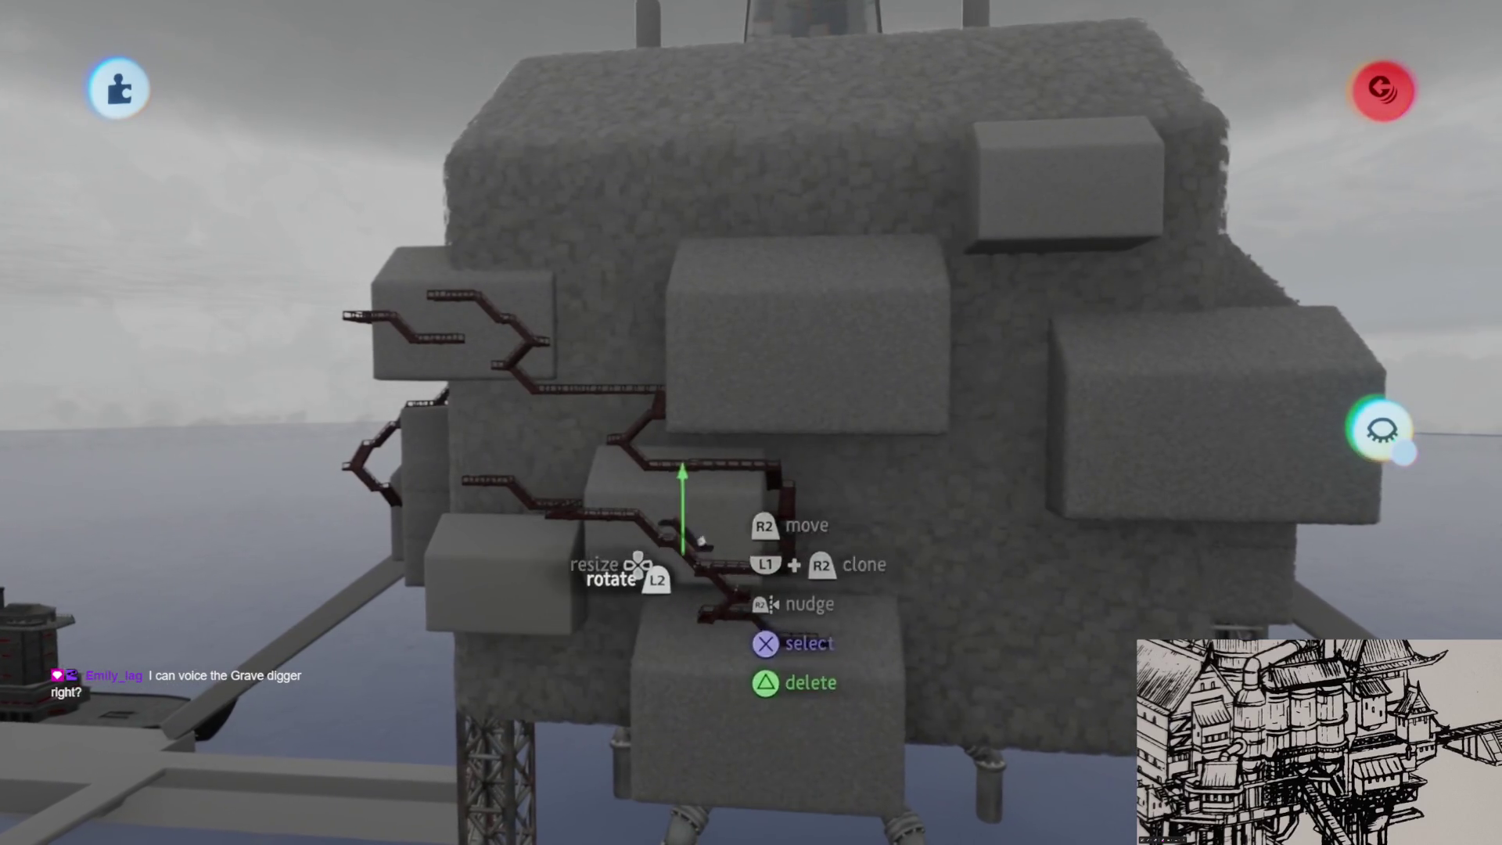
pyautogui.click(689, 540)
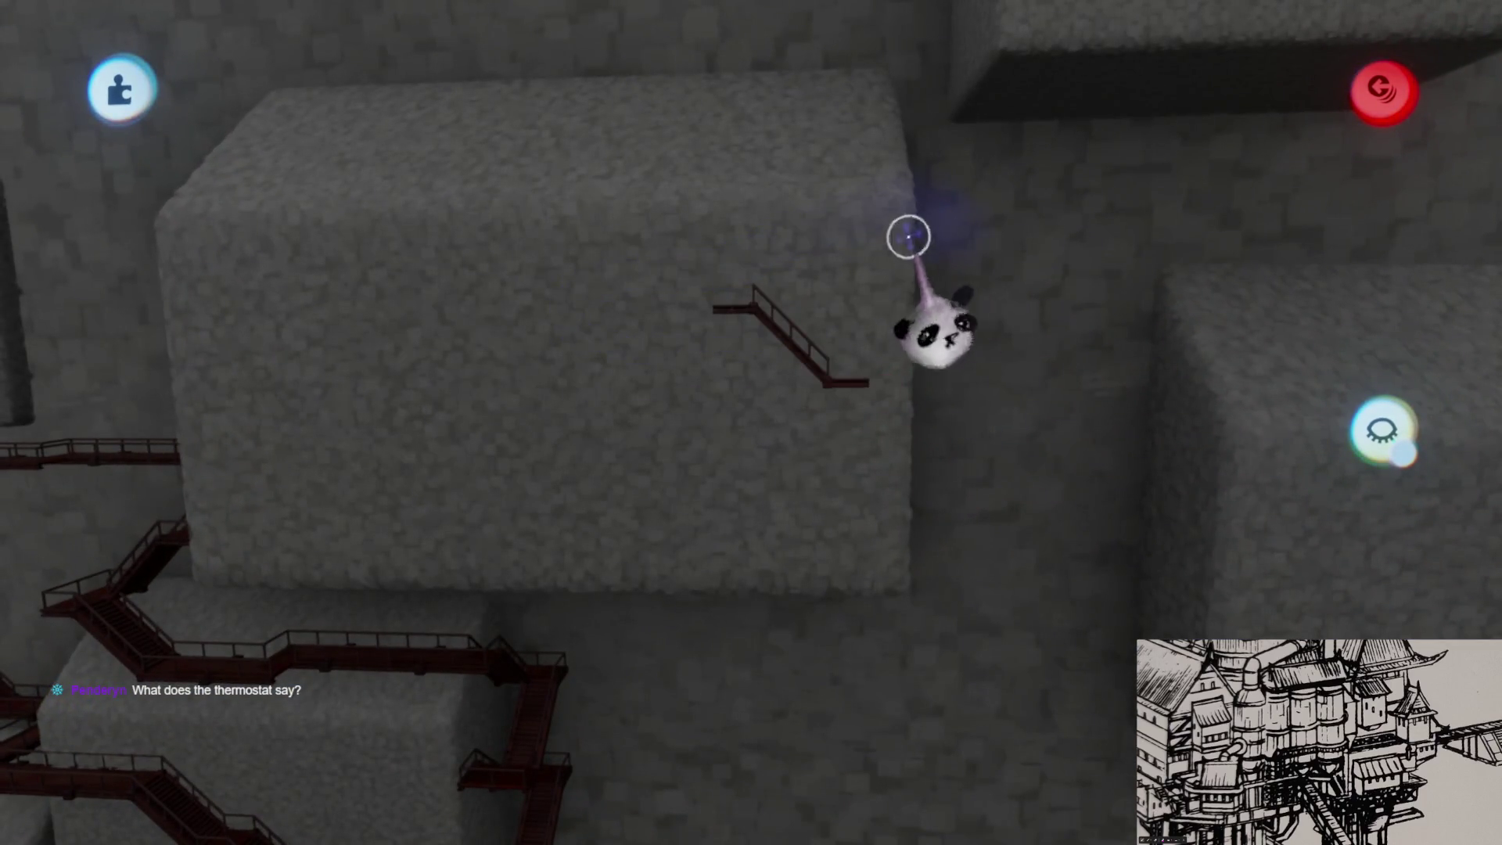
pyautogui.press('Tab')
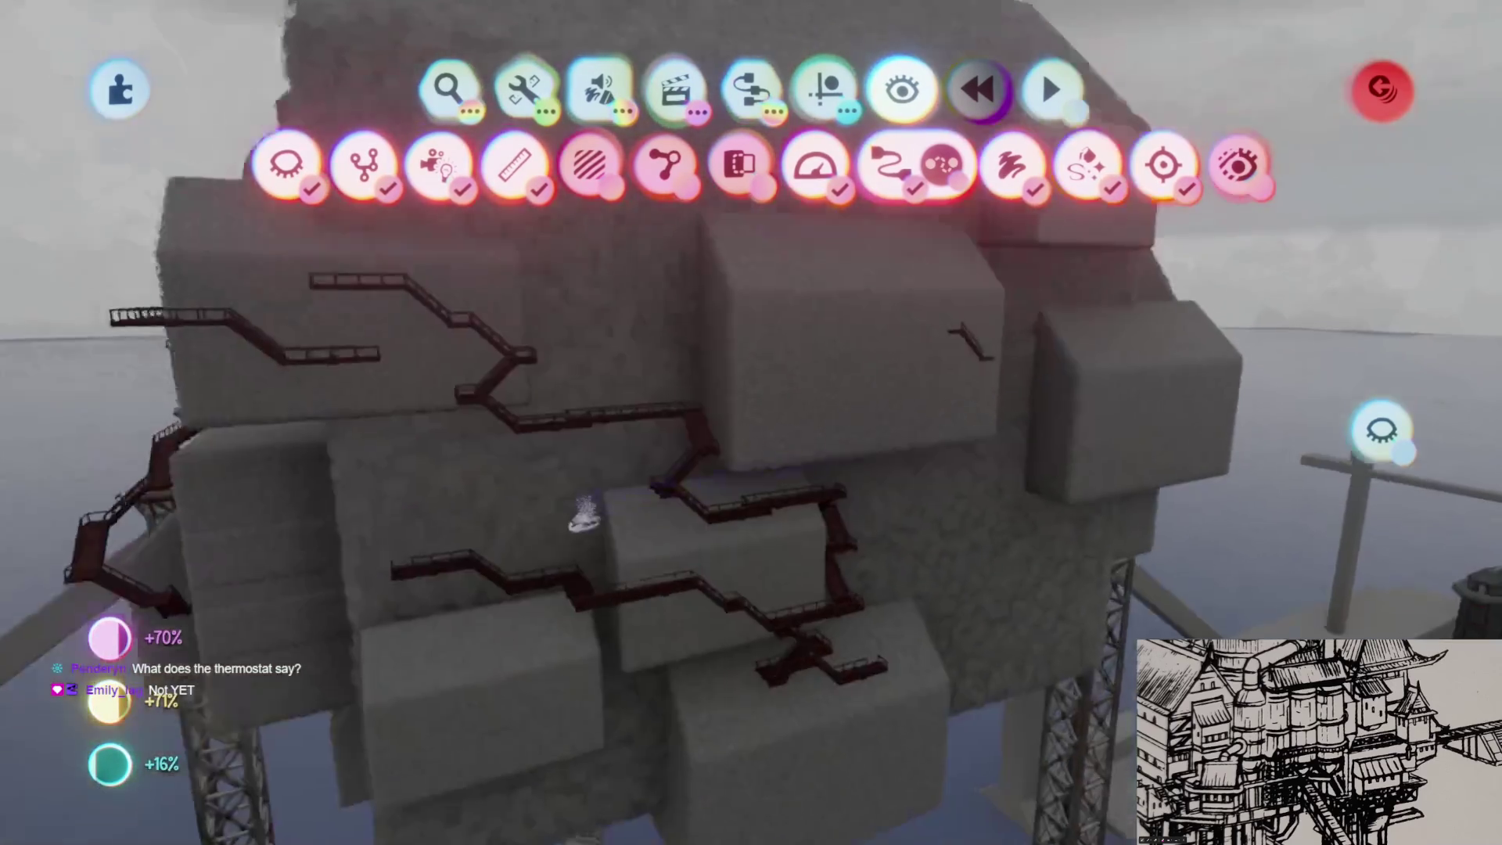
pyautogui.click(149, 753)
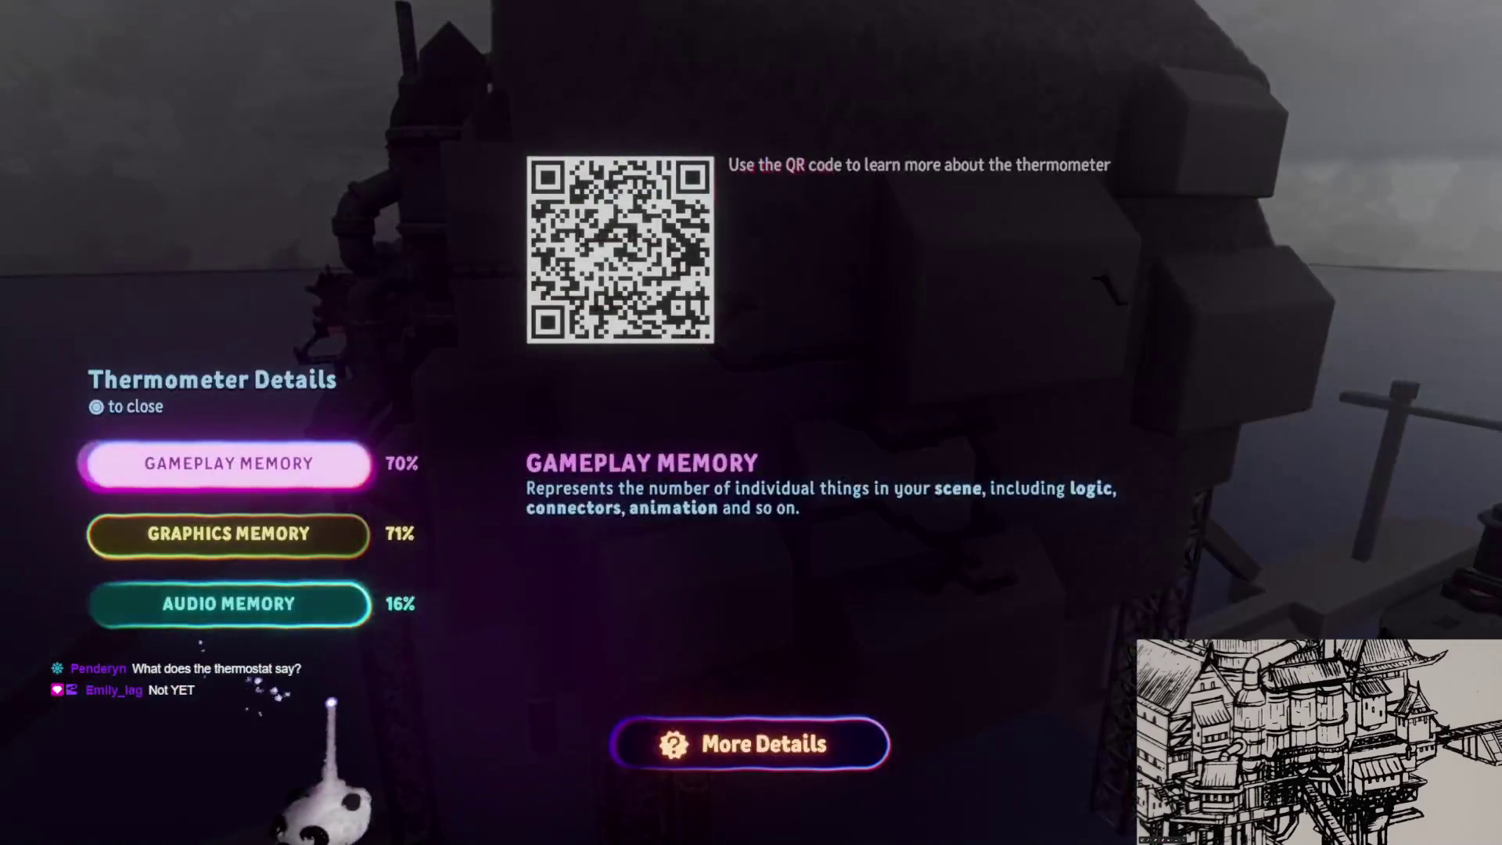
pyautogui.click(689, 743)
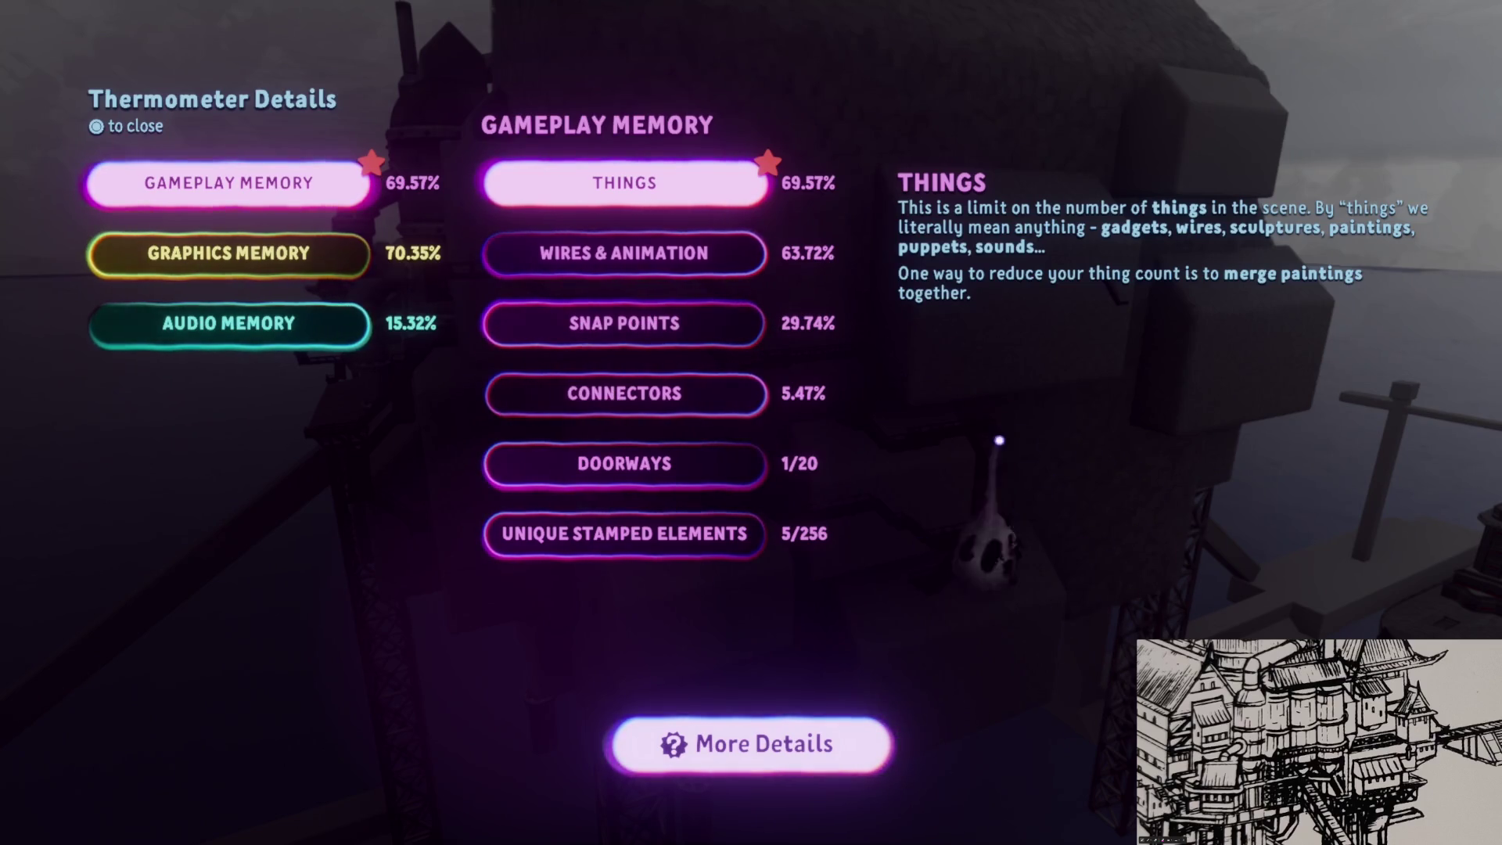
pyautogui.click(735, 406)
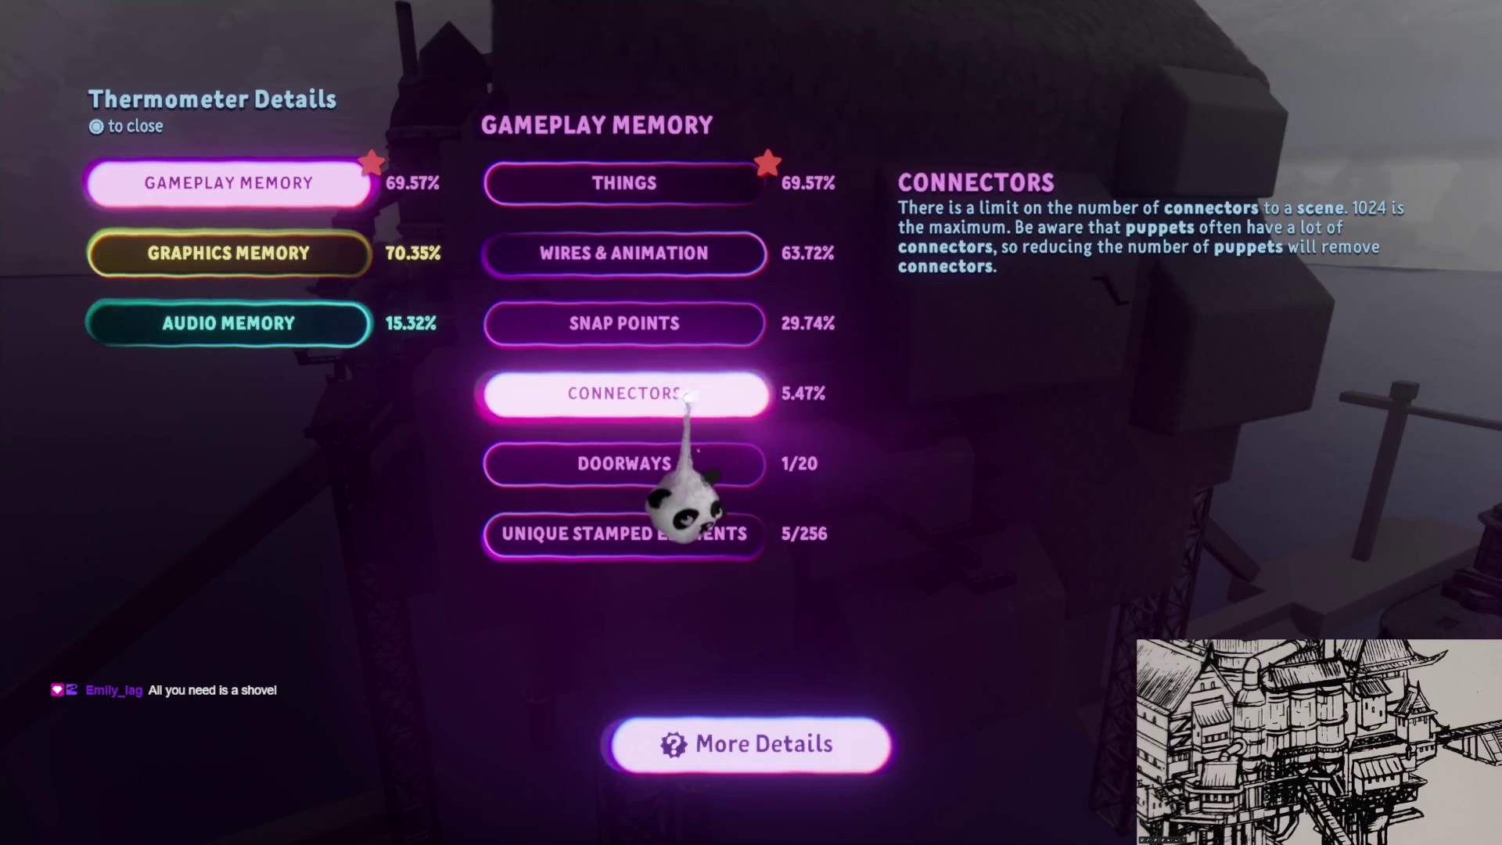
pyautogui.click(720, 465)
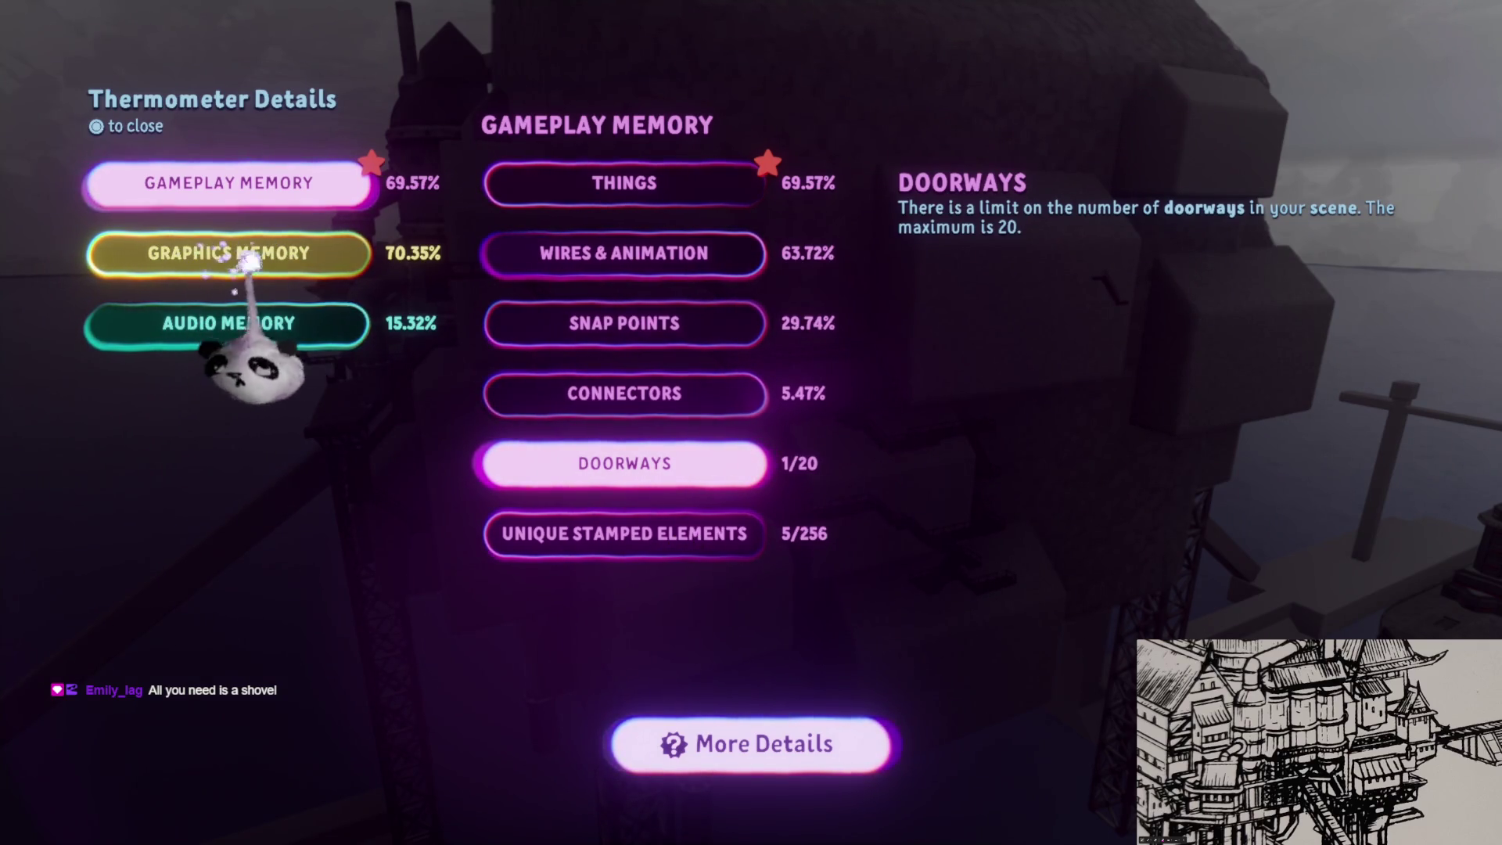
pyautogui.click(162, 266)
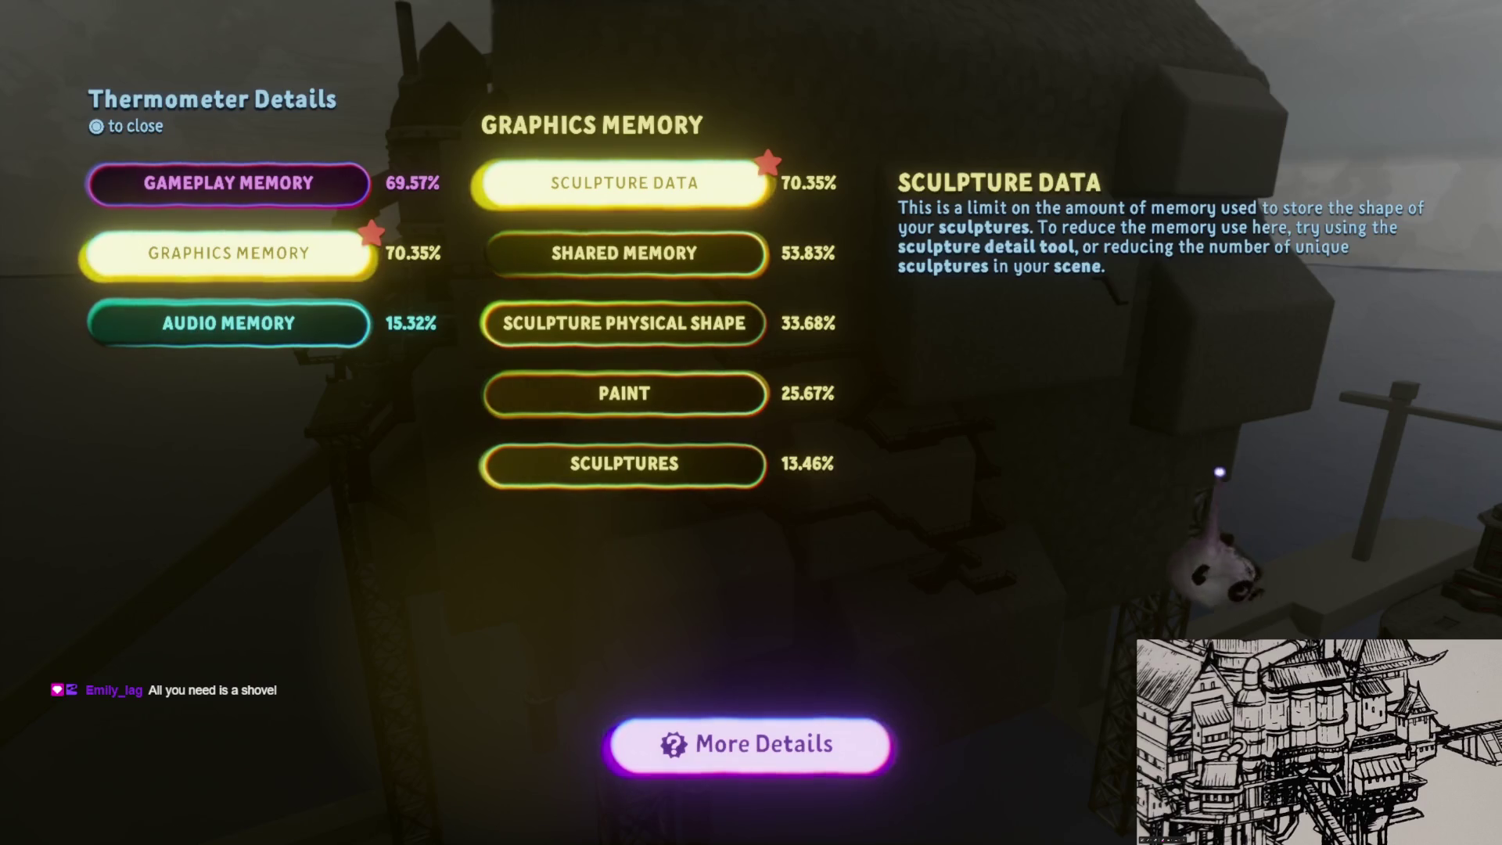
pyautogui.press('Tab')
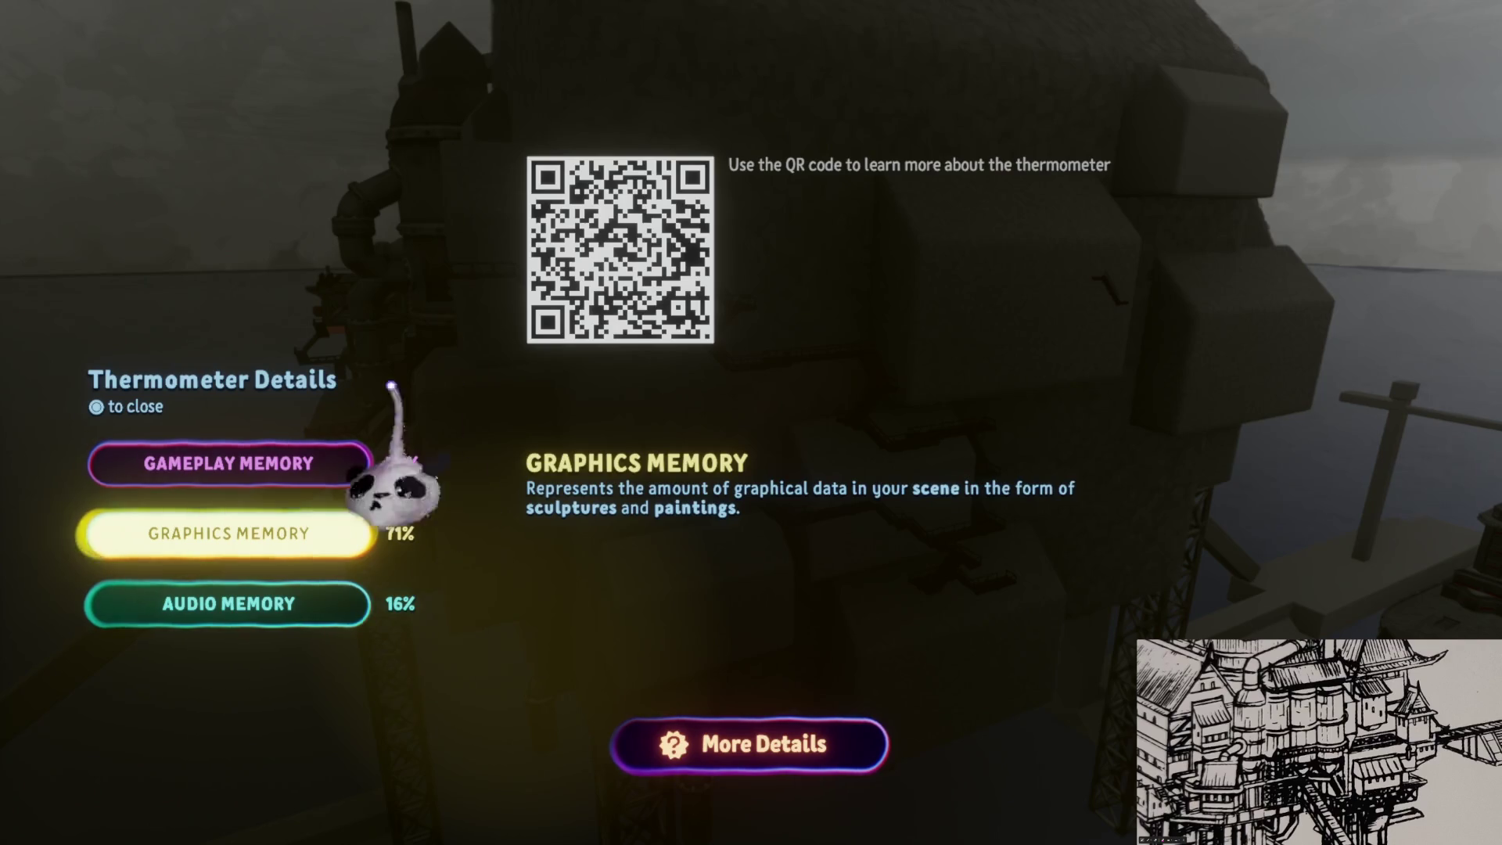
pyautogui.press('Escape')
# - Lower the stair flight down the stone wall into a zigzag below the landing
pyautogui.moveTo(692, 270)
pyautogui.mouseDown()
pyautogui.moveTo(738, 620)
pyautogui.moveTo(730, 503)
pyautogui.moveTo(761, 453)
pyautogui.moveTo(763, 372)
pyautogui.moveTo(782, 429)
pyautogui.mouseUp()
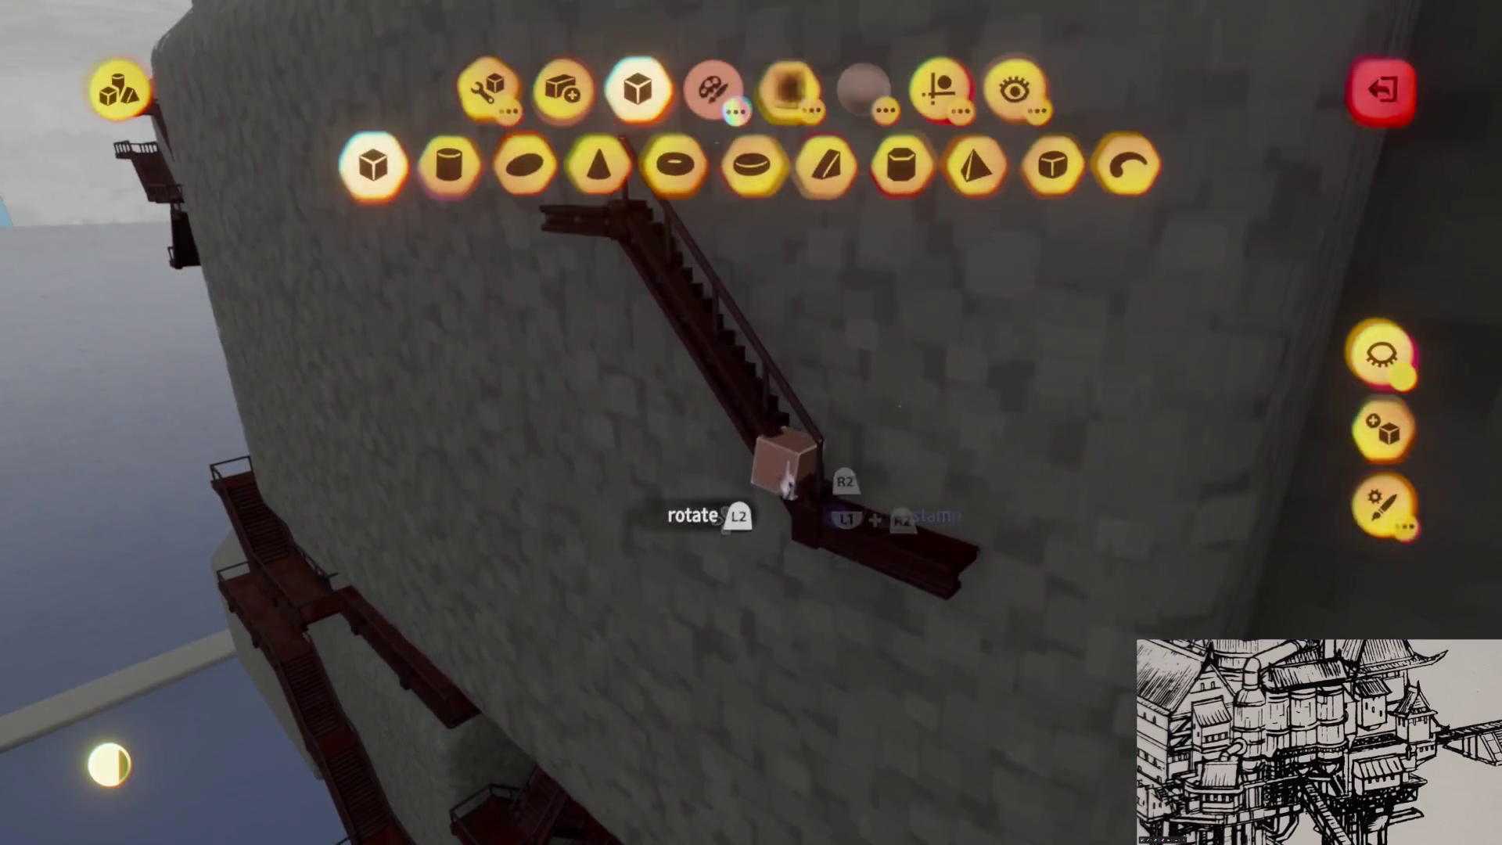
pyautogui.press('Escape')
pyautogui.moveTo(786, 481)
pyautogui.mouseDown()
pyautogui.moveTo(781, 470)
pyautogui.moveTo(784, 503)
pyautogui.moveTo(655, 481)
pyautogui.mouseUp()
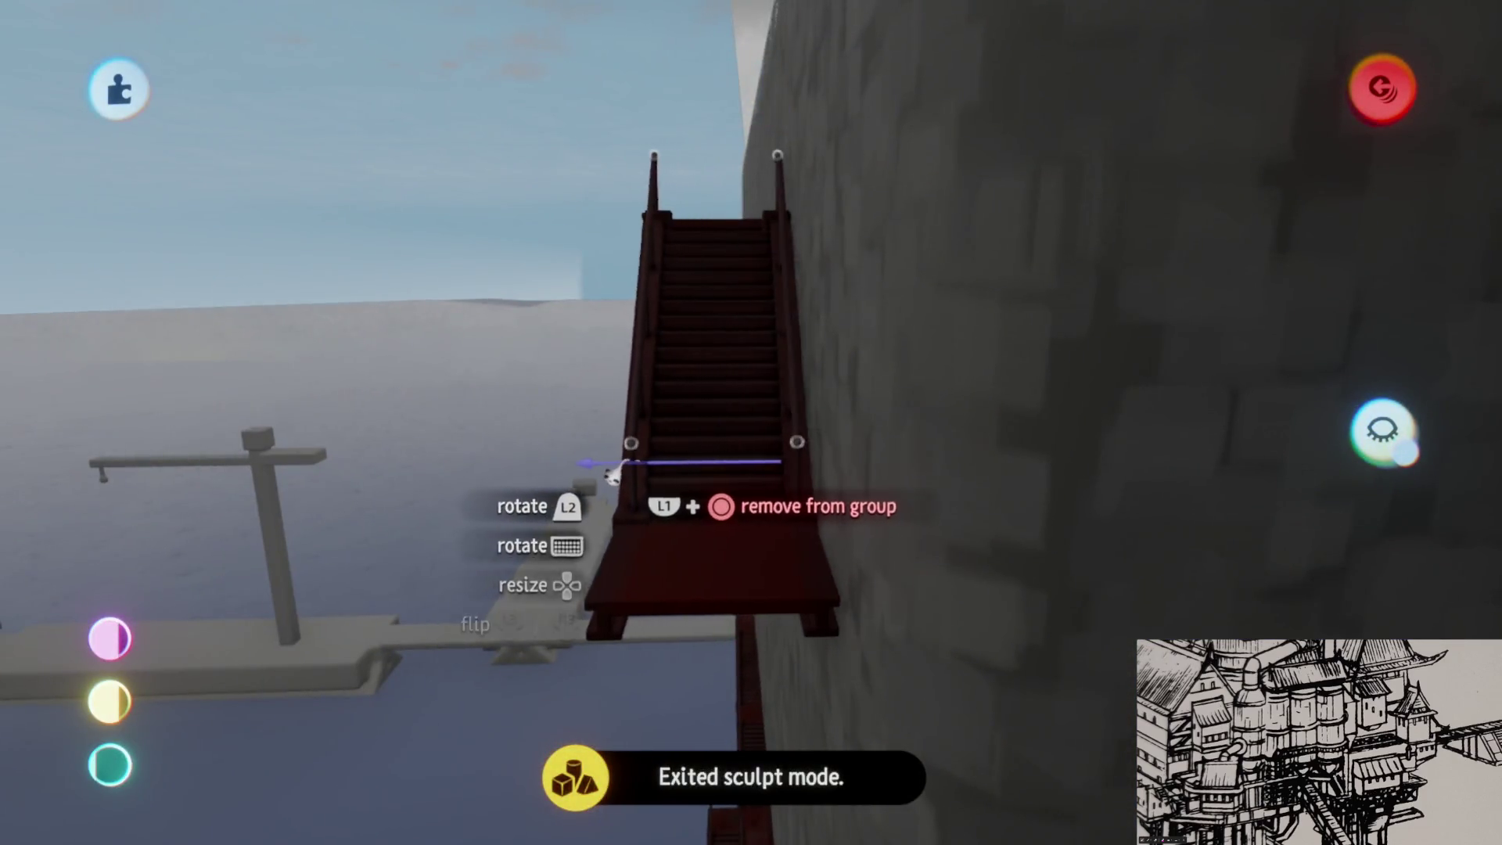
pyautogui.moveTo(783, 438)
pyautogui.mouseDown()
pyautogui.moveTo(751, 308)
pyautogui.moveTo(744, 407)
pyautogui.moveTo(761, 461)
pyautogui.moveTo(681, 553)
pyautogui.moveTo(670, 513)
pyautogui.moveTo(709, 541)
pyautogui.moveTo(720, 439)
pyautogui.moveTo(739, 425)
pyautogui.mouseUp()
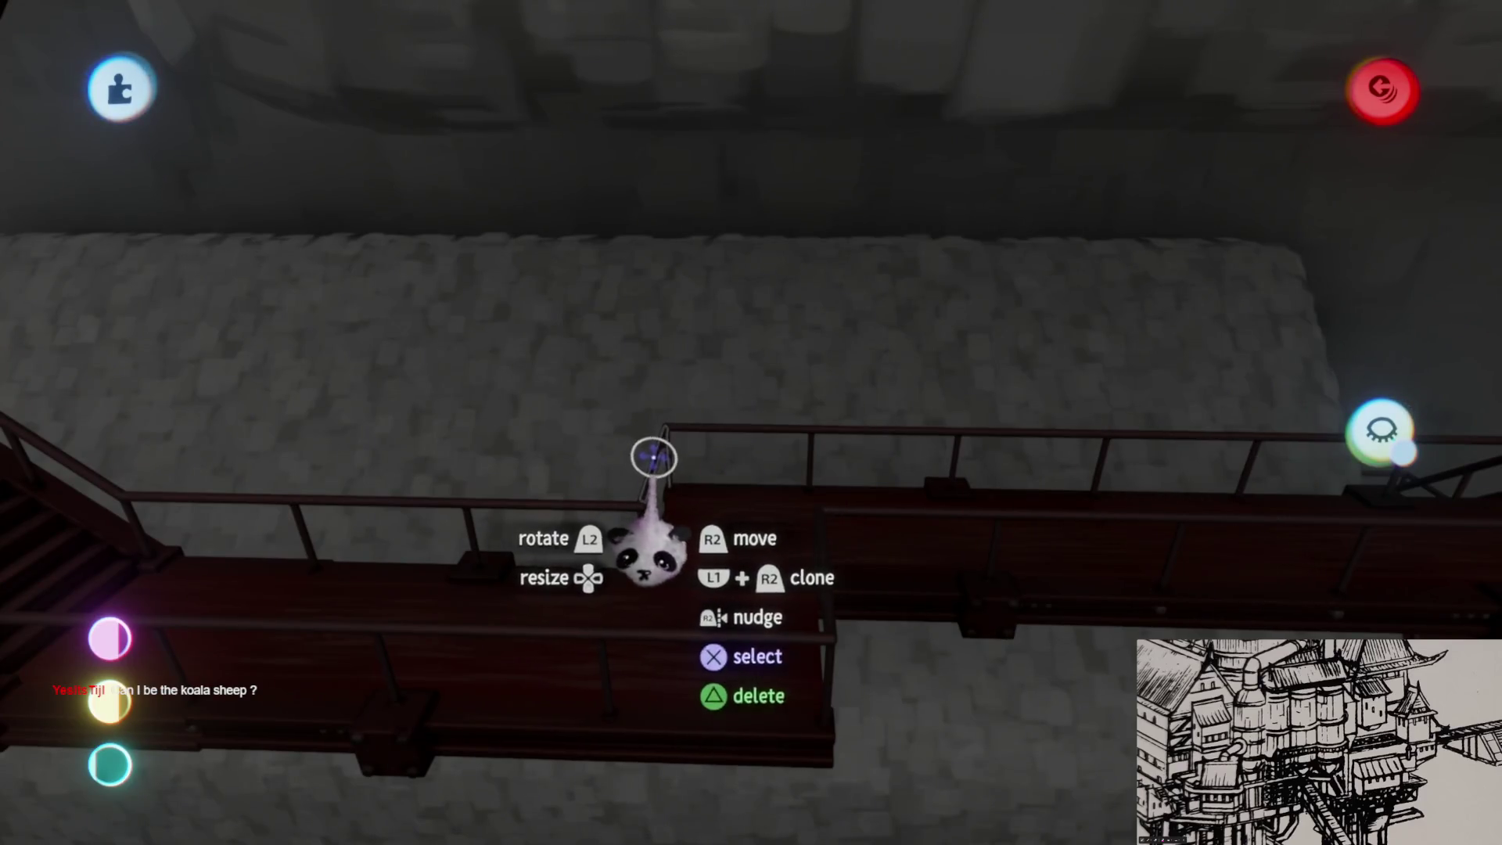
pyautogui.moveTo(653, 457)
pyautogui.mouseDown()
pyautogui.moveTo(778, 449)
pyautogui.moveTo(805, 379)
pyautogui.moveTo(802, 530)
pyautogui.moveTo(781, 452)
pyautogui.mouseUp()
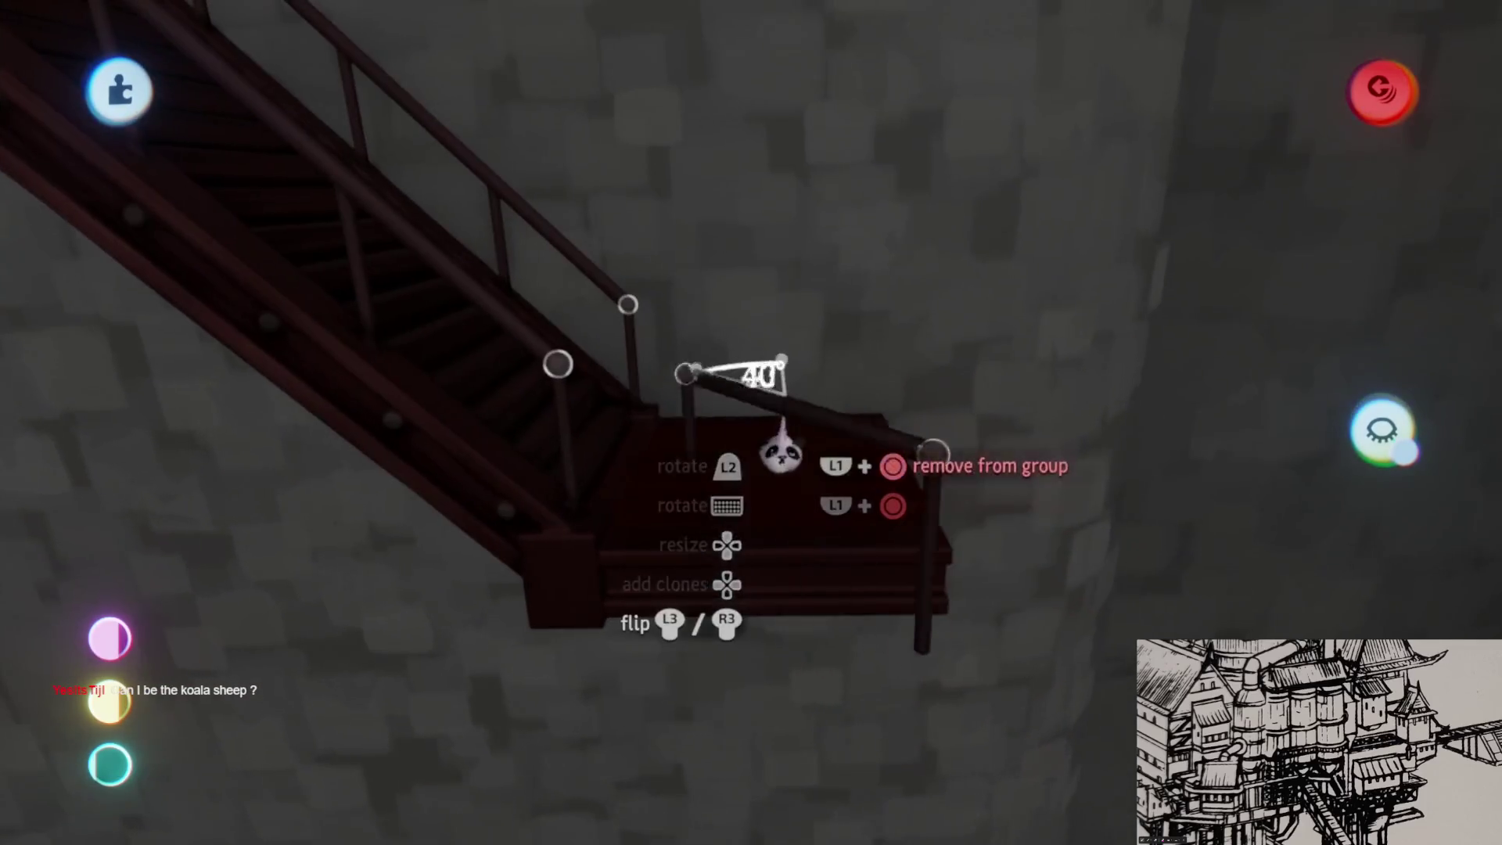
pyautogui.moveTo(721, 353)
pyautogui.mouseDown()
pyautogui.moveTo(724, 402)
pyautogui.moveTo(773, 491)
pyautogui.mouseUp()
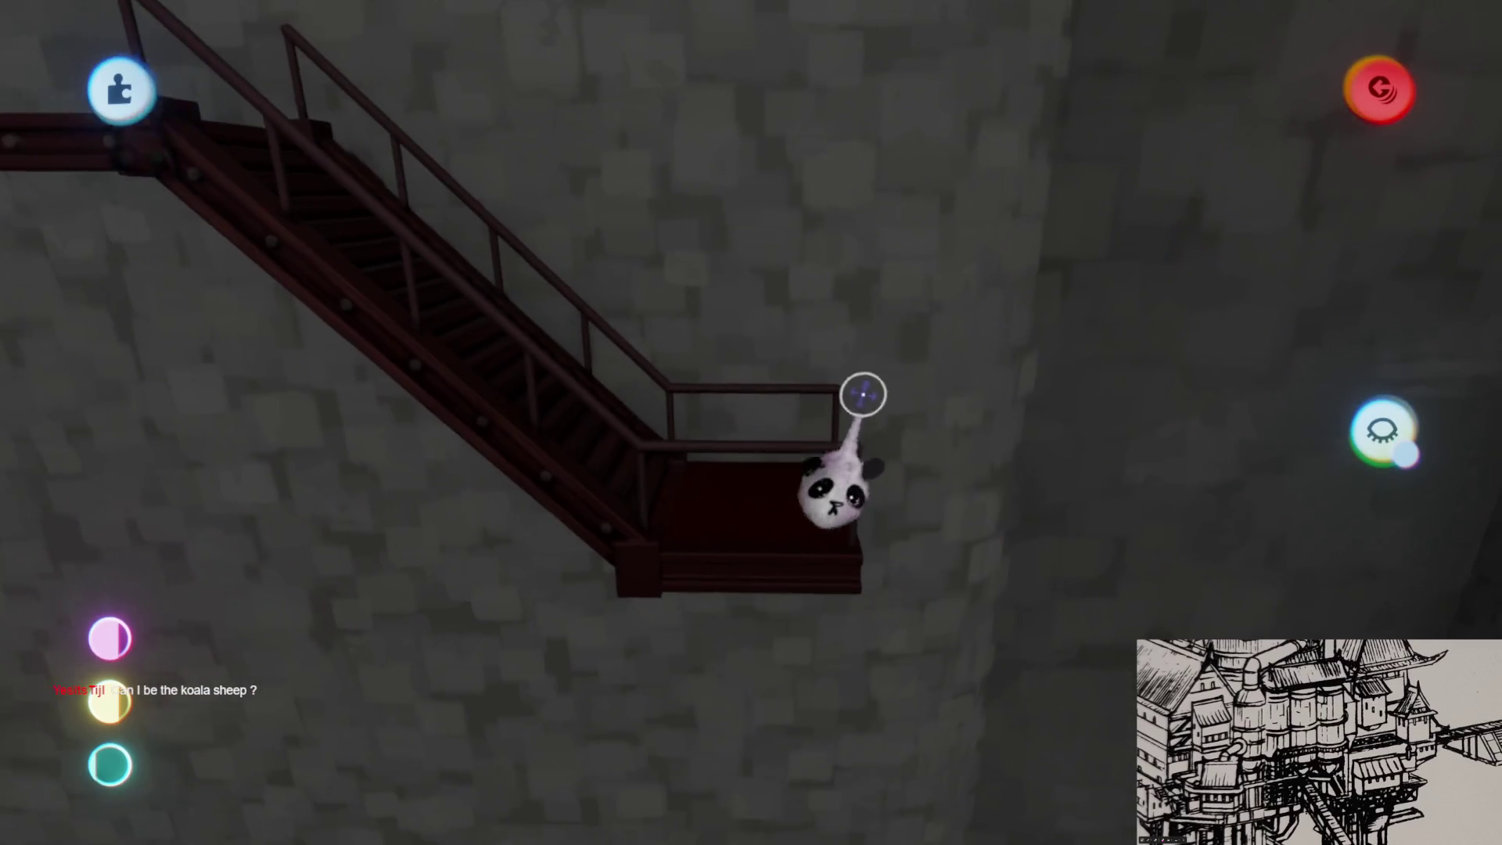
pyautogui.moveTo(886, 386)
pyautogui.mouseDown()
pyautogui.moveTo(858, 258)
pyautogui.moveTo(744, 502)
pyautogui.mouseUp()
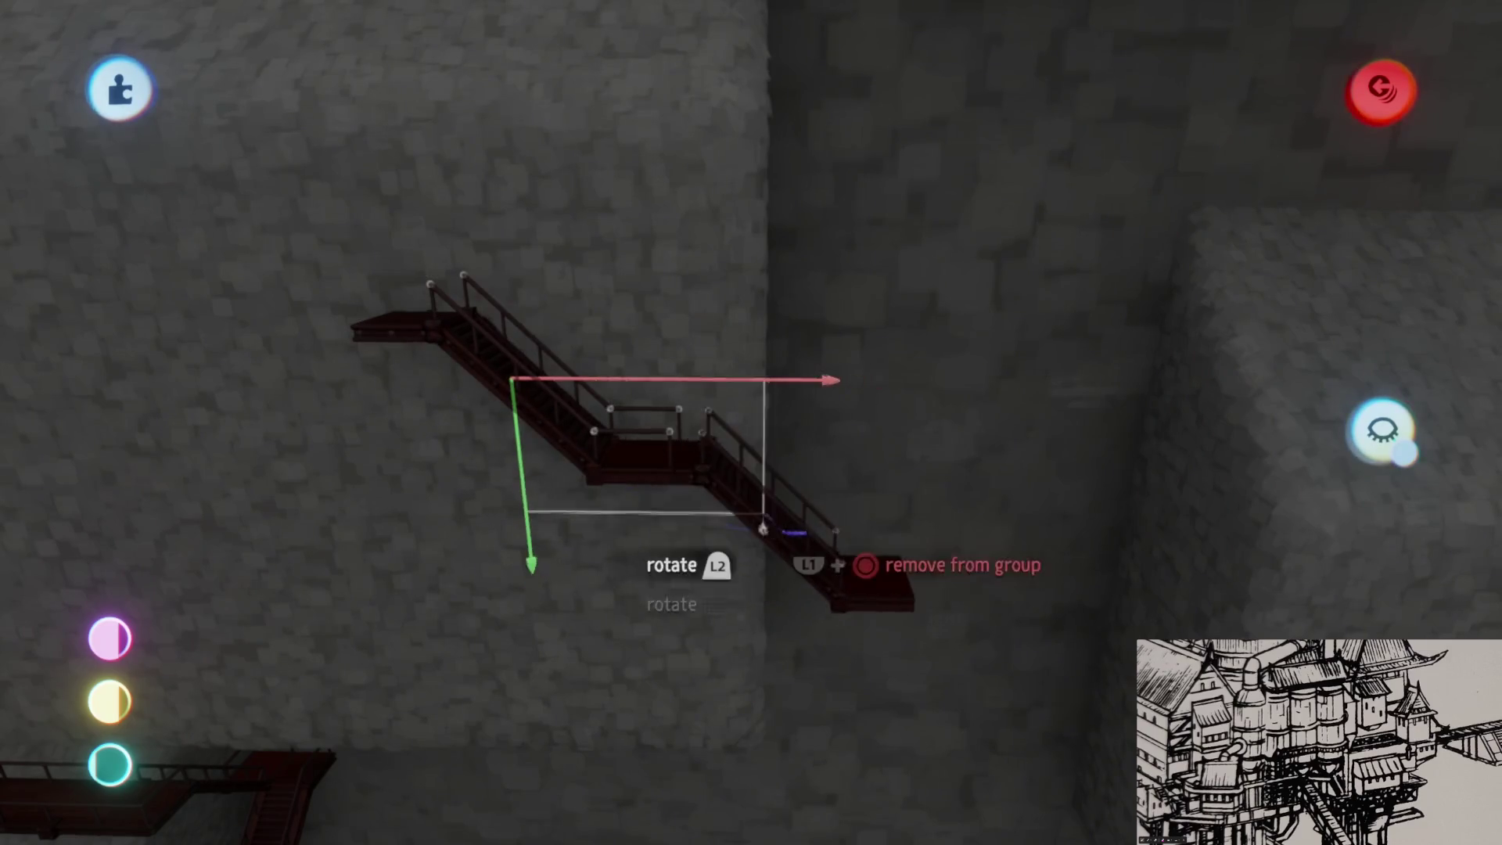
# - Select the stair pieces and grab them to reposition
pyautogui.scroll(-5, 725, 532)
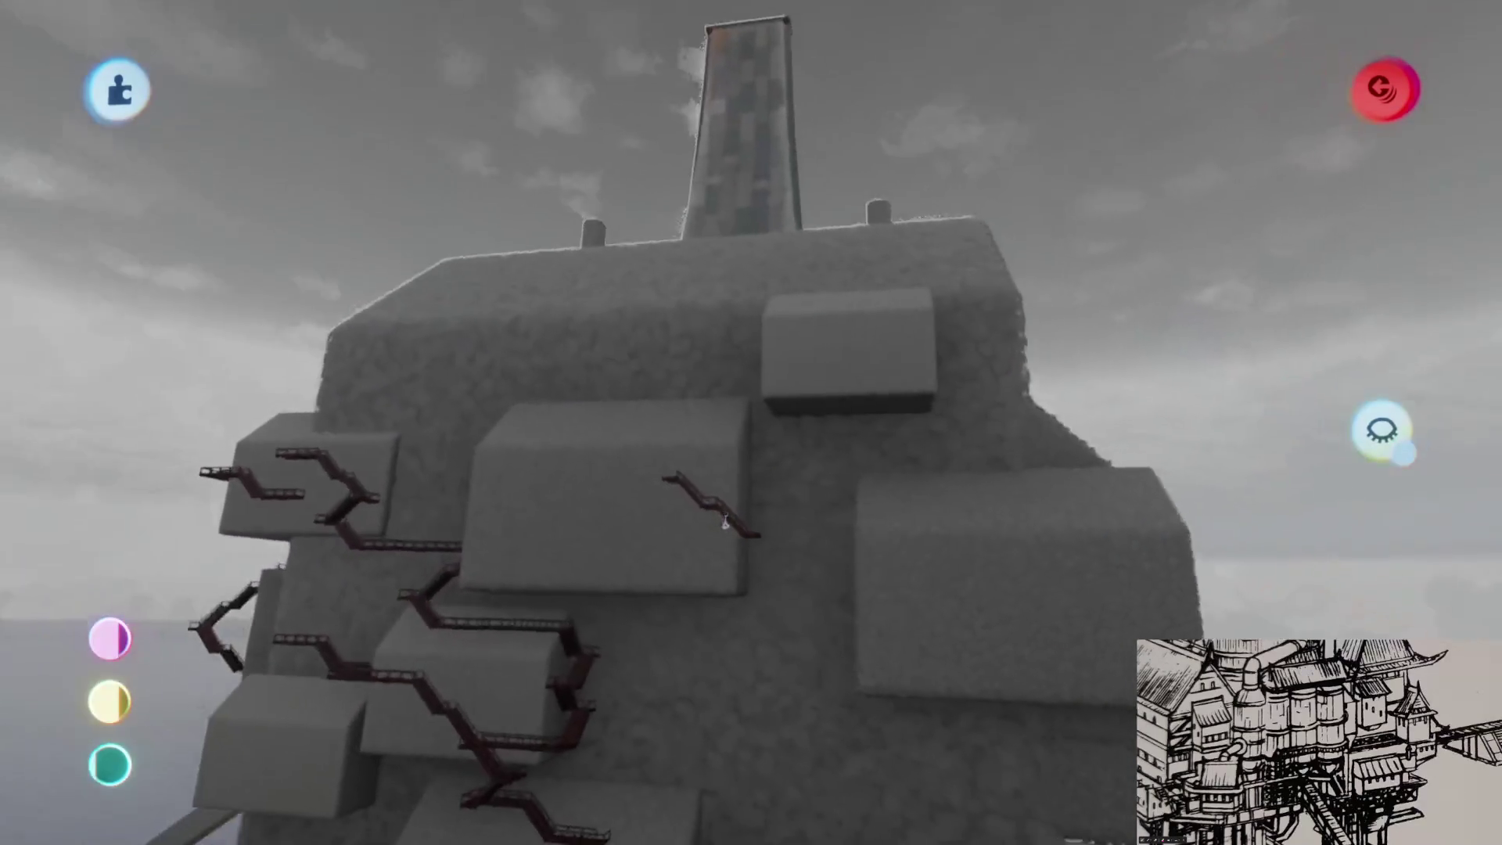
pyautogui.scroll(5, 725, 525)
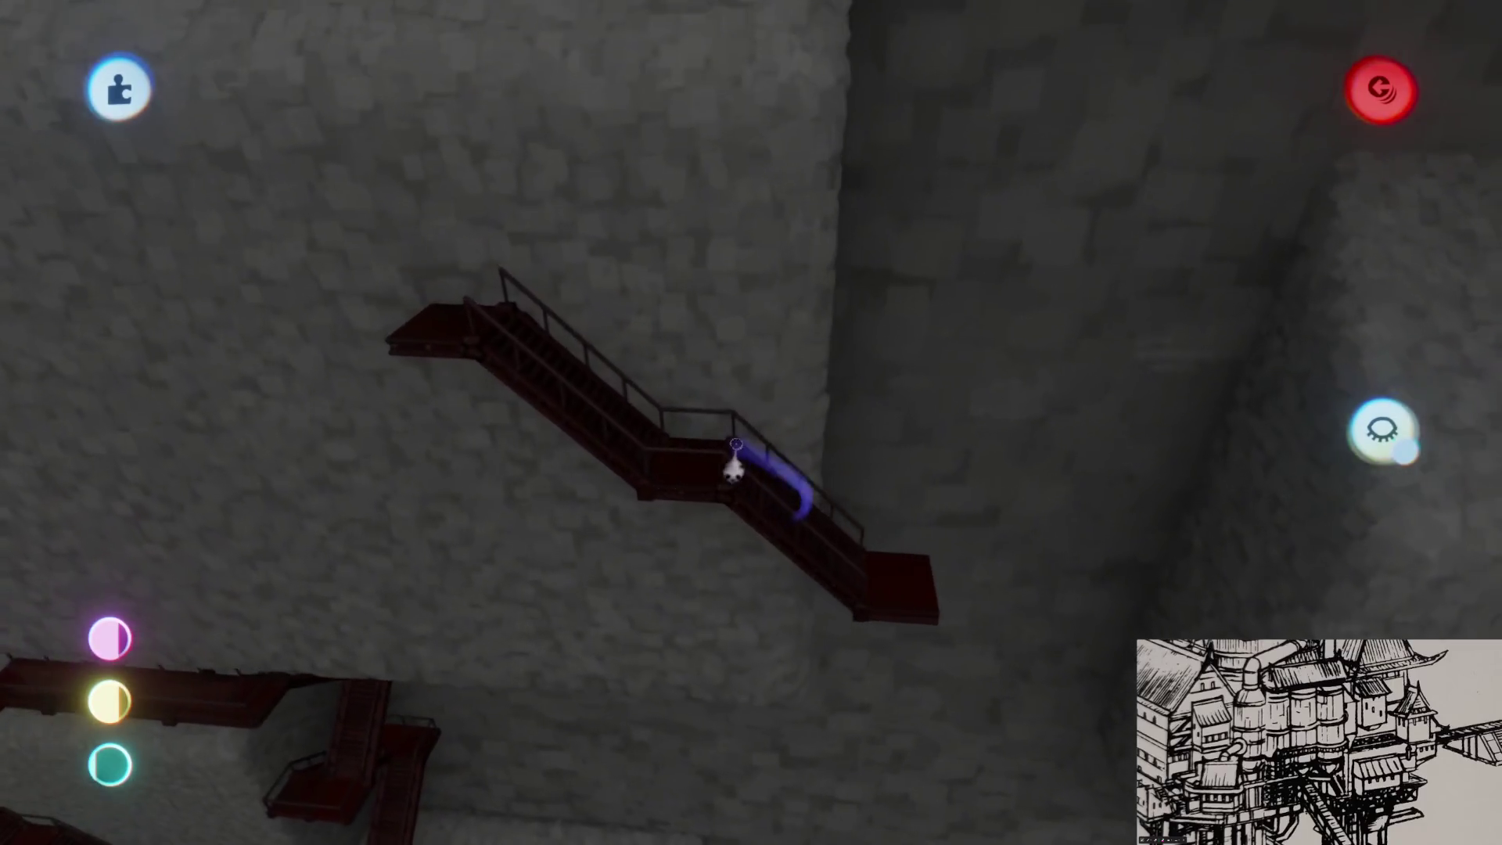
pyautogui.moveTo(735, 406)
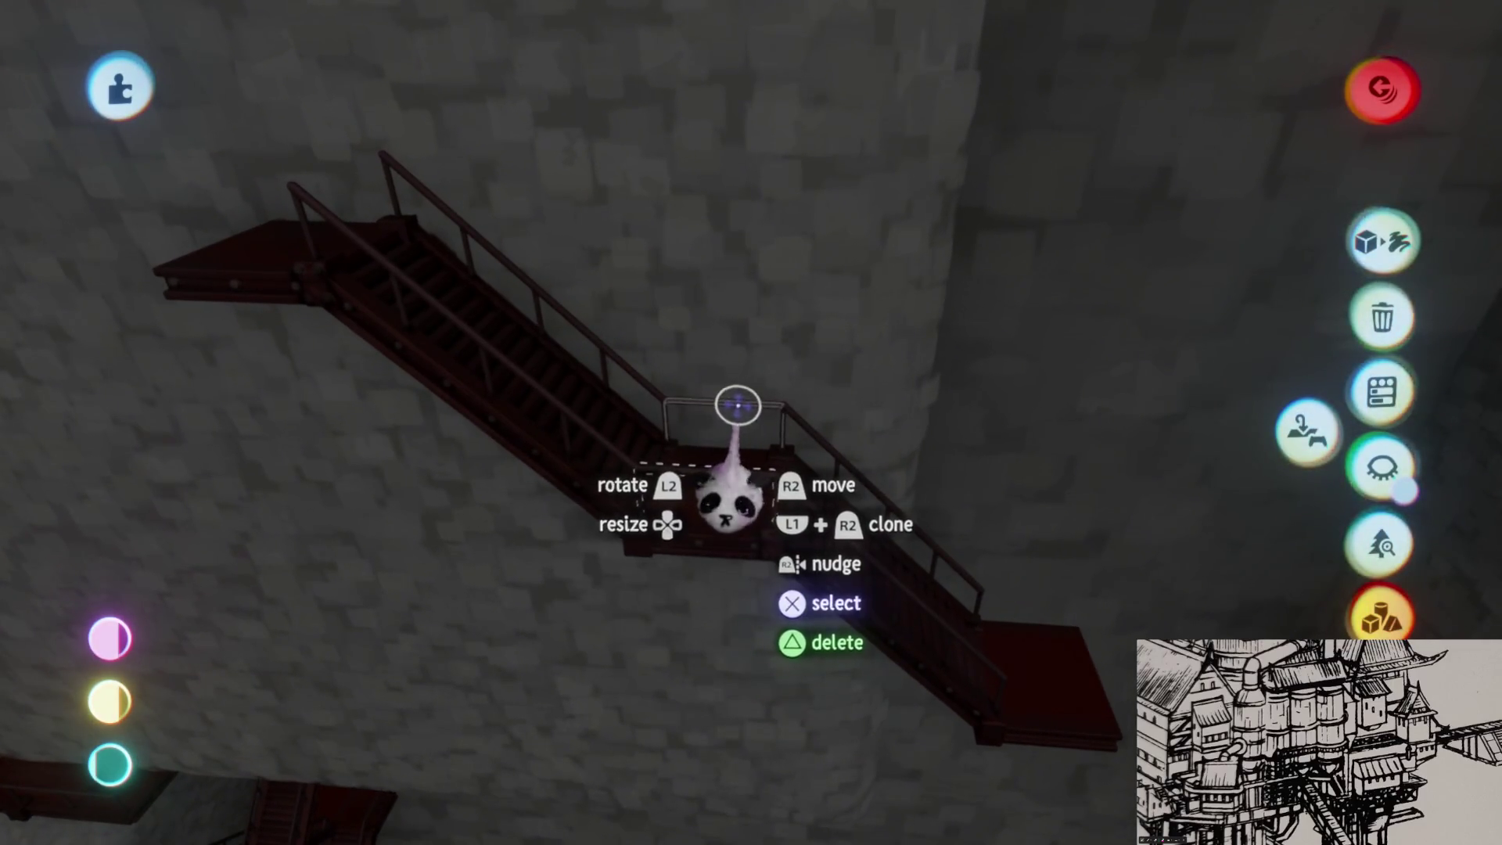
pyautogui.scroll(3, 651, 472)
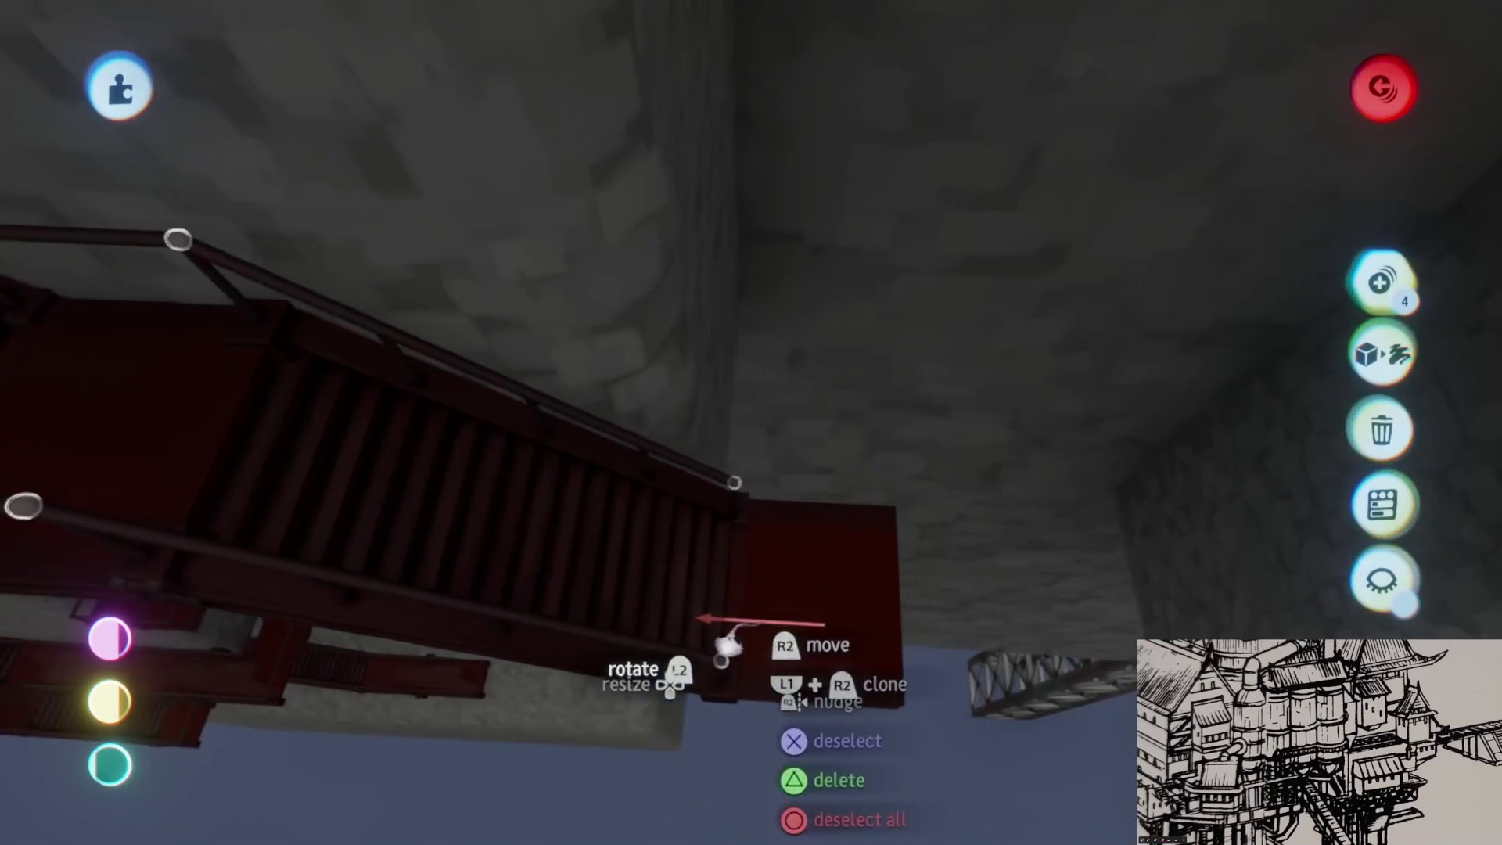
pyautogui.scroll(-5, 754, 605)
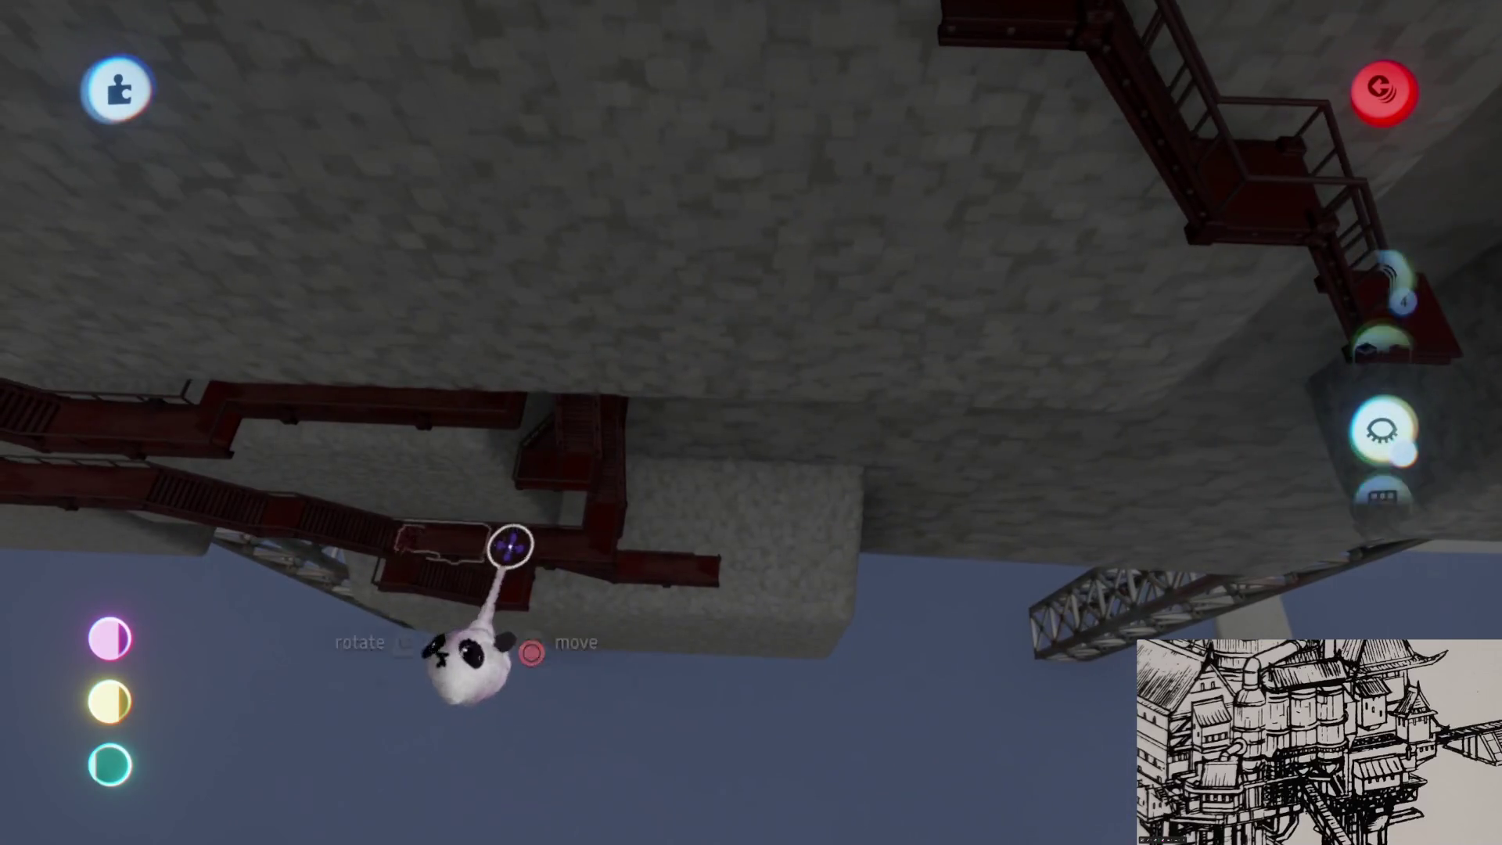
pyautogui.moveTo(485, 641)
pyautogui.mouseDown()
pyautogui.moveTo(783, 553)
pyautogui.moveTo(777, 653)
pyautogui.moveTo(853, 493)
pyautogui.moveTo(989, 519)
pyautogui.moveTo(931, 527)
pyautogui.moveTo(781, 398)
pyautogui.moveTo(780, 483)
pyautogui.mouseUp()
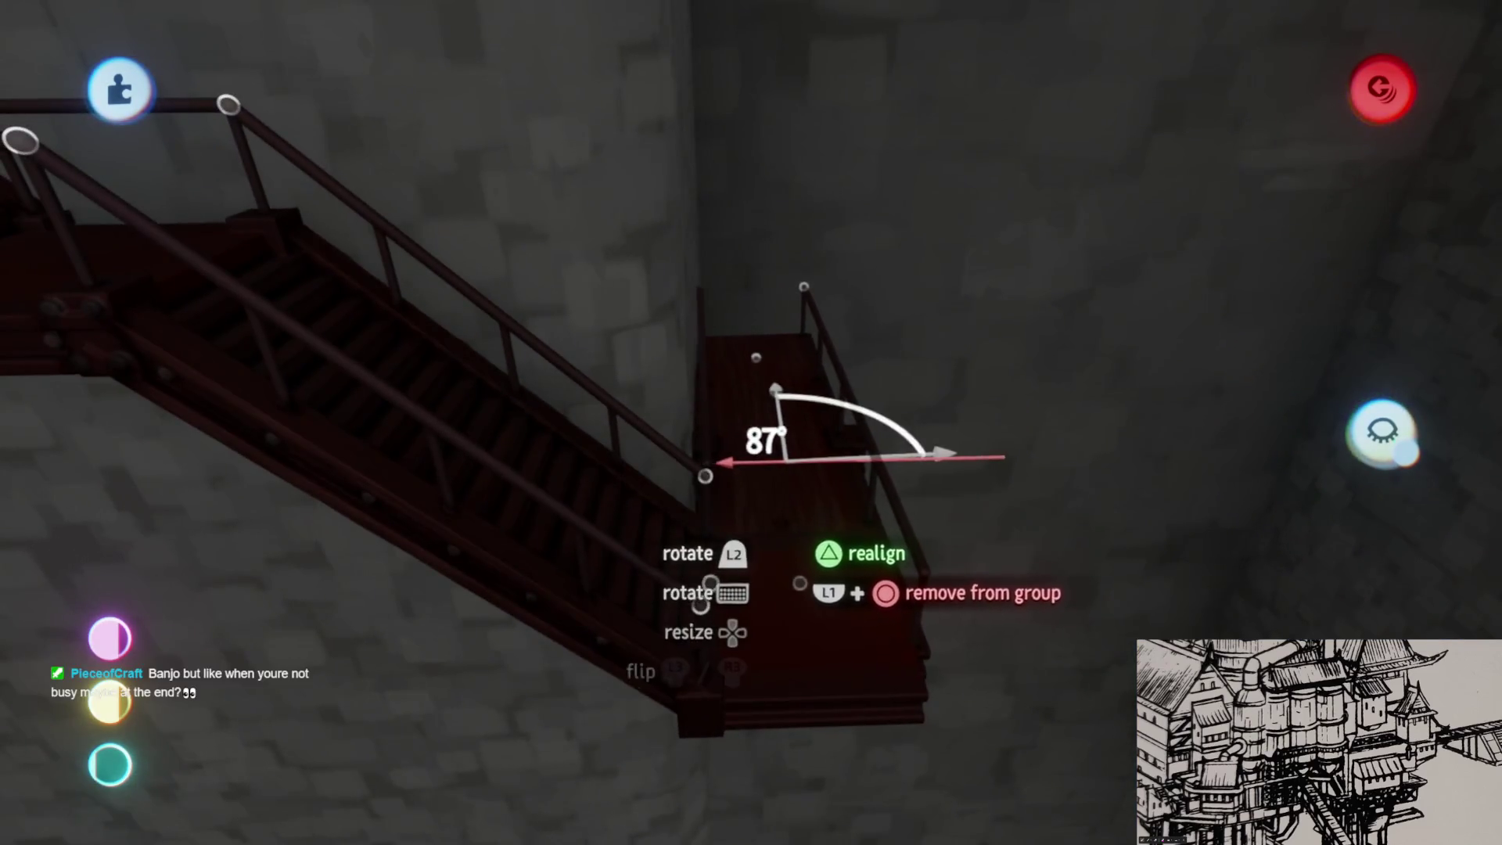
# - Turn the walkway about 177°, realign it level, and fit it at the stair foot
pyautogui.moveTo(777, 391); pyautogui.dragTo(785, 509)
pyautogui.moveTo(698, 358)
pyautogui.mouseDown()
pyautogui.moveTo(787, 587)
pyautogui.moveTo(841, 527)
pyautogui.moveTo(822, 550)
pyautogui.mouseUp()
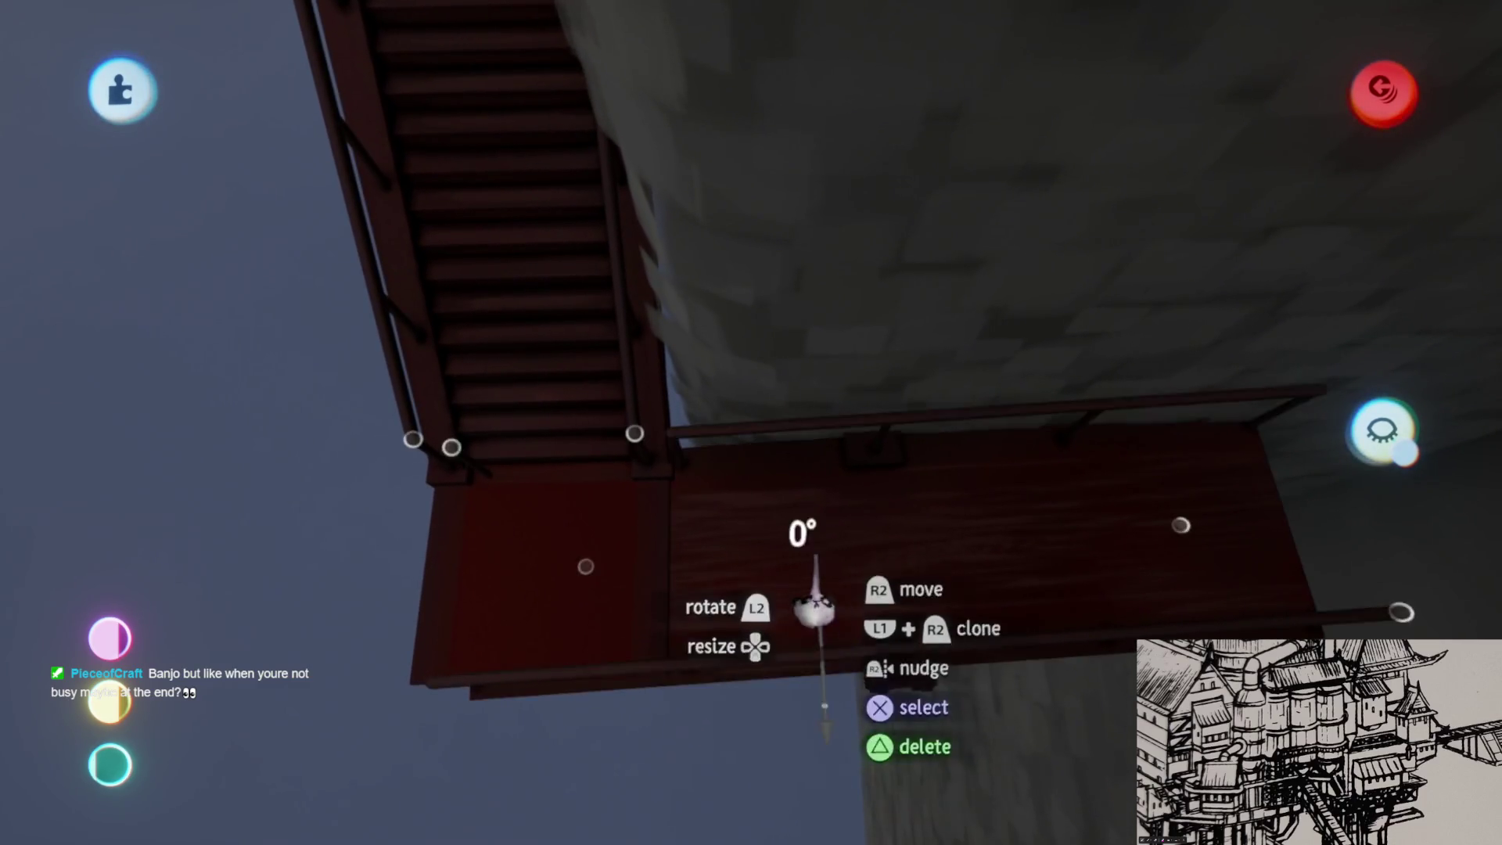
pyautogui.moveTo(815, 585)
pyautogui.mouseDown()
pyautogui.moveTo(792, 604)
pyautogui.moveTo(814, 563)
pyautogui.moveTo(808, 577)
pyautogui.moveTo(707, 425)
pyautogui.moveTo(535, 397)
pyautogui.mouseUp()
pyautogui.click(494, 426)
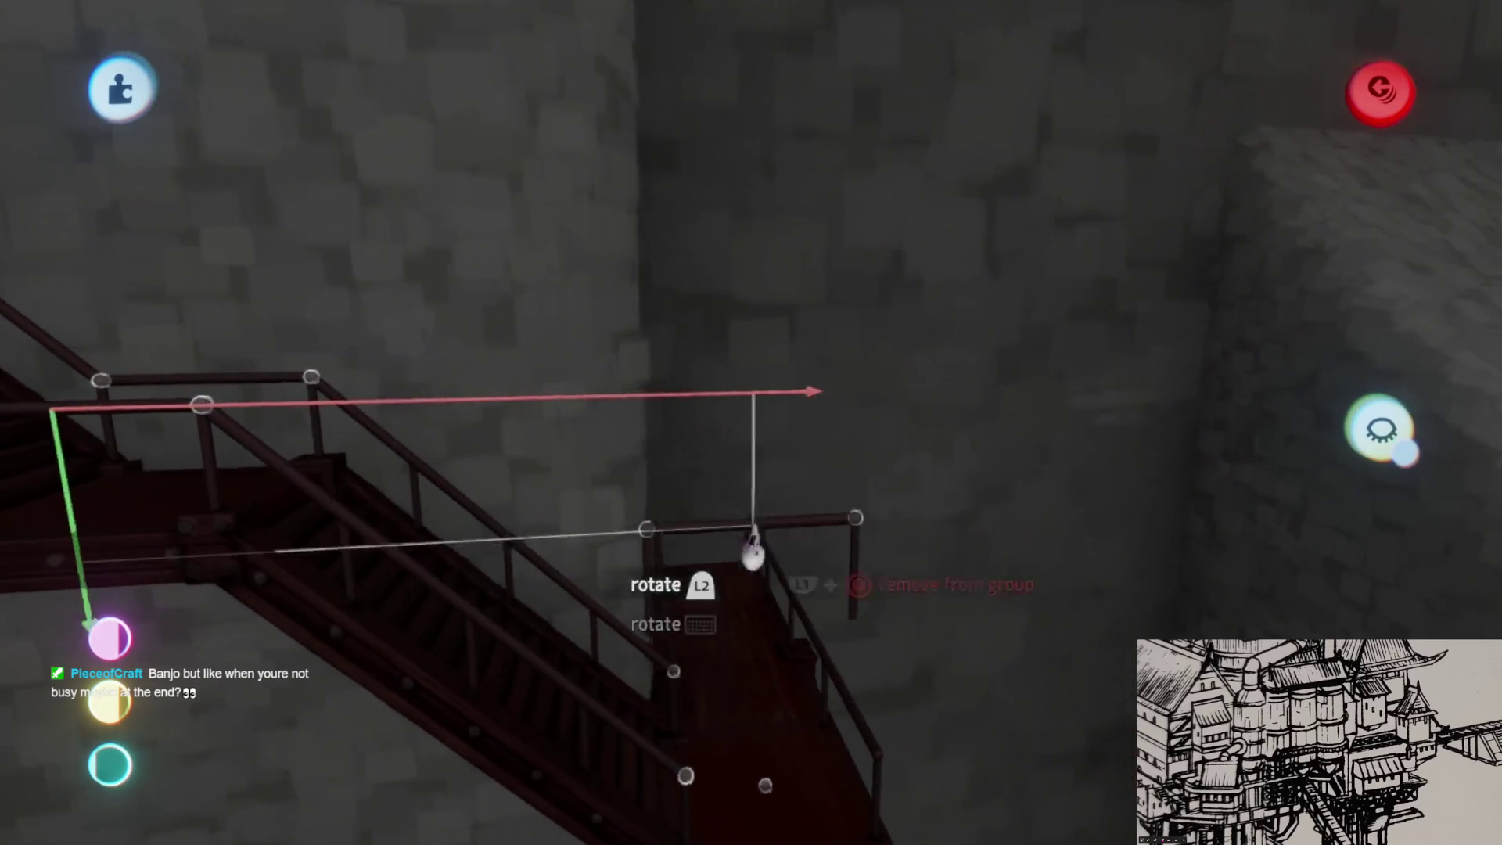
pyautogui.moveTo(750, 568)
pyautogui.mouseDown()
pyautogui.moveTo(737, 577)
pyautogui.moveTo(758, 580)
pyautogui.moveTo(774, 553)
pyautogui.moveTo(778, 509)
pyautogui.moveTo(714, 433)
pyautogui.moveTo(888, 635)
pyautogui.moveTo(938, 543)
pyautogui.moveTo(972, 420)
pyautogui.moveTo(862, 436)
pyautogui.mouseUp()
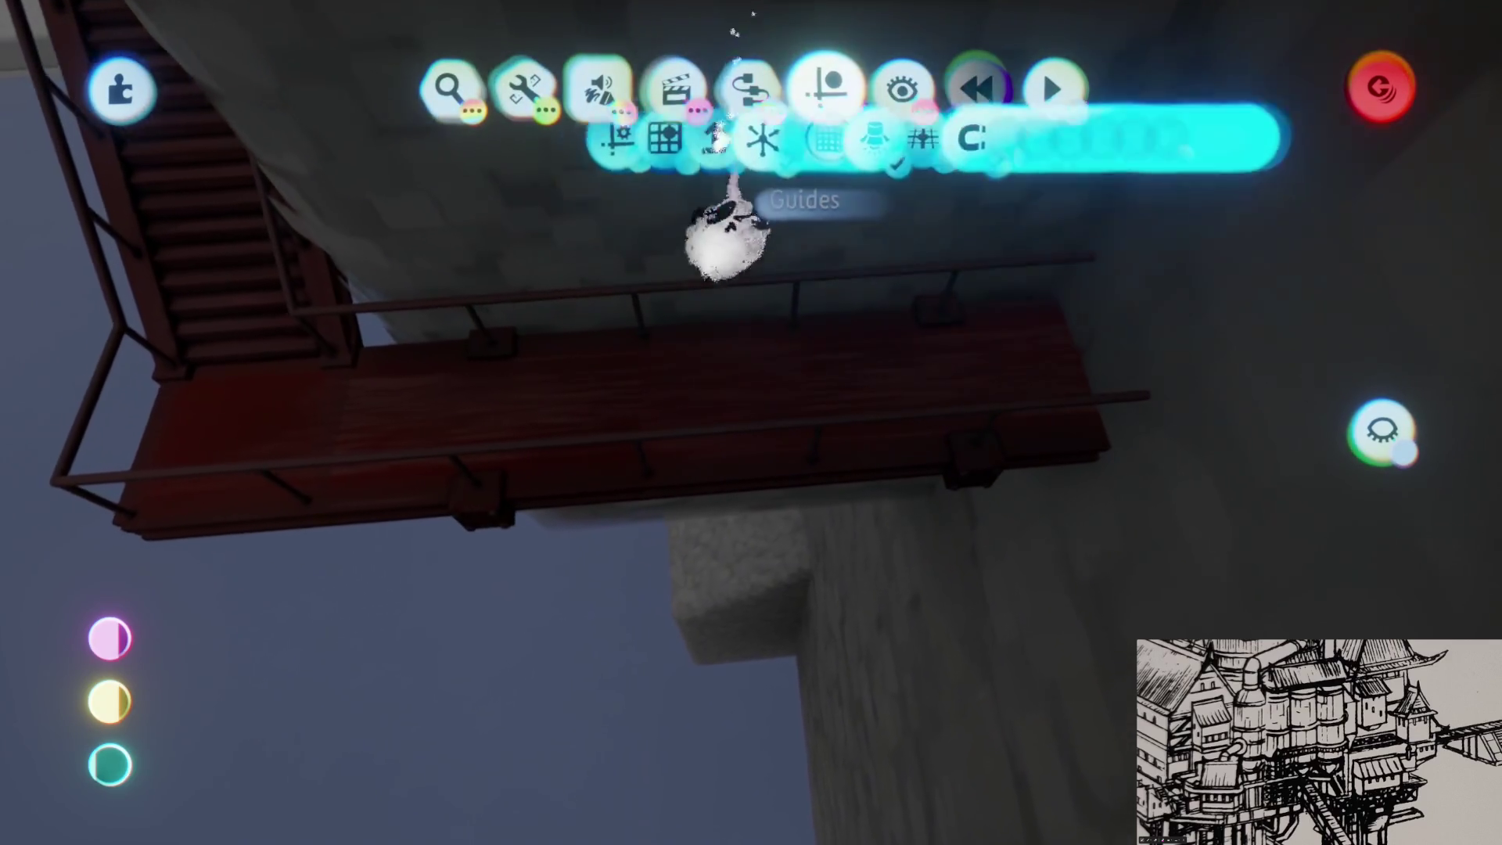
# - Switch off guides, realign the lower walkway and join it to the upper deck at the stair foot
pyautogui.moveTo(884, 423)
pyautogui.mouseDown()
pyautogui.moveTo(744, 453)
pyautogui.moveTo(682, 485)
pyautogui.moveTo(689, 501)
pyautogui.mouseUp()
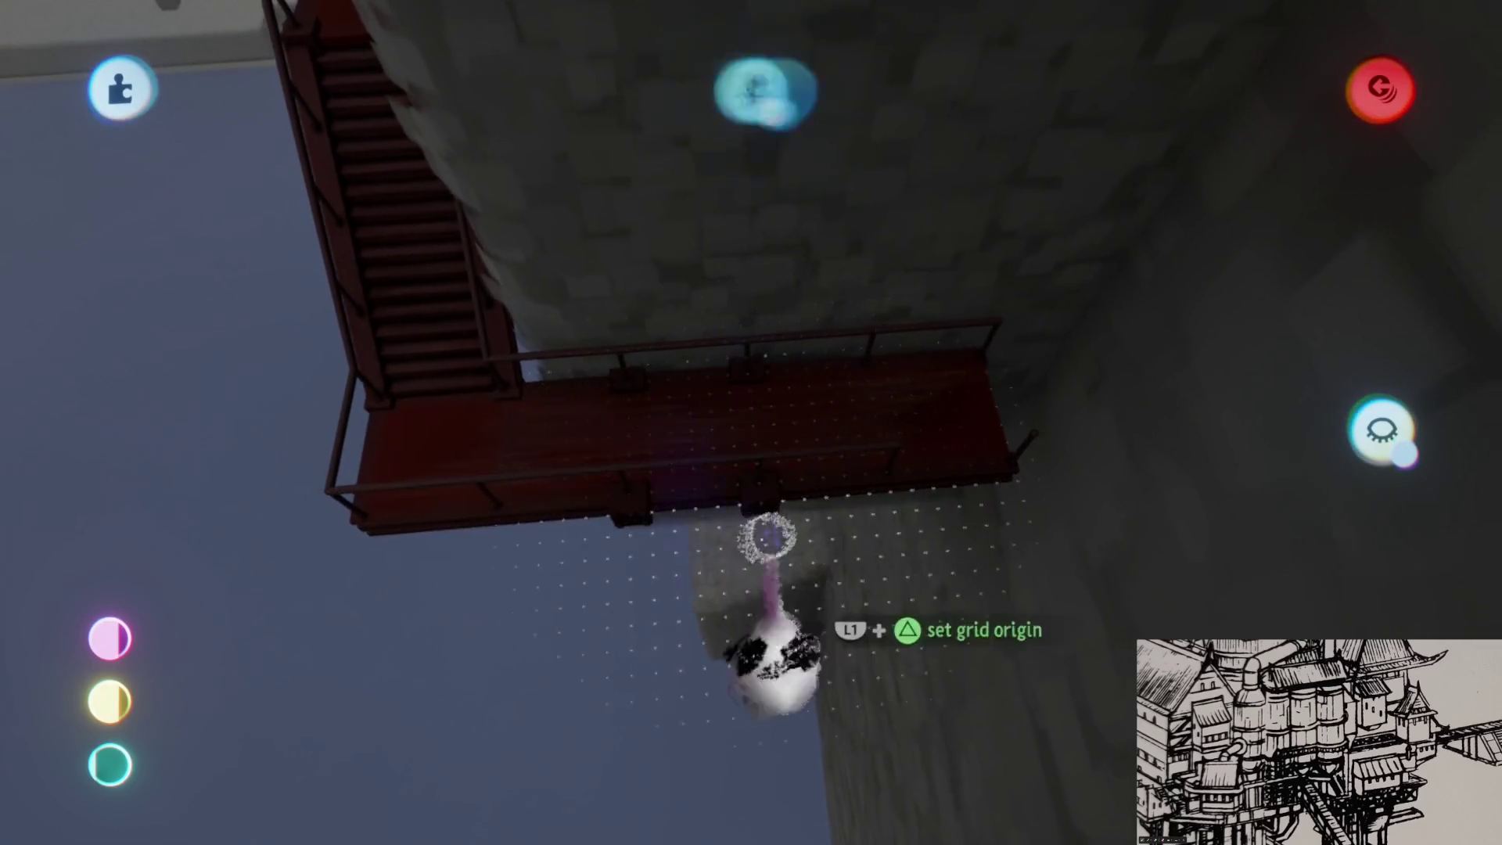
pyautogui.click(571, 235)
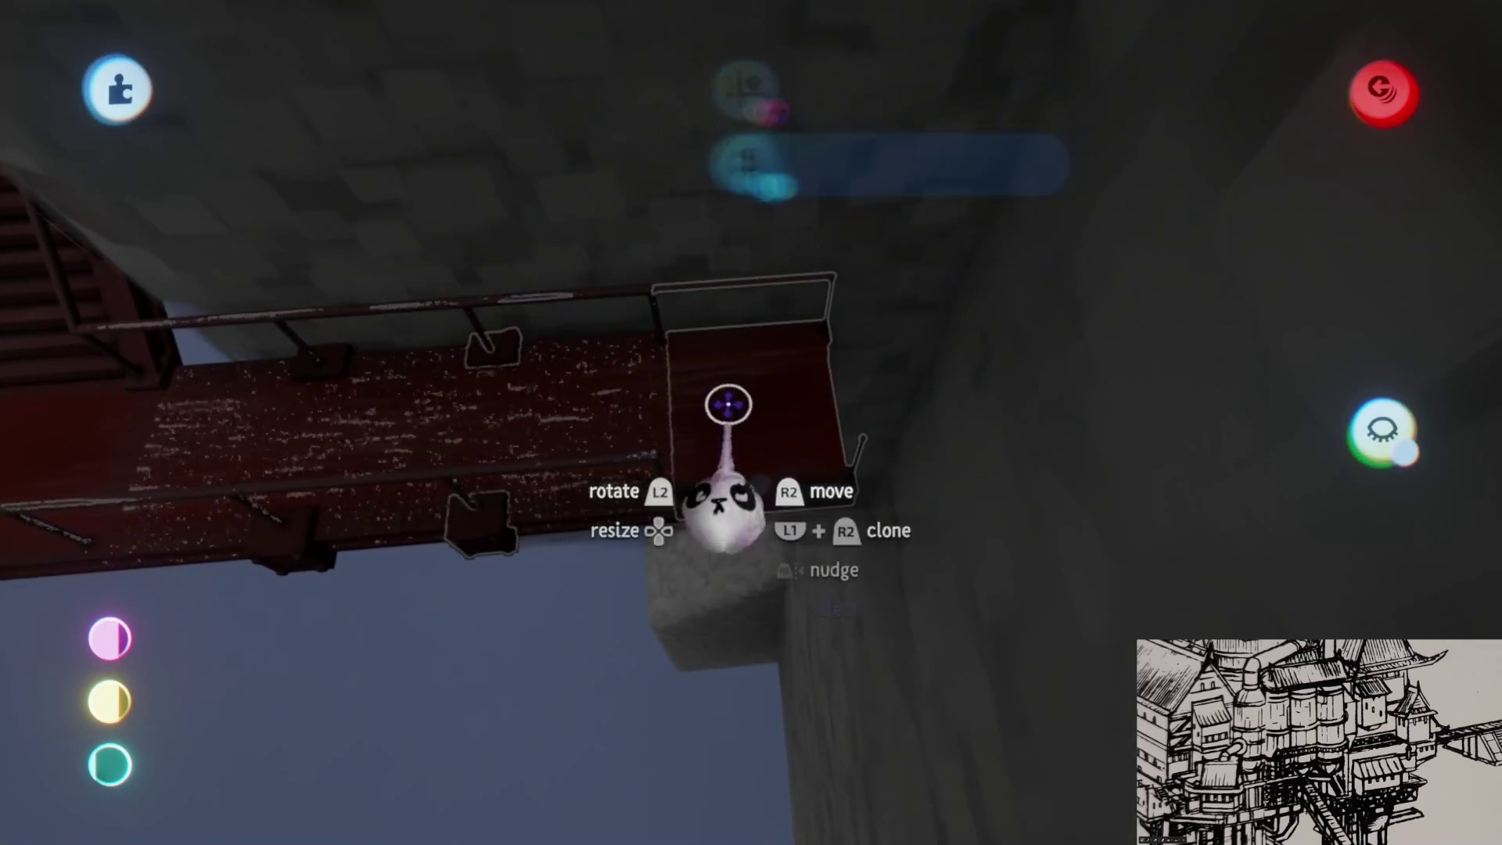
pyautogui.moveTo(728, 396)
pyautogui.mouseDown()
pyautogui.moveTo(755, 764)
pyautogui.moveTo(742, 594)
pyautogui.moveTo(619, 441)
pyautogui.mouseUp()
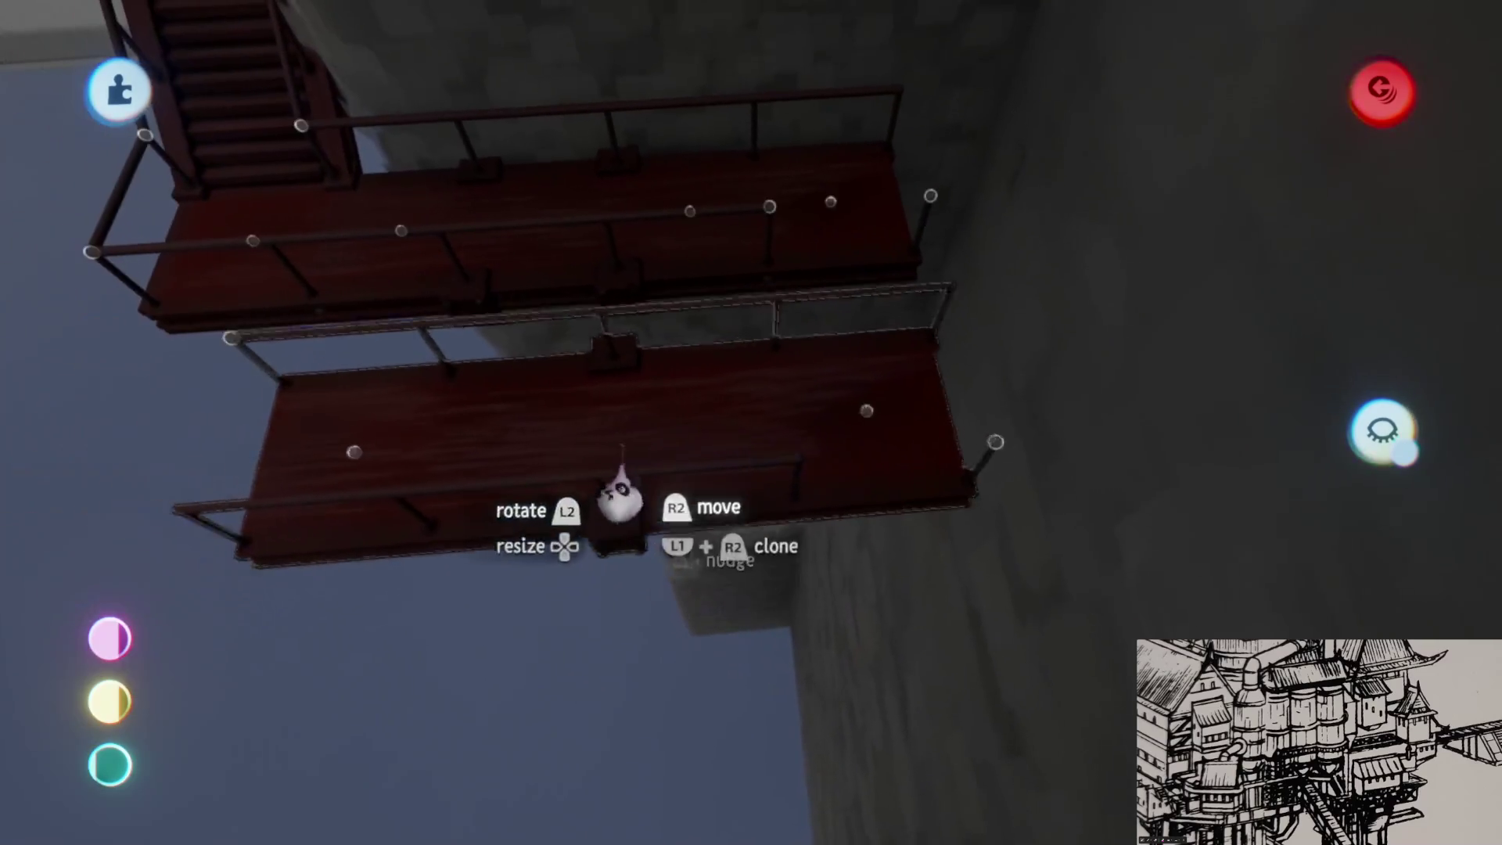
pyautogui.hotkey('ctrl', 'z')
pyautogui.moveTo(792, 526); pyautogui.dragTo(812, 614)
pyautogui.moveTo(818, 519)
pyautogui.mouseDown()
pyautogui.moveTo(771, 446)
pyautogui.moveTo(814, 426)
pyautogui.mouseUp()
pyautogui.press('a')
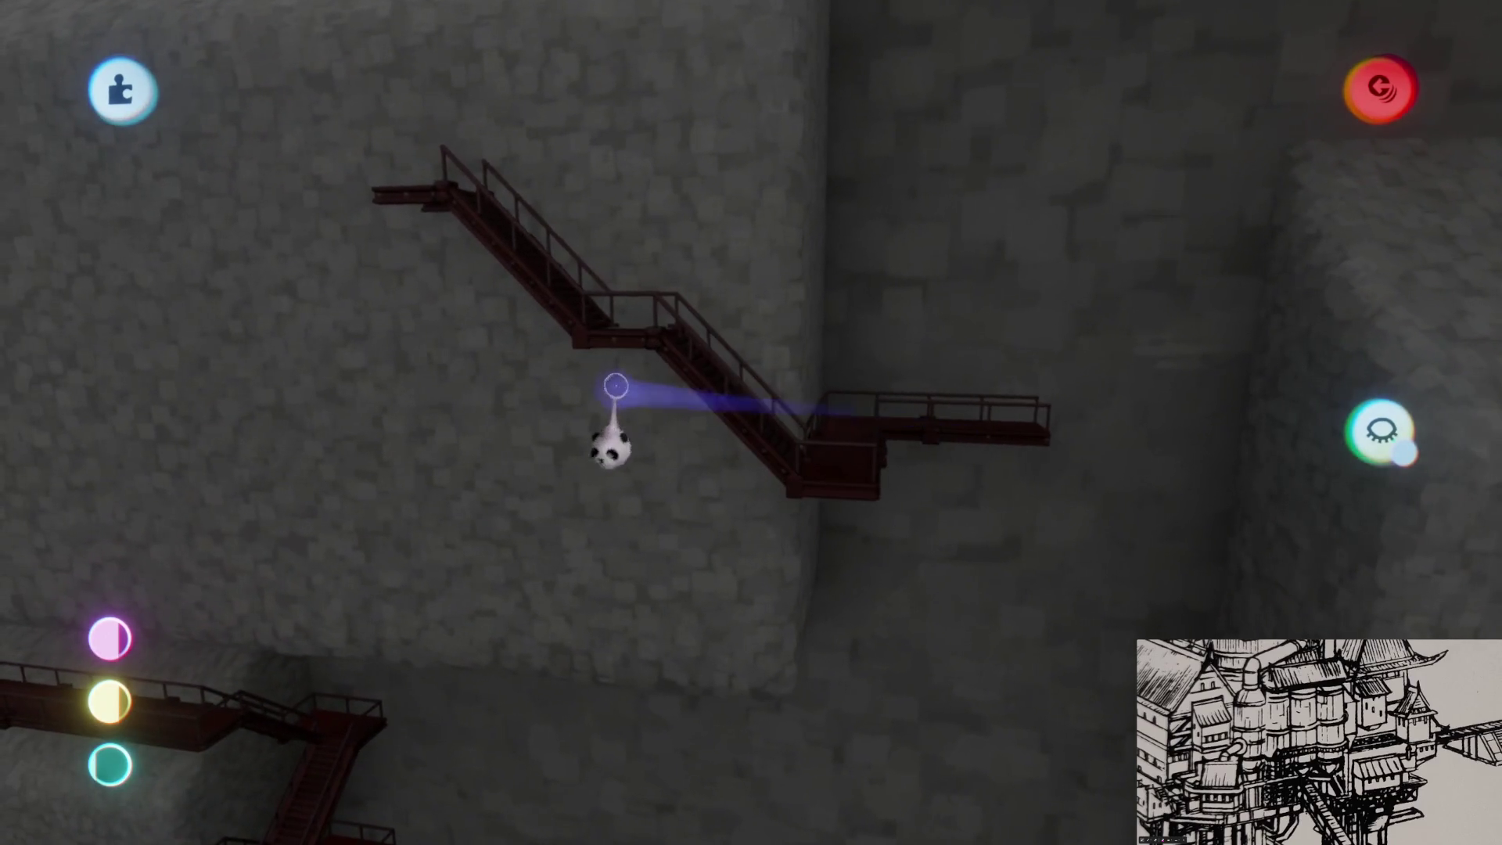
pyautogui.moveTo(726, 420)
pyautogui.mouseDown()
pyautogui.moveTo(790, 496)
pyautogui.moveTo(794, 470)
pyautogui.moveTo(822, 454)
pyautogui.moveTo(778, 453)
pyautogui.moveTo(767, 436)
pyautogui.moveTo(681, 620)
pyautogui.moveTo(712, 627)
pyautogui.moveTo(704, 637)
pyautogui.mouseUp()
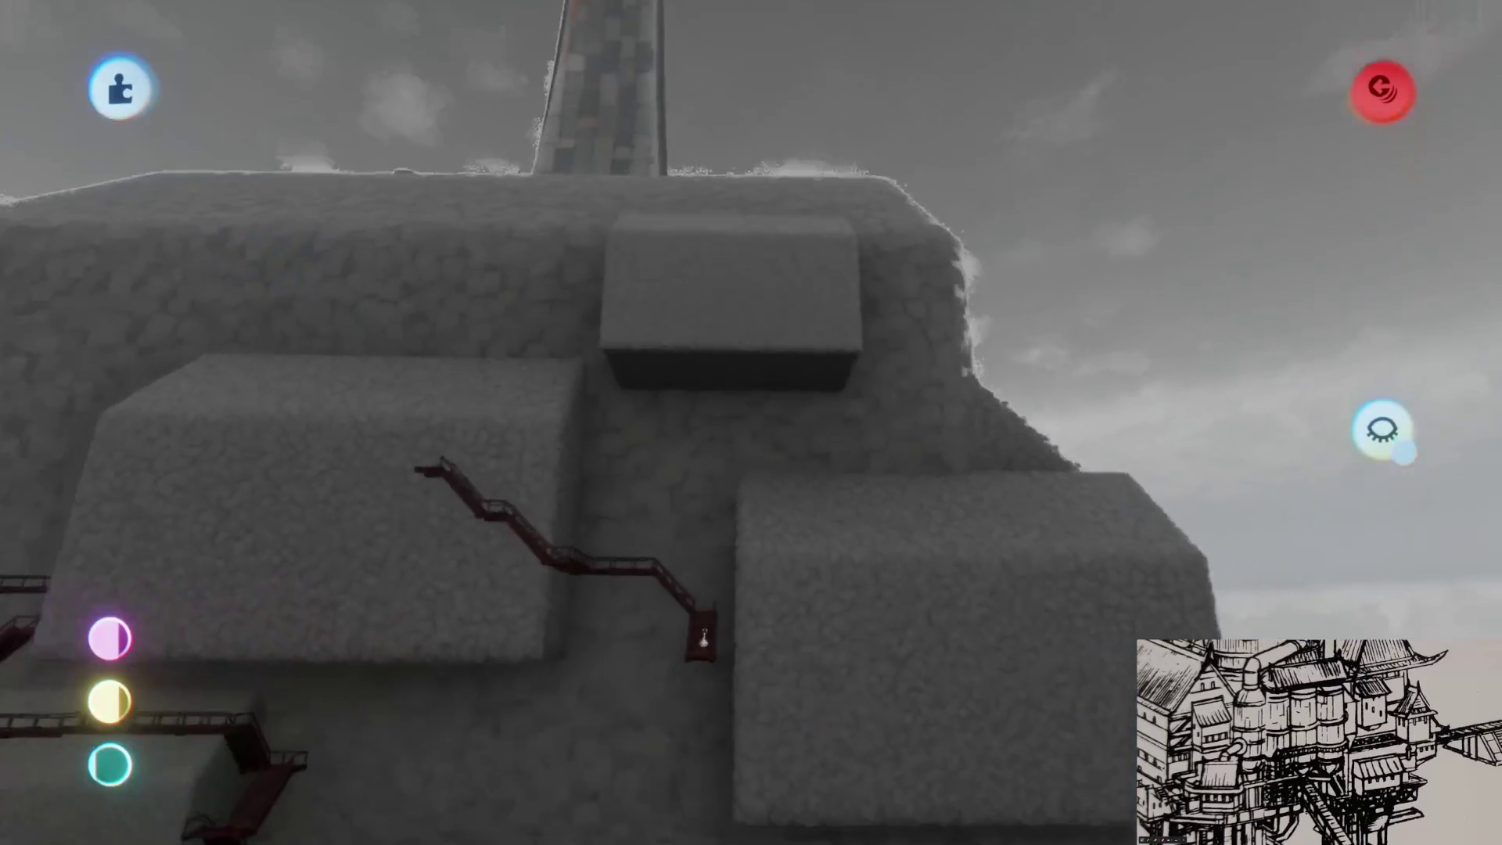
# - Grab the railed landing-and-stair section under the middle stone block and clone it
pyautogui.scroll(5, 737, 563)
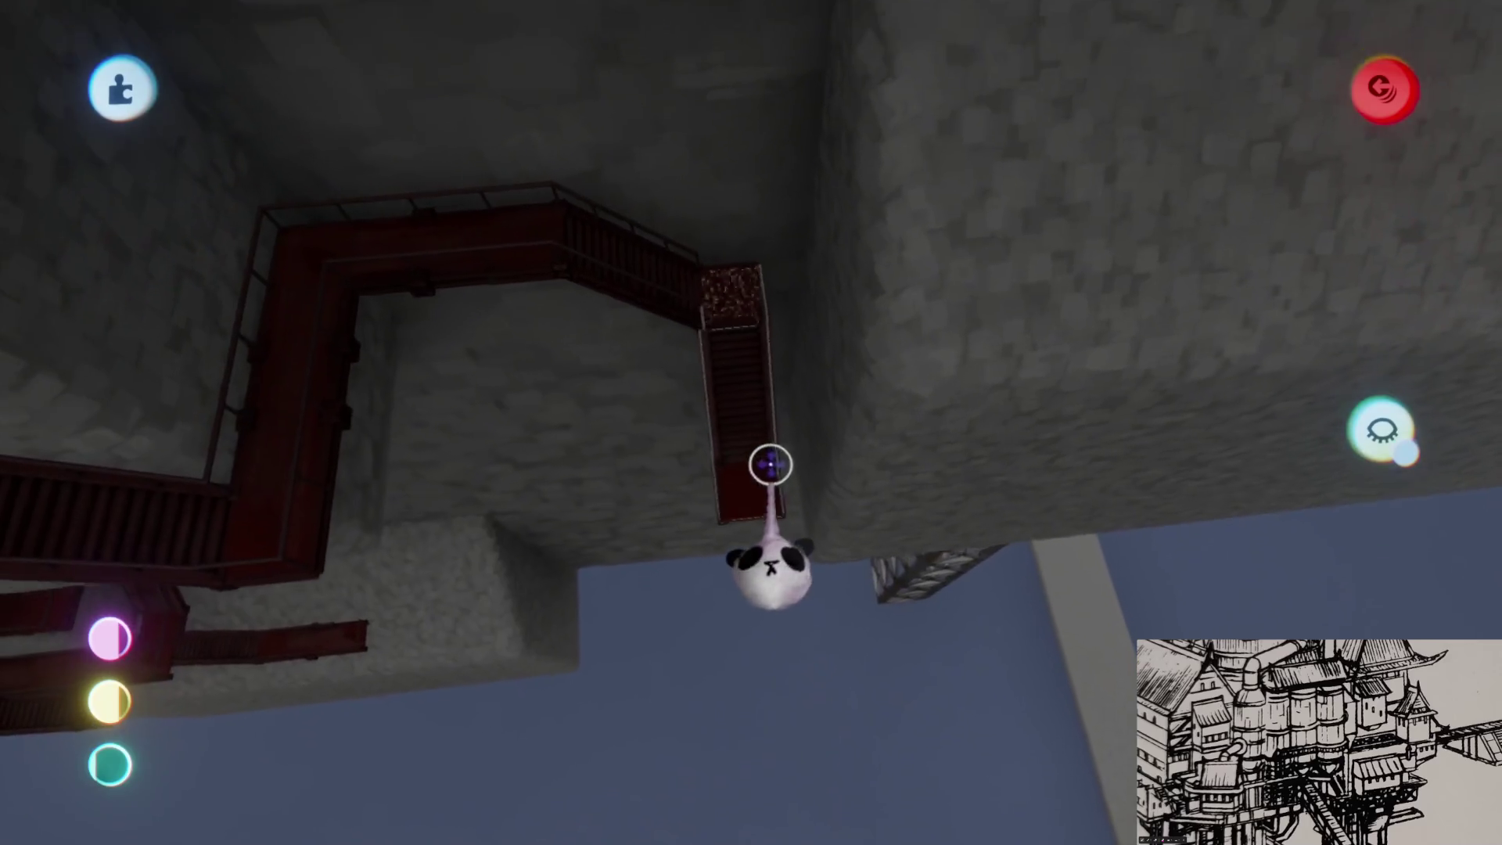
pyautogui.moveTo(480, 295)
pyautogui.mouseDown()
pyautogui.moveTo(804, 621)
pyautogui.moveTo(832, 588)
pyautogui.moveTo(821, 537)
pyautogui.moveTo(815, 584)
pyautogui.moveTo(664, 459)
pyautogui.moveTo(878, 368)
pyautogui.mouseUp()
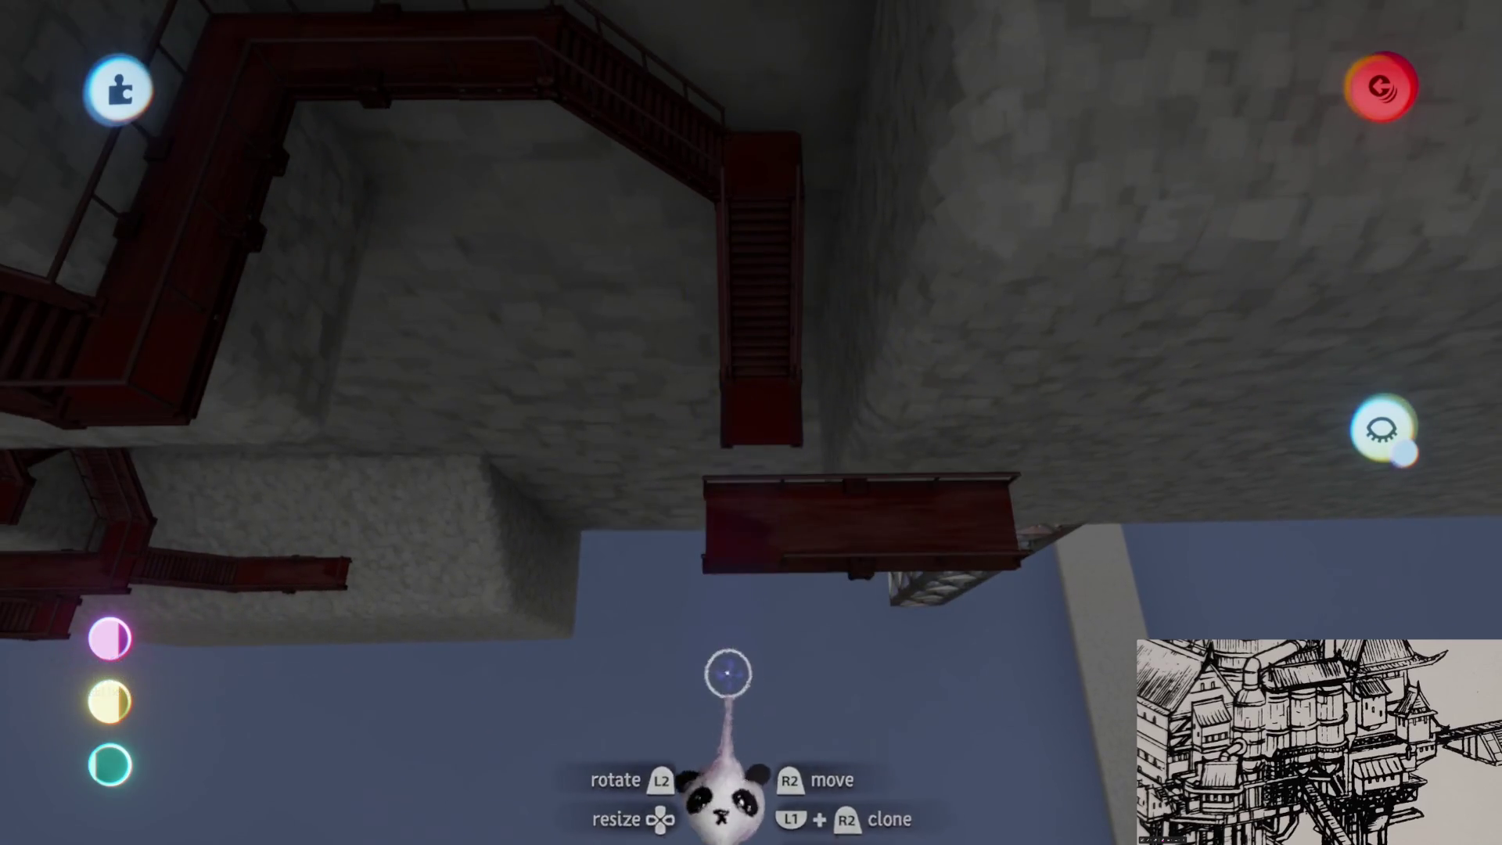
pyautogui.scroll(-5, 790, 487)
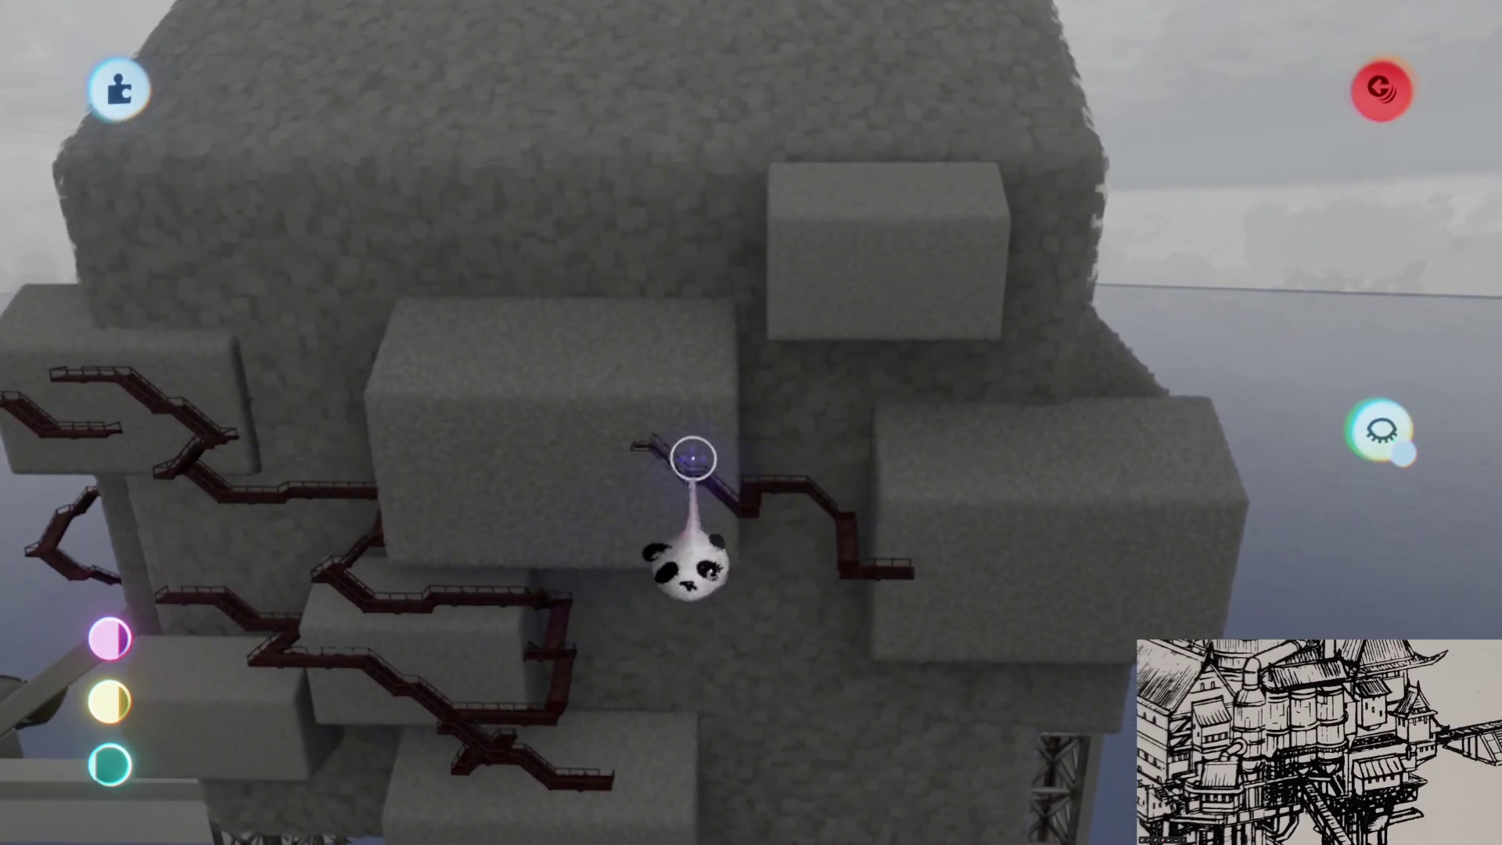
pyautogui.scroll(3, 681, 452)
pyautogui.scroll(5, 732, 442)
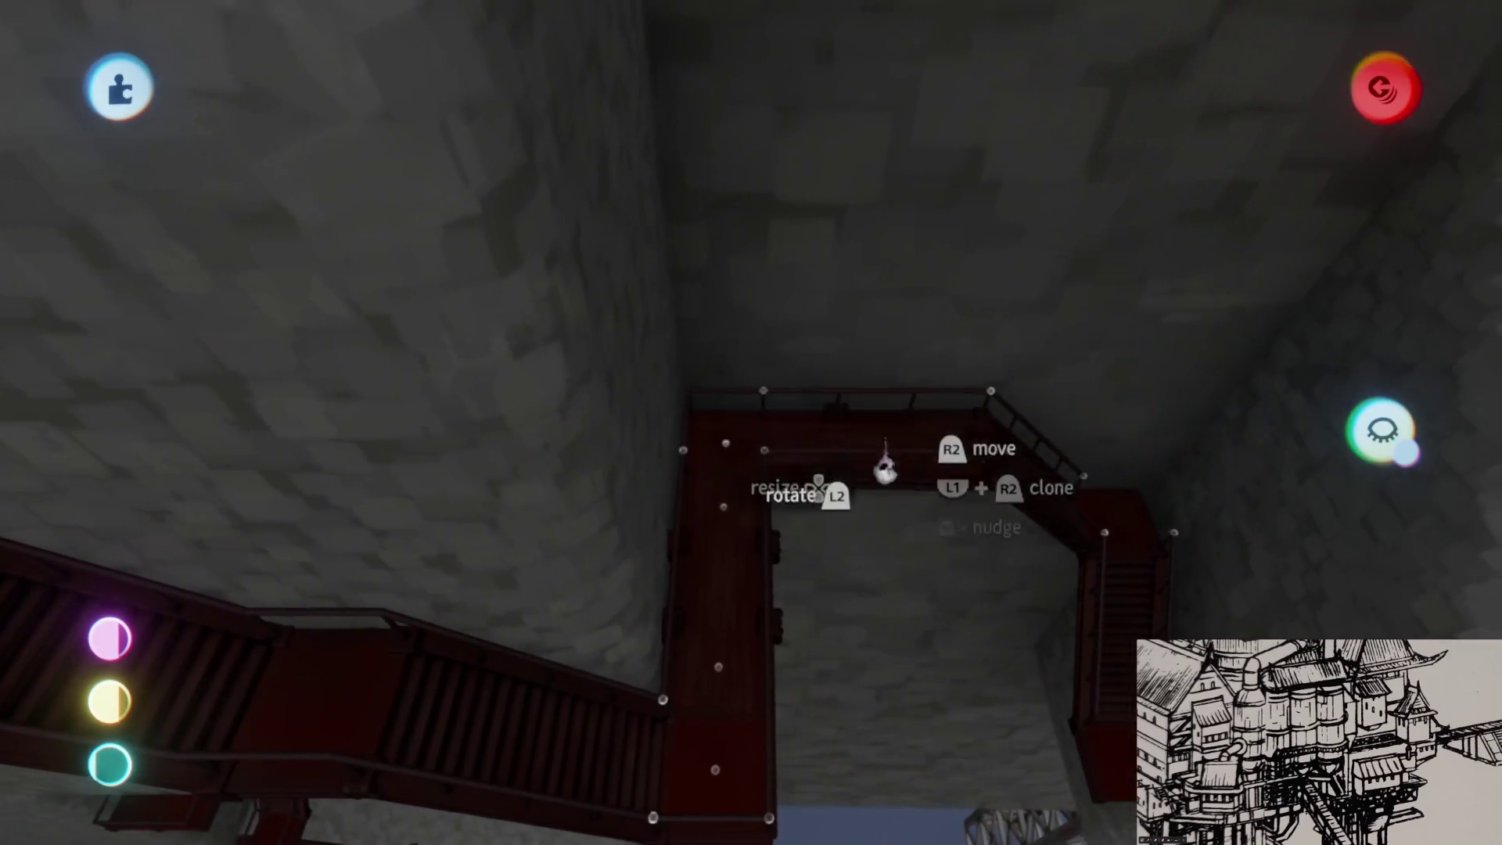
pyautogui.moveTo(882, 460)
pyautogui.mouseDown()
pyautogui.moveTo(774, 582)
pyautogui.moveTo(782, 469)
pyautogui.moveTo(727, 486)
pyautogui.moveTo(727, 505)
pyautogui.moveTo(720, 452)
pyautogui.mouseUp()
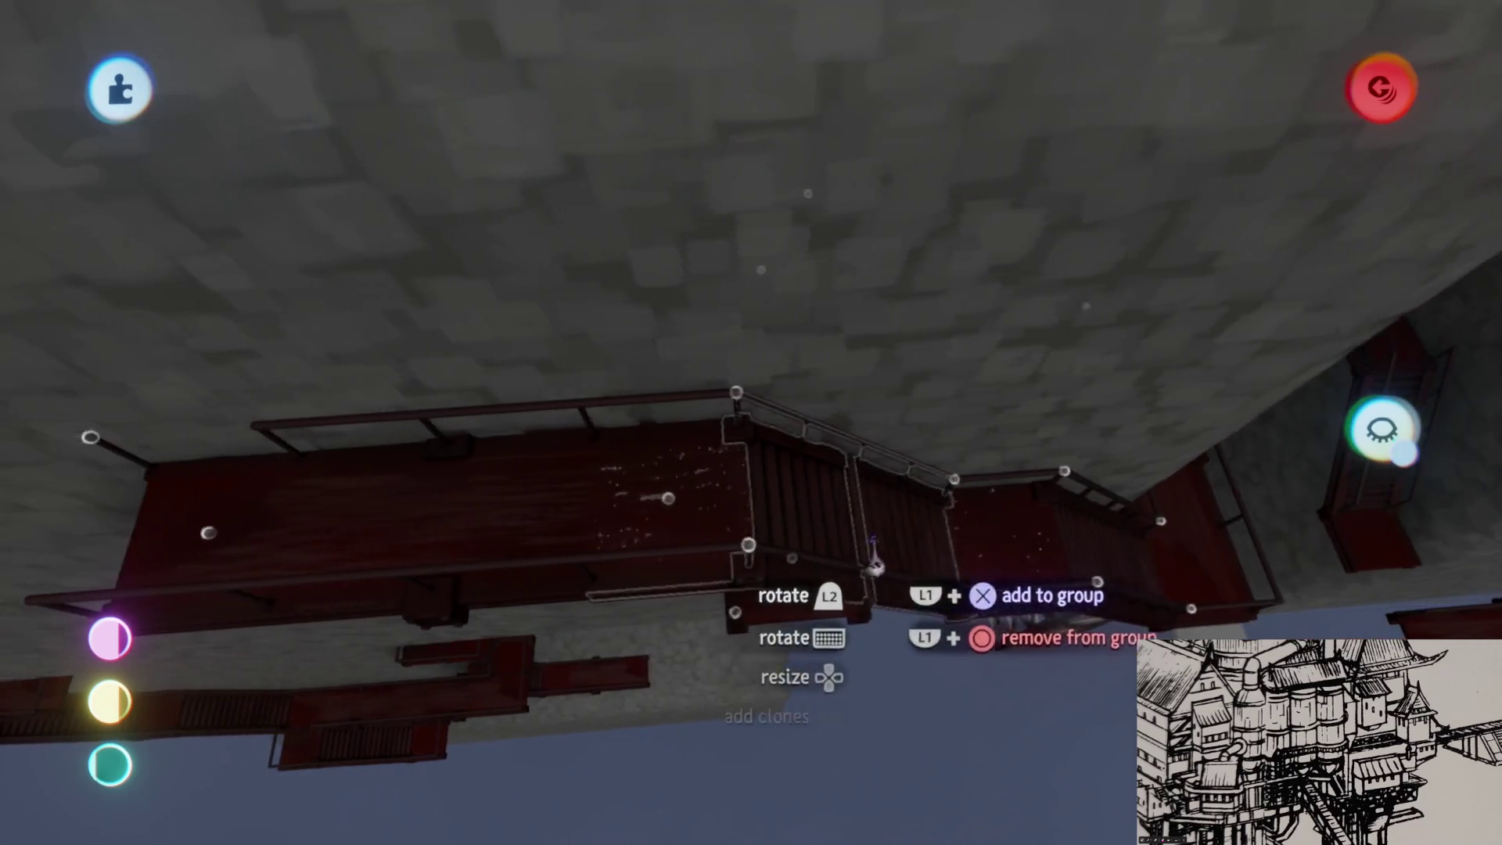
pyautogui.keyDown('ctrl'); pyautogui.click(888, 596); pyautogui.keyUp('ctrl')
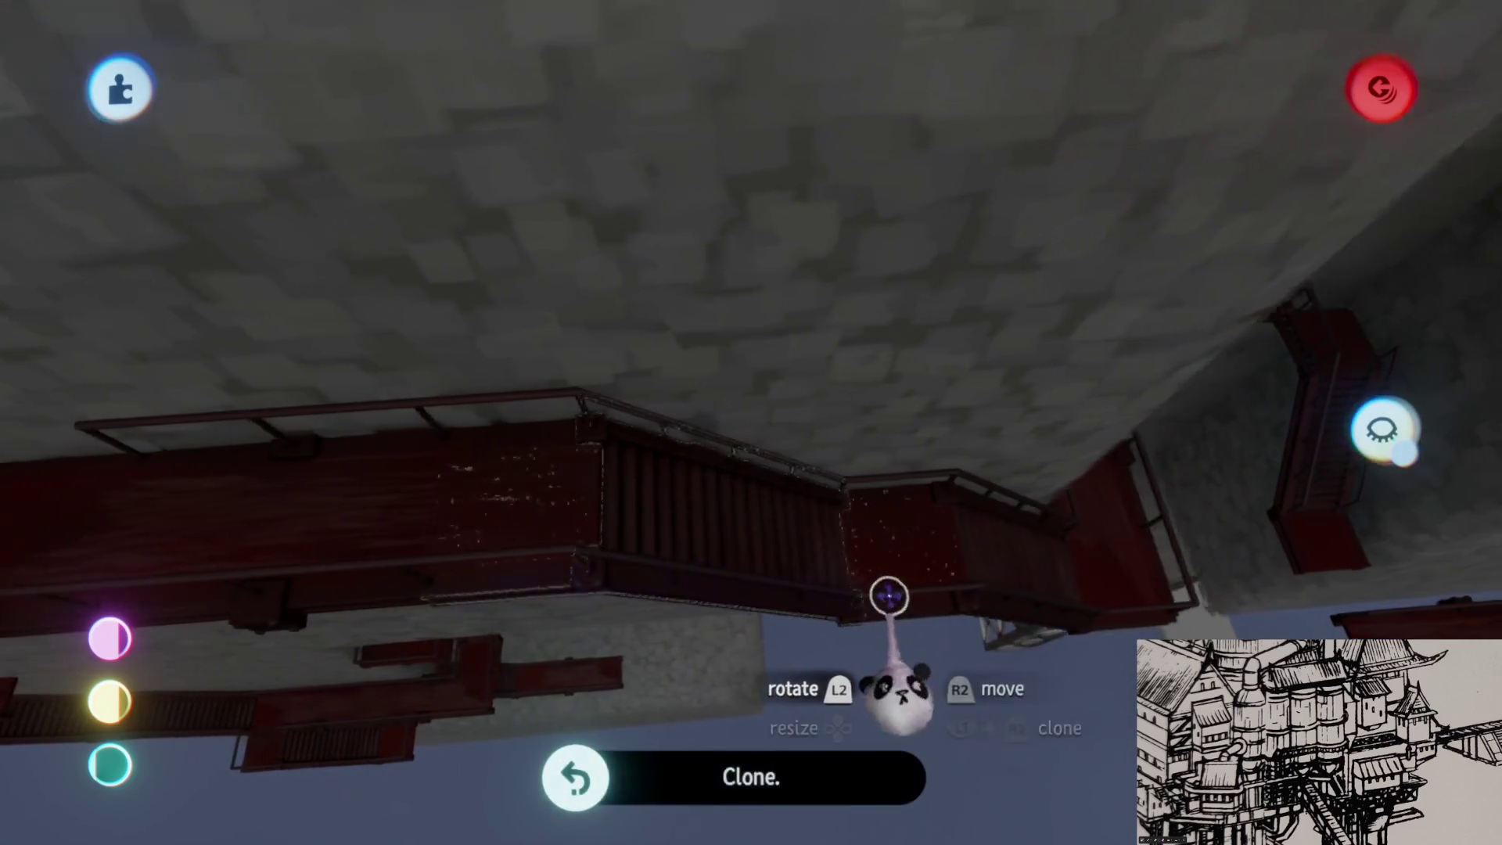
# - Carry the cloned walkway piece into place and set it on the stairs
pyautogui.moveTo(749, 614)
pyautogui.mouseDown()
pyautogui.moveTo(771, 553)
pyautogui.moveTo(790, 547)
pyautogui.moveTo(644, 548)
pyautogui.moveTo(798, 547)
pyautogui.moveTo(814, 526)
pyautogui.moveTo(753, 563)
pyautogui.moveTo(782, 493)
pyautogui.moveTo(747, 567)
pyautogui.moveTo(795, 537)
pyautogui.moveTo(905, 536)
pyautogui.mouseUp()
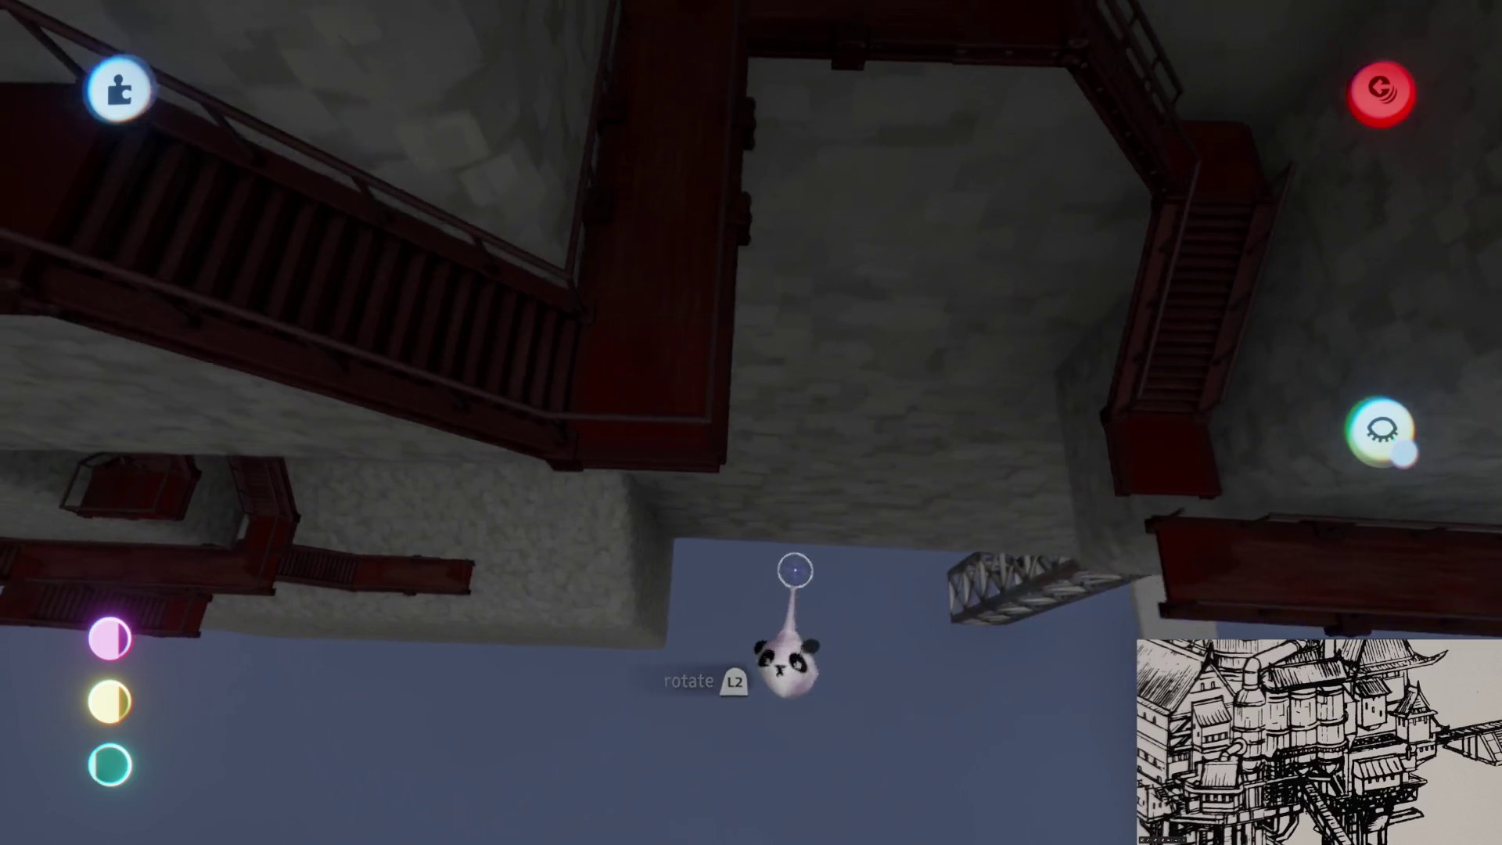
pyautogui.moveTo(795, 570)
pyautogui.mouseDown()
pyautogui.moveTo(680, 496)
pyautogui.moveTo(667, 517)
pyautogui.moveTo(564, 504)
pyautogui.moveTo(721, 496)
pyautogui.moveTo(744, 512)
pyautogui.moveTo(704, 503)
pyautogui.moveTo(711, 486)
pyautogui.moveTo(708, 501)
pyautogui.moveTo(814, 575)
pyautogui.mouseUp()
pyautogui.moveTo(815, 504); pyautogui.dragTo(777, 503)
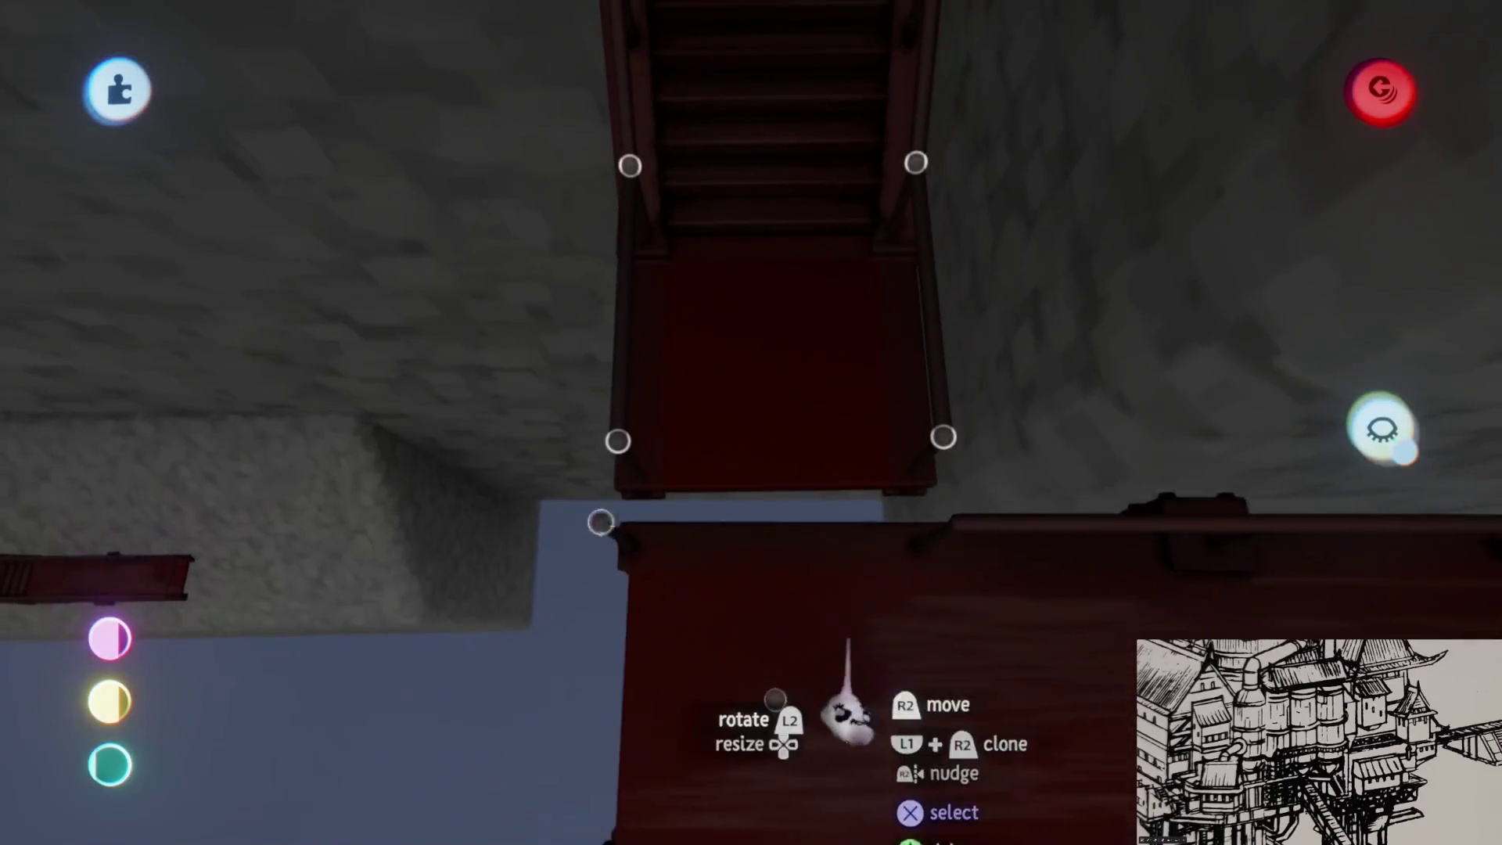
# - Move the red landing to the stair foot and zoom out to check
pyautogui.moveTo(845, 680)
pyautogui.mouseDown()
pyautogui.moveTo(859, 618)
pyautogui.moveTo(842, 608)
pyautogui.mouseUp()
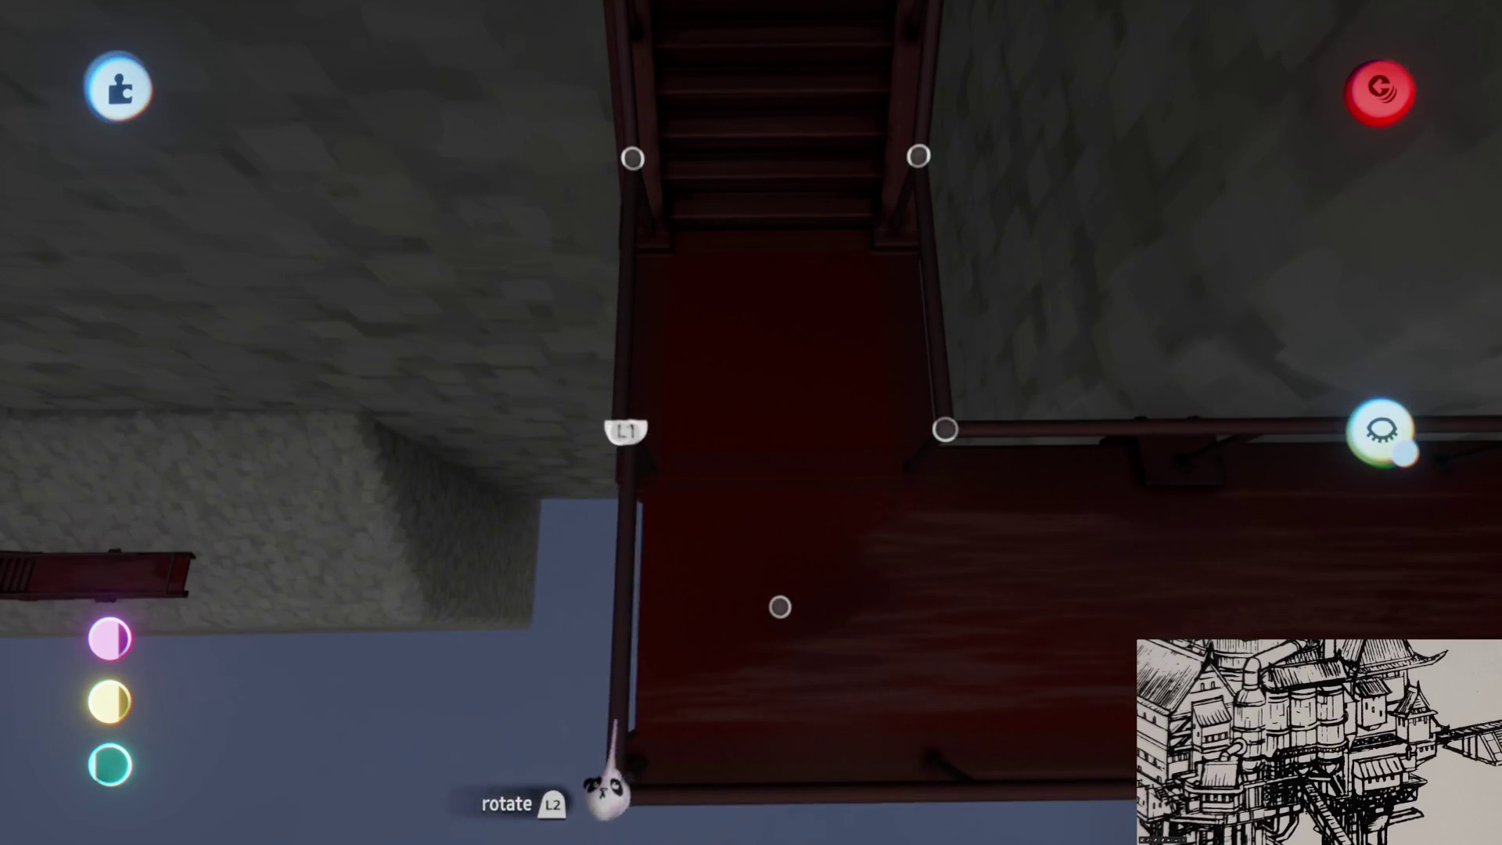
pyautogui.moveTo(665, 674); pyautogui.dragTo(784, 570)
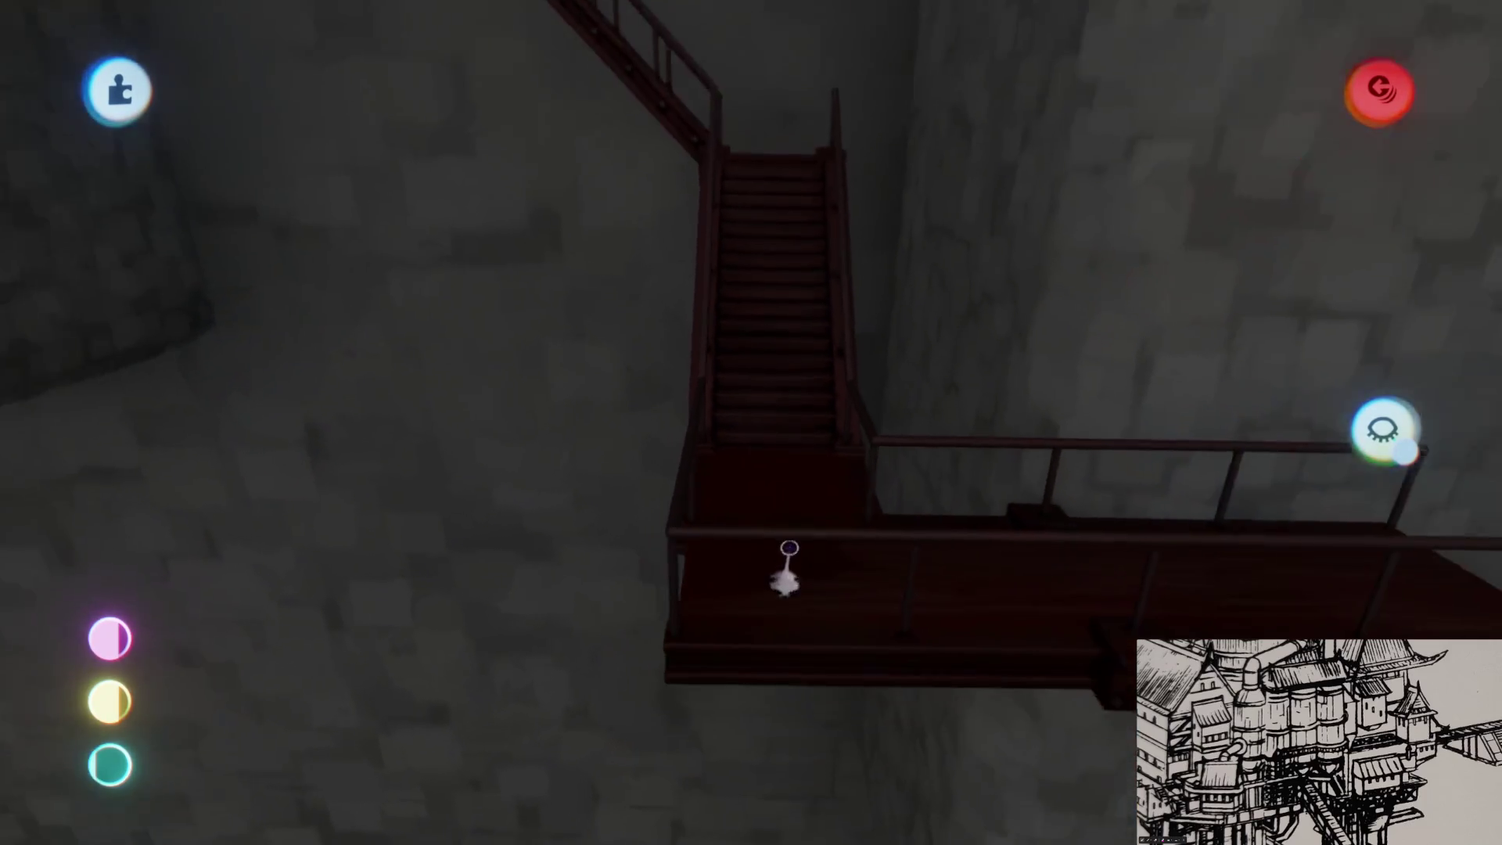
pyautogui.scroll(-5, 788, 555)
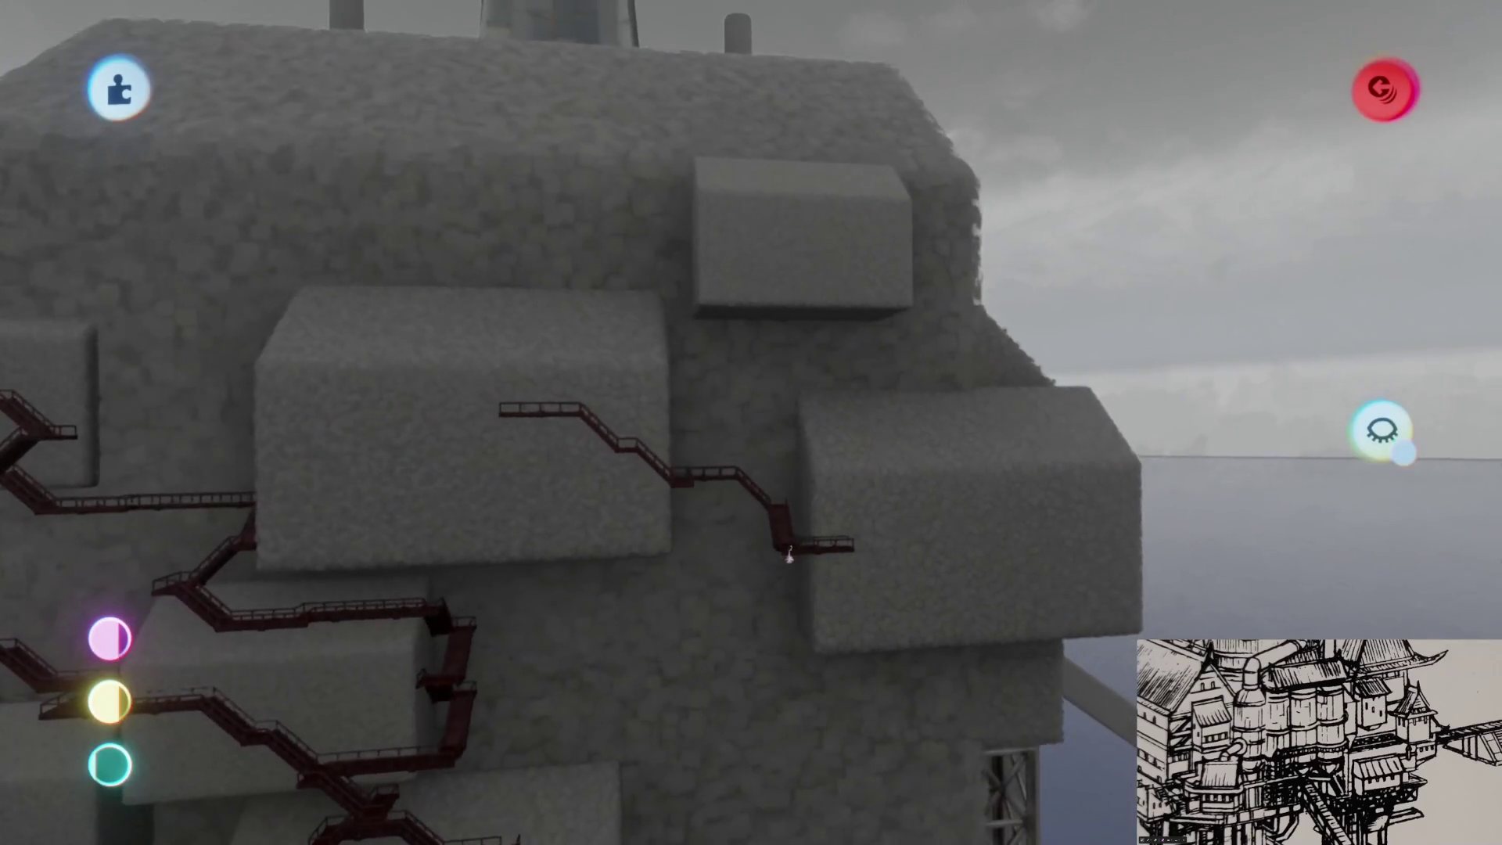
pyautogui.scroll(3, 788, 557)
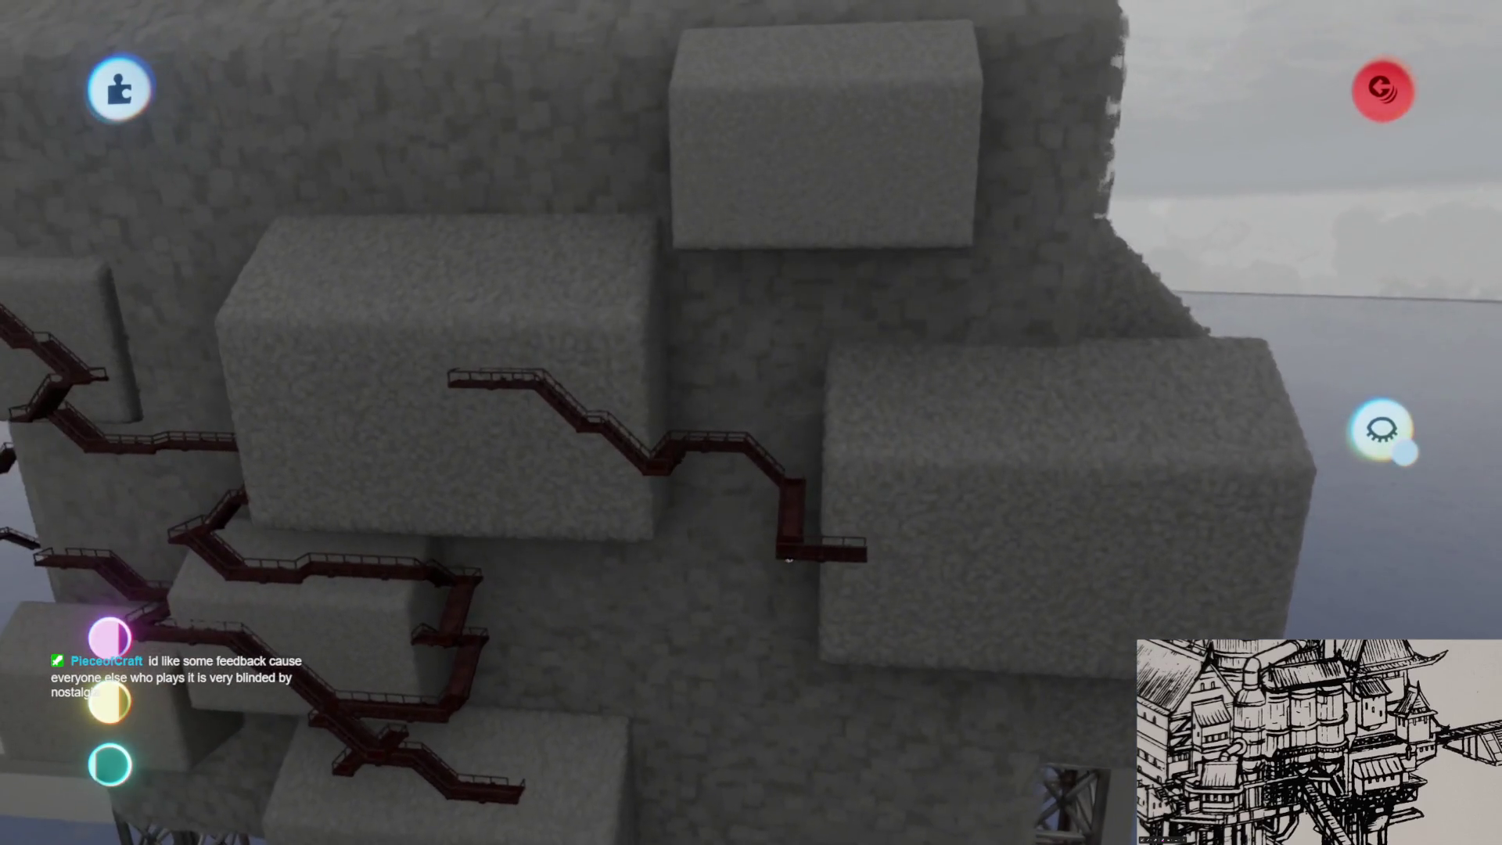
pyautogui.scroll(2, 777, 429)
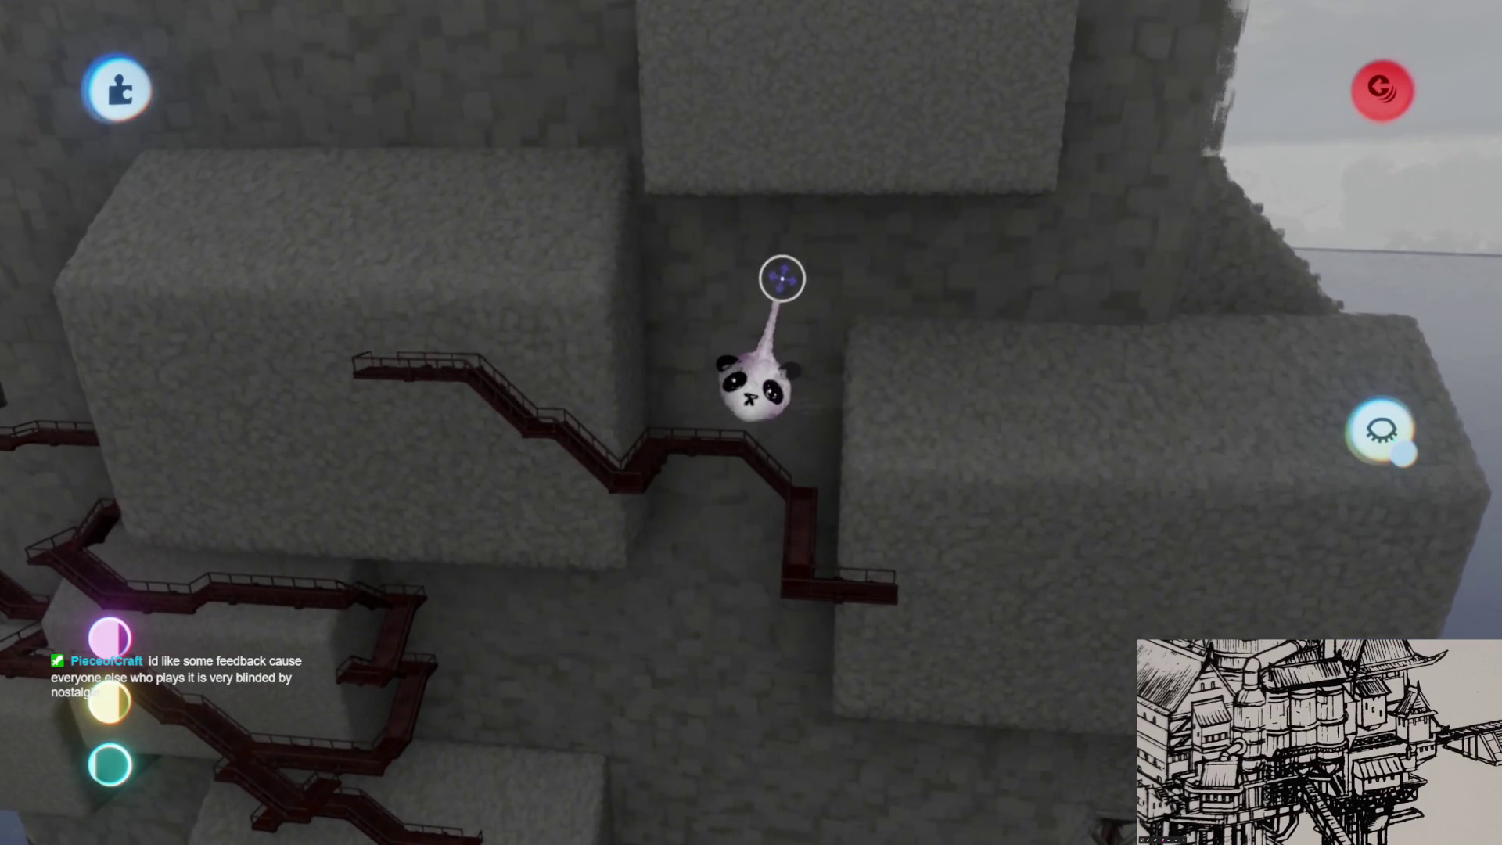
pyautogui.scroll(3, 776, 278)
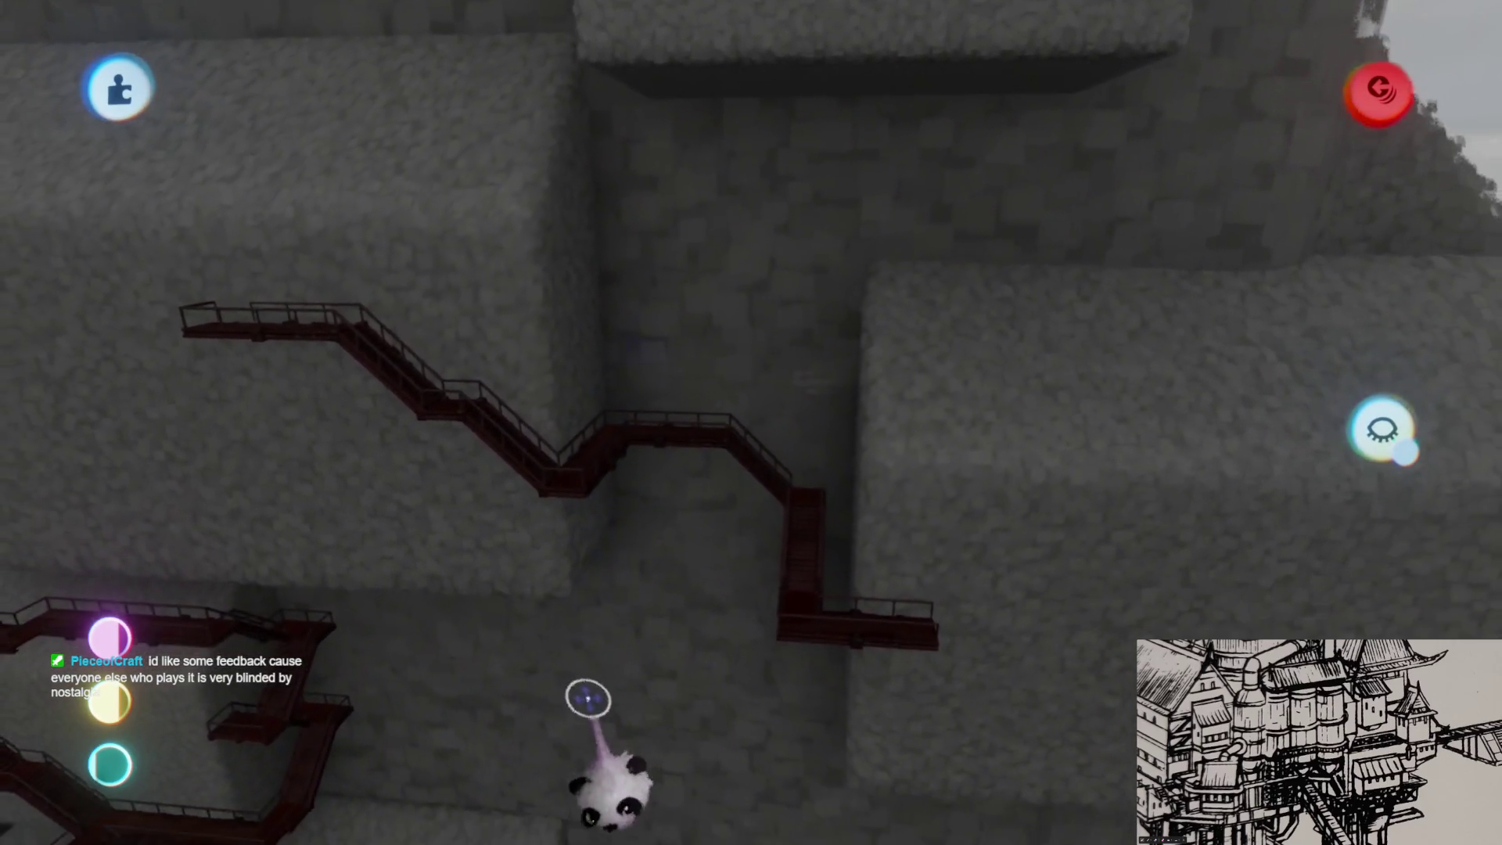
pyautogui.scroll(-5, 588, 698)
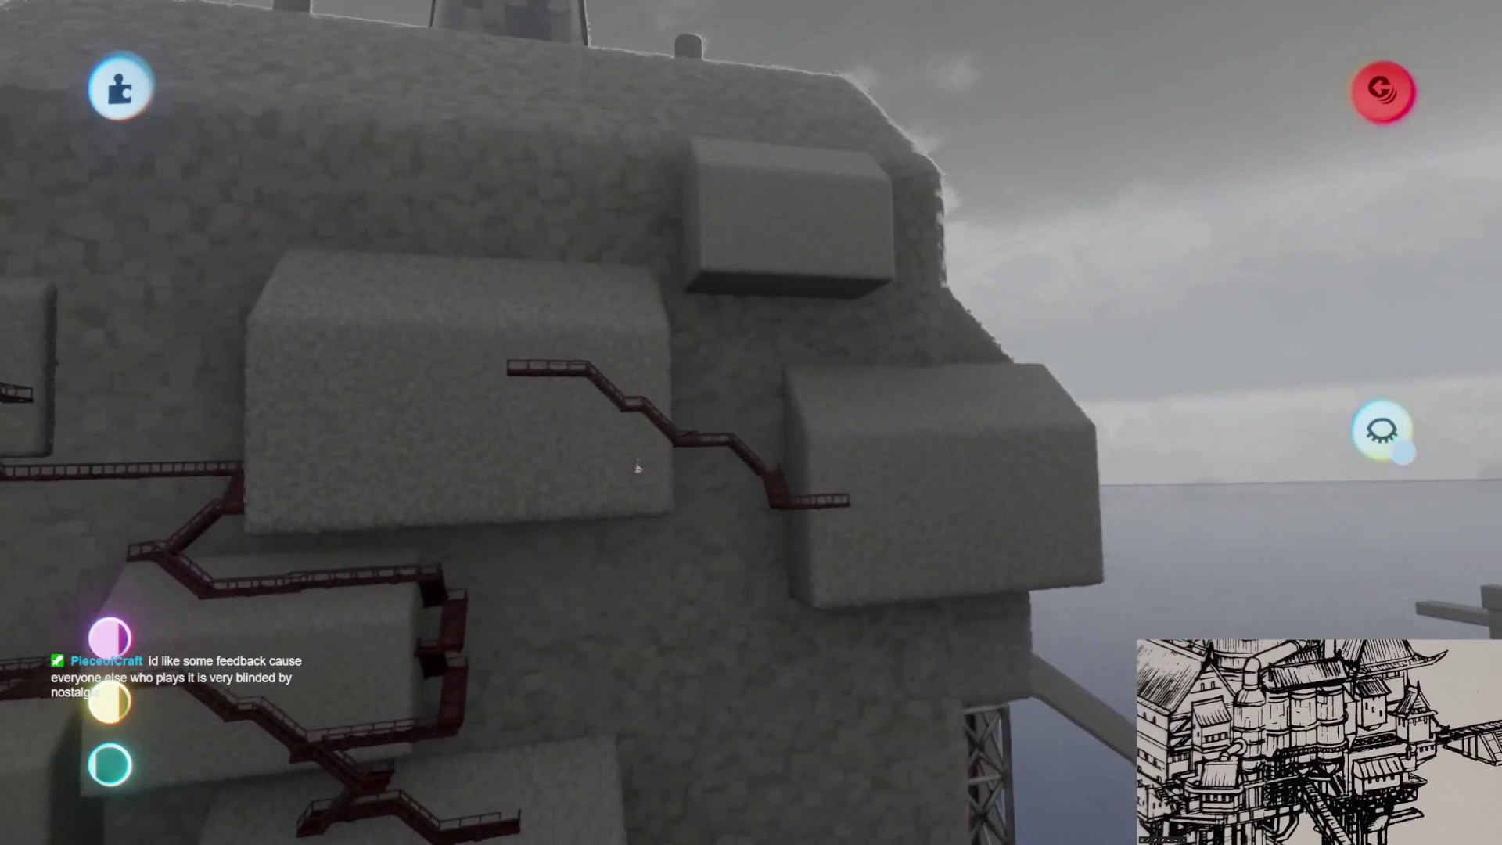
pyautogui.scroll(5, 637, 468)
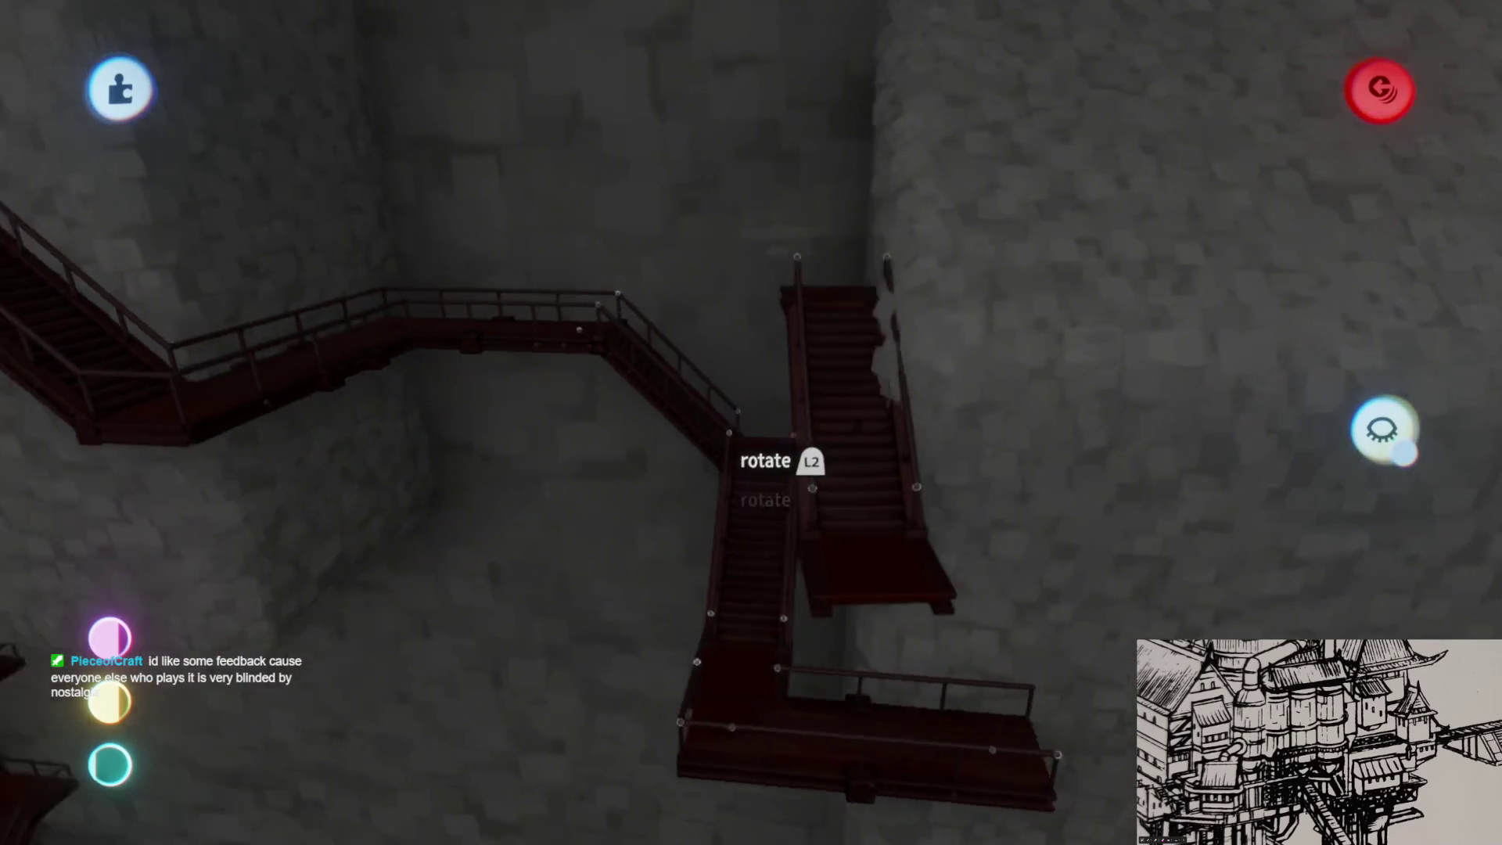
pyautogui.scroll(-3, 812, 487)
# - Join the staircase to the platform end, placing a copy, and position the held staircase
pyautogui.moveTo(768, 670)
pyautogui.mouseDown()
pyautogui.moveTo(771, 602)
pyautogui.moveTo(735, 585)
pyautogui.mouseUp()
pyautogui.moveTo(778, 650)
pyautogui.mouseDown()
pyautogui.moveTo(735, 614)
pyautogui.moveTo(671, 513)
pyautogui.moveTo(704, 595)
pyautogui.mouseUp()
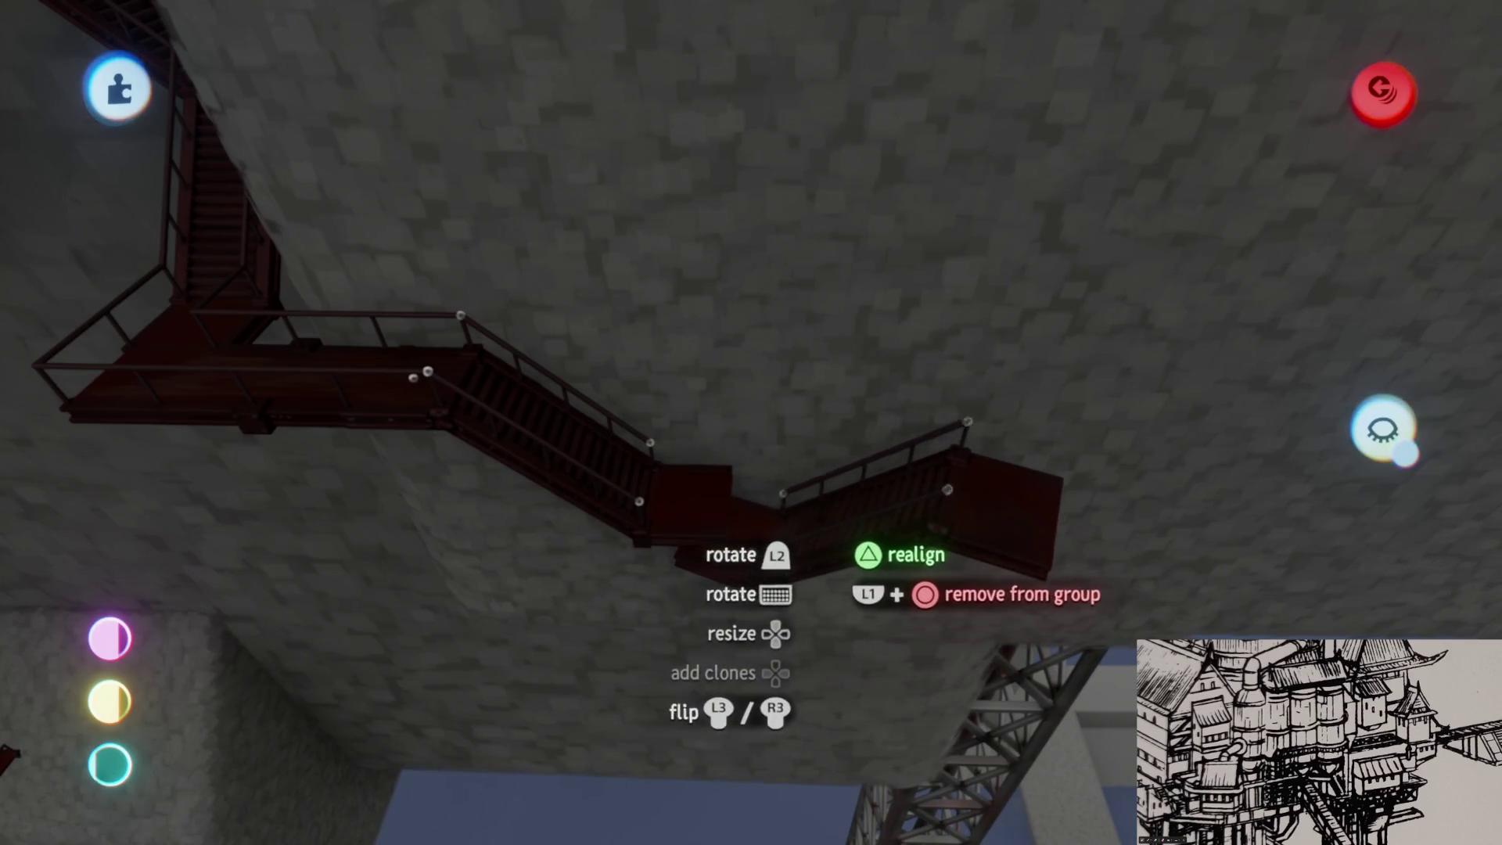
pyautogui.moveTo(743, 540); pyautogui.dragTo(746, 543)
pyautogui.moveTo(891, 541); pyautogui.dragTo(887, 543)
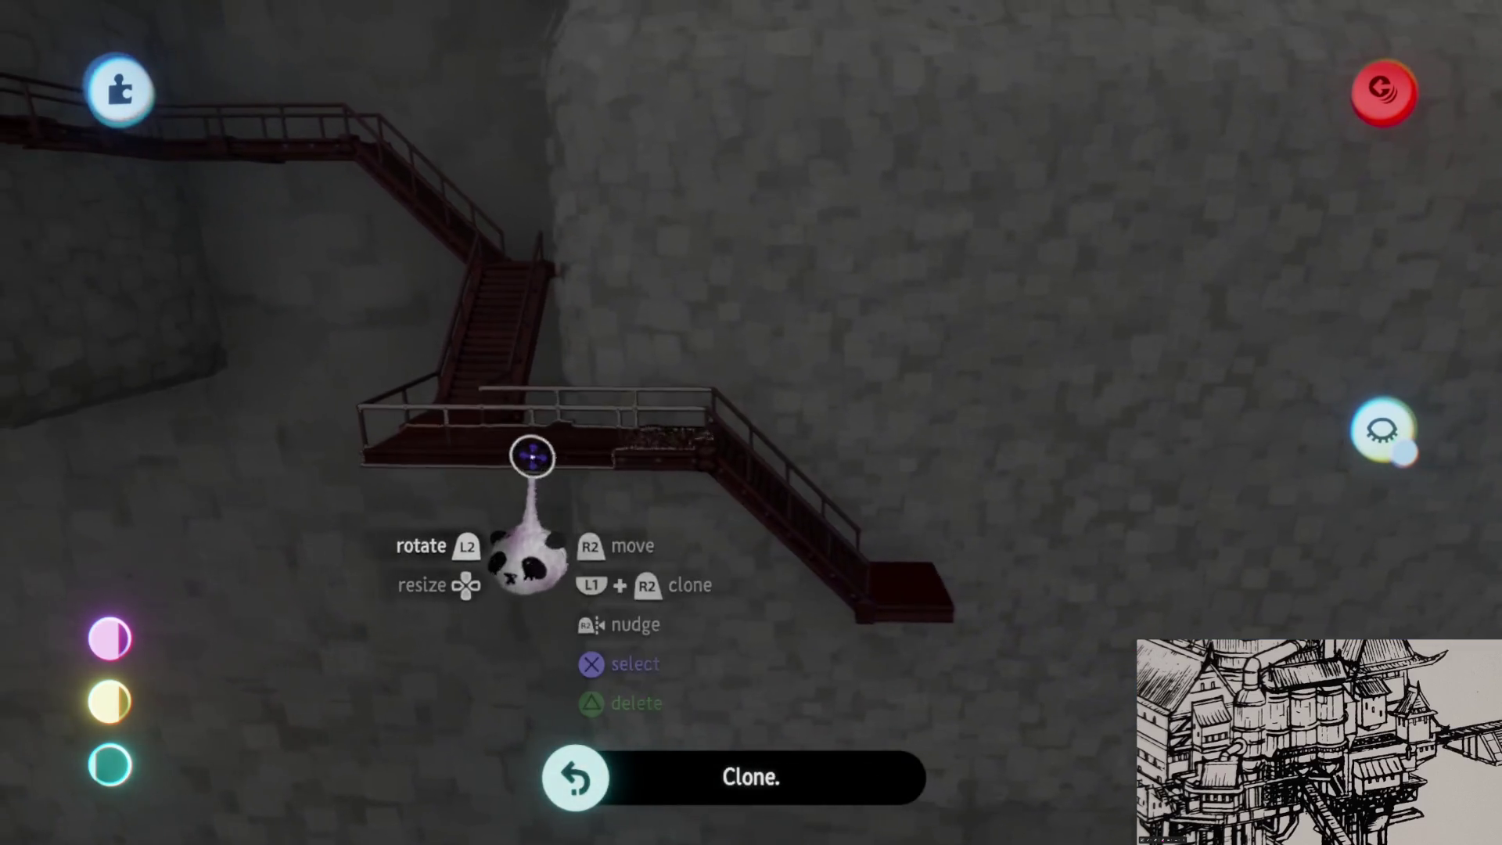
pyautogui.moveTo(618, 430)
pyautogui.mouseDown()
pyautogui.moveTo(788, 576)
pyautogui.moveTo(798, 603)
pyautogui.moveTo(739, 657)
pyautogui.moveTo(734, 607)
pyautogui.moveTo(817, 501)
pyautogui.mouseUp()
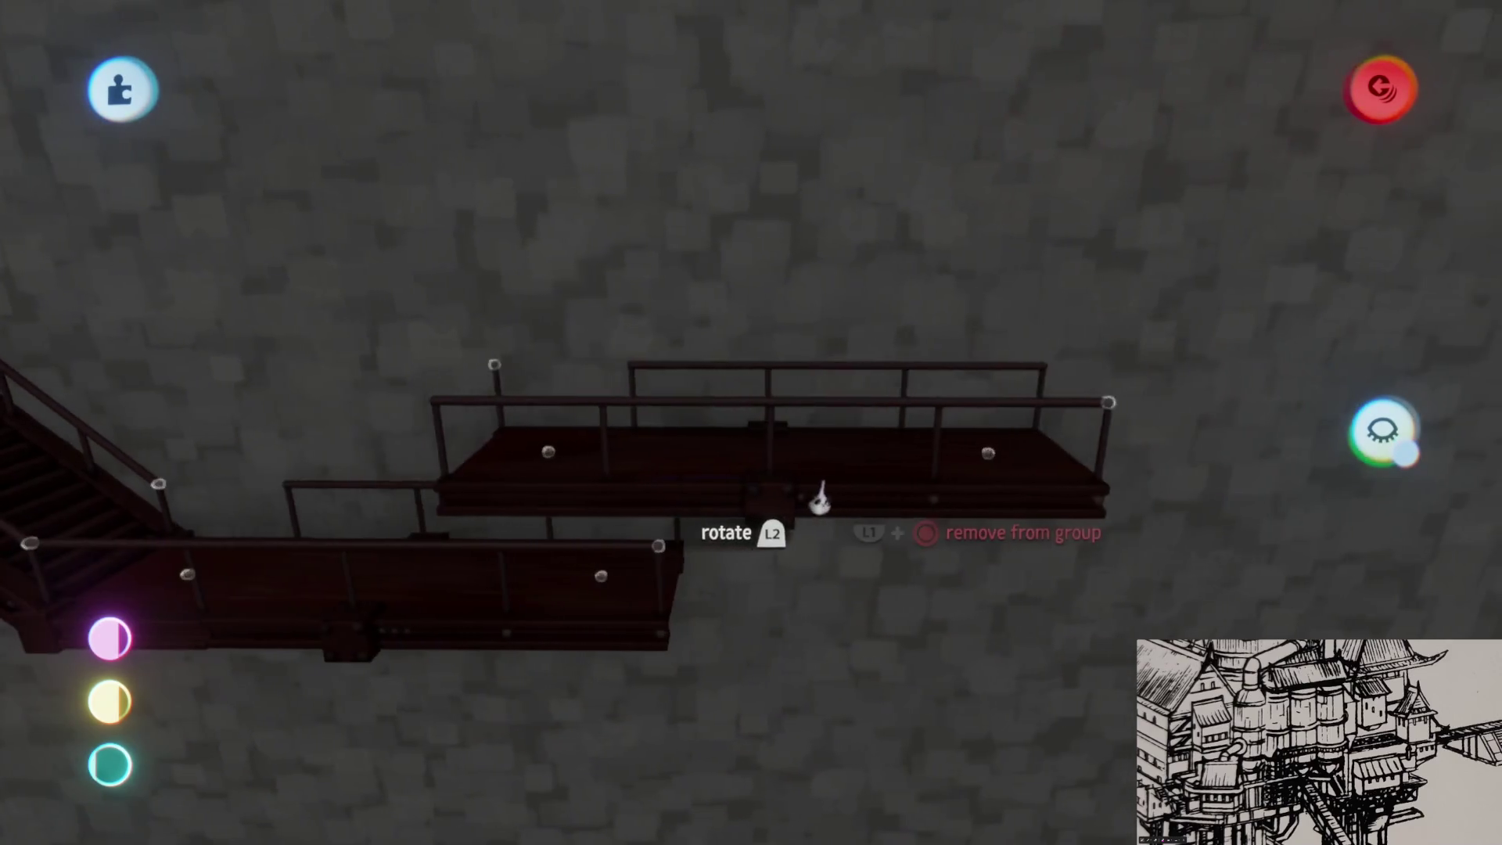
pyautogui.moveTo(795, 625)
pyautogui.mouseDown()
pyautogui.moveTo(737, 547)
pyautogui.moveTo(503, 509)
pyautogui.moveTo(814, 335)
pyautogui.moveTo(835, 366)
pyautogui.moveTo(832, 442)
pyautogui.moveTo(754, 492)
pyautogui.moveTo(730, 478)
pyautogui.mouseUp()
pyautogui.moveTo(814, 458)
pyautogui.mouseDown()
pyautogui.moveTo(871, 409)
pyautogui.moveTo(866, 430)
pyautogui.moveTo(786, 297)
pyautogui.moveTo(843, 248)
pyautogui.moveTo(778, 516)
pyautogui.moveTo(777, 396)
pyautogui.moveTo(881, 226)
pyautogui.moveTo(831, 208)
pyautogui.moveTo(802, 266)
pyautogui.moveTo(751, 485)
pyautogui.mouseUp()
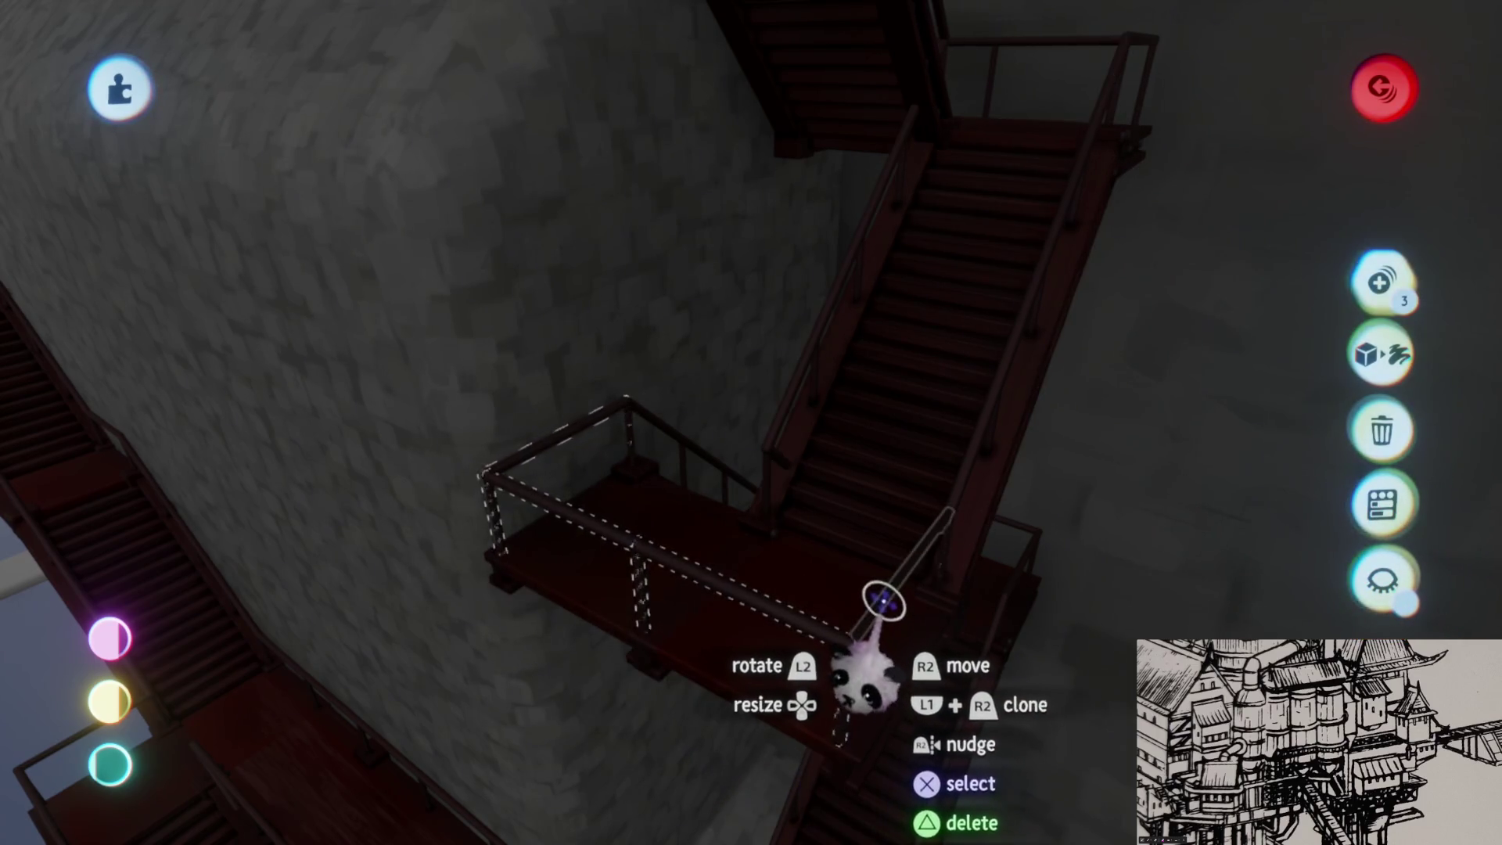
# - Drop the railed landing at the end of the stairway
pyautogui.moveTo(834, 550)
pyautogui.mouseDown()
pyautogui.moveTo(766, 548)
pyautogui.moveTo(728, 477)
pyautogui.moveTo(692, 493)
pyautogui.moveTo(689, 469)
pyautogui.moveTo(633, 481)
pyautogui.moveTo(696, 423)
pyautogui.mouseUp()
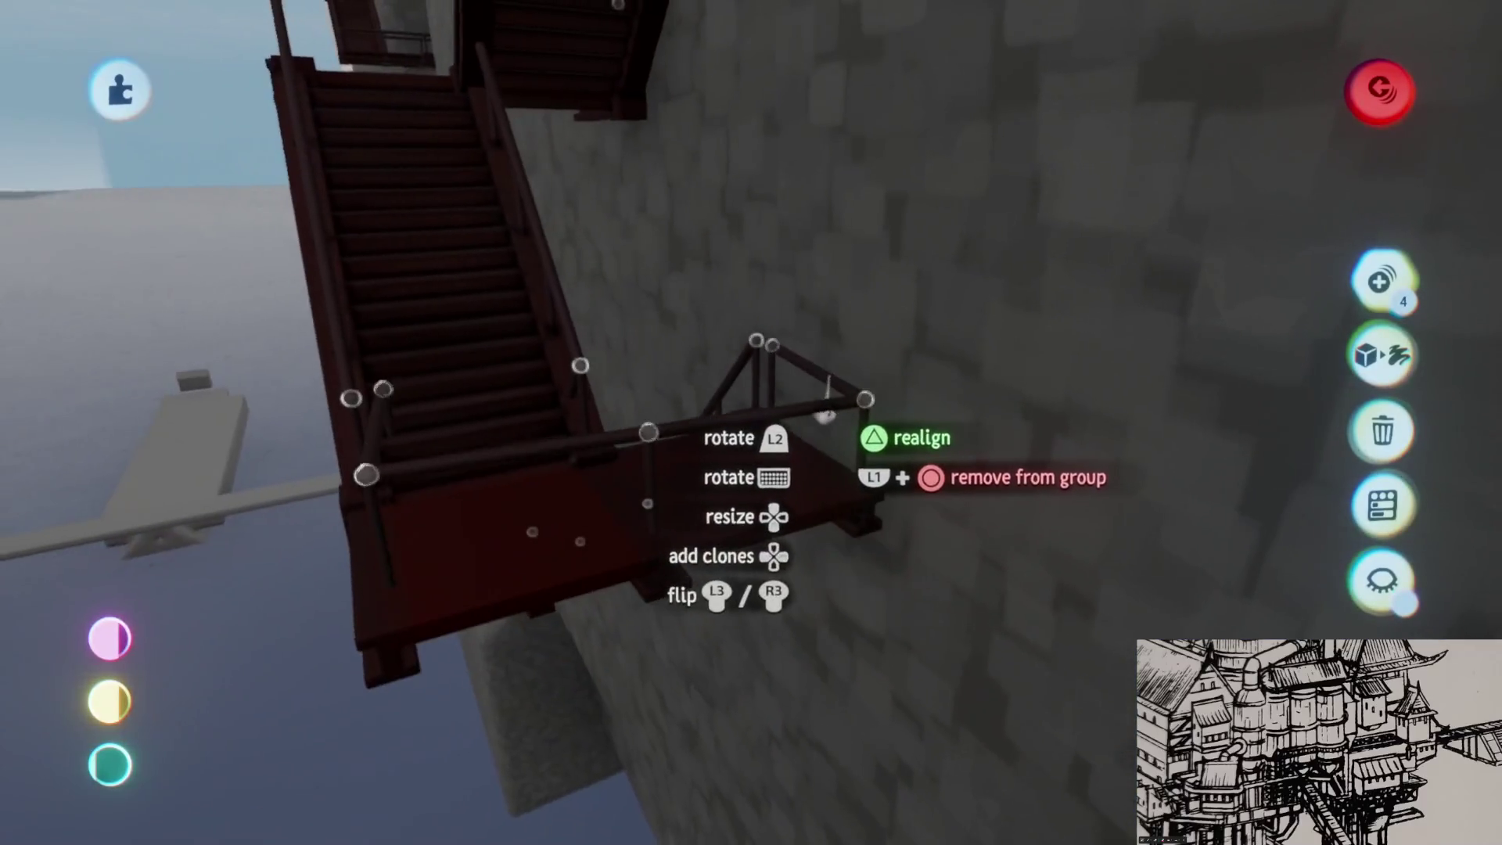
pyautogui.moveTo(713, 473); pyautogui.dragTo(775, 380)
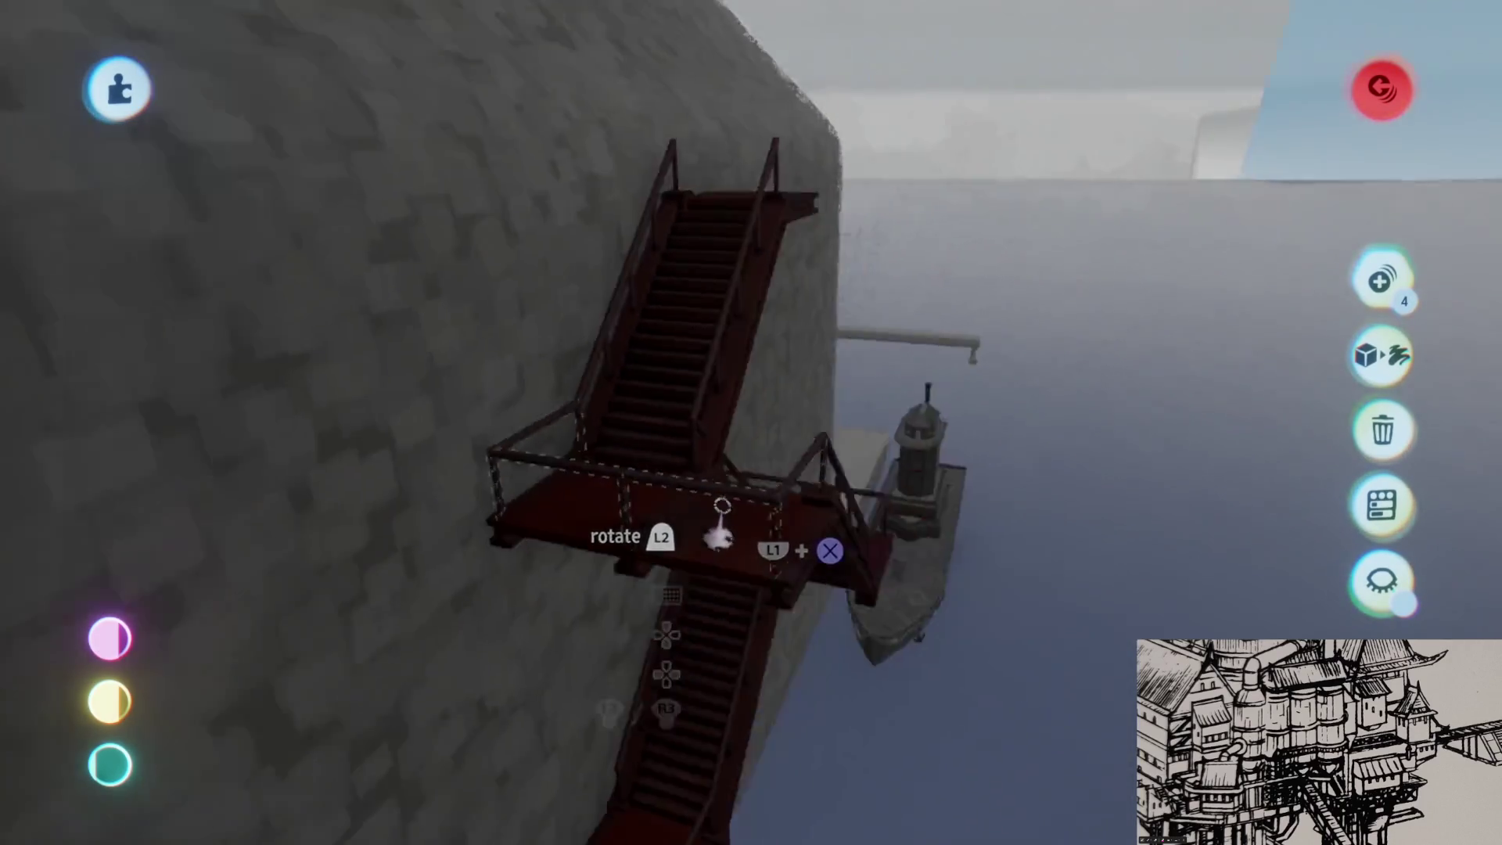
pyautogui.moveTo(719, 532); pyautogui.dragTo(725, 509)
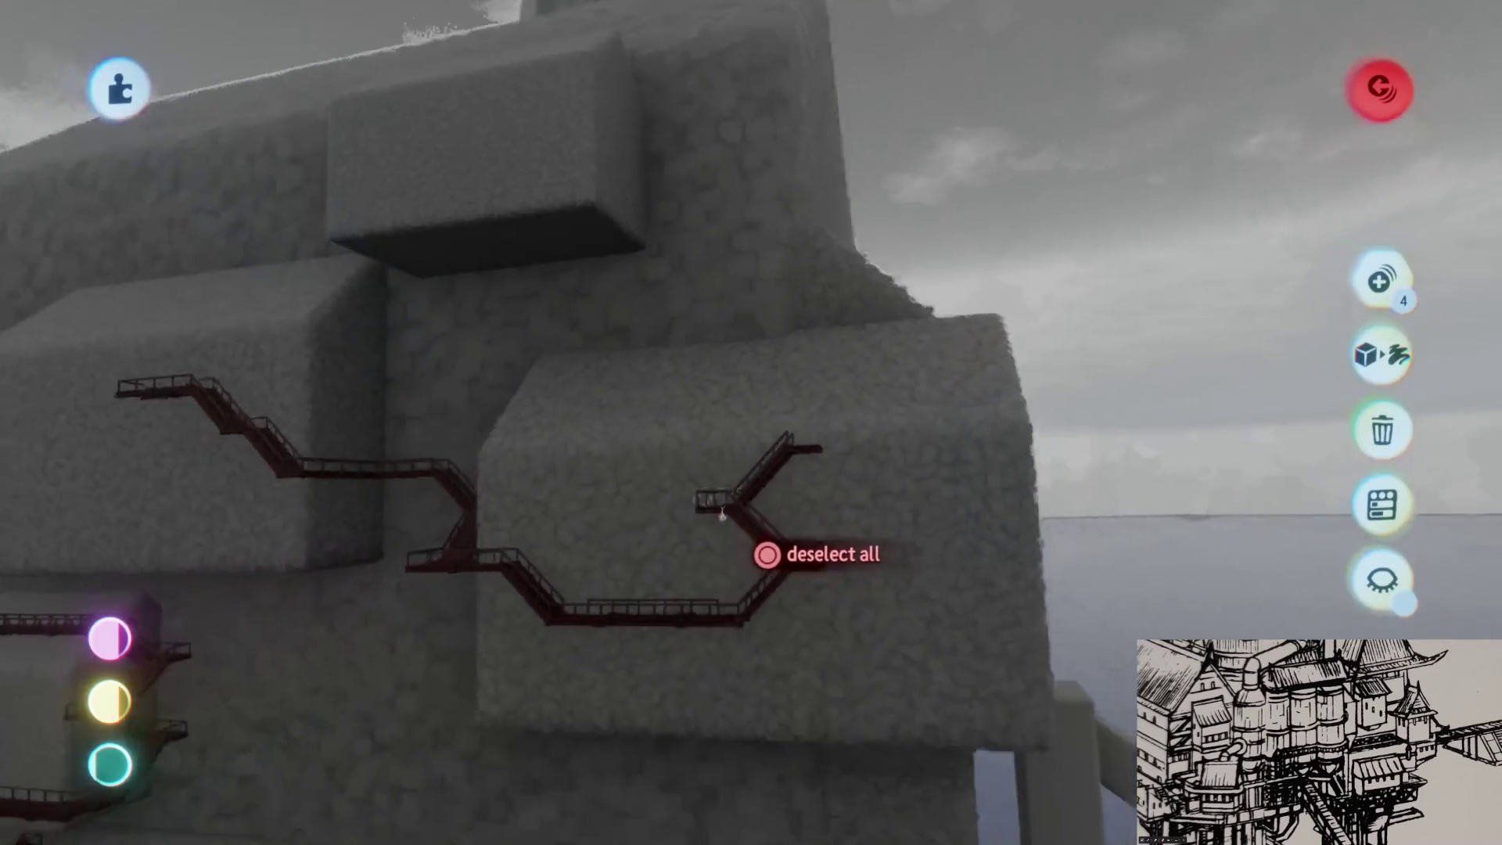
pyautogui.scroll(5, 721, 513)
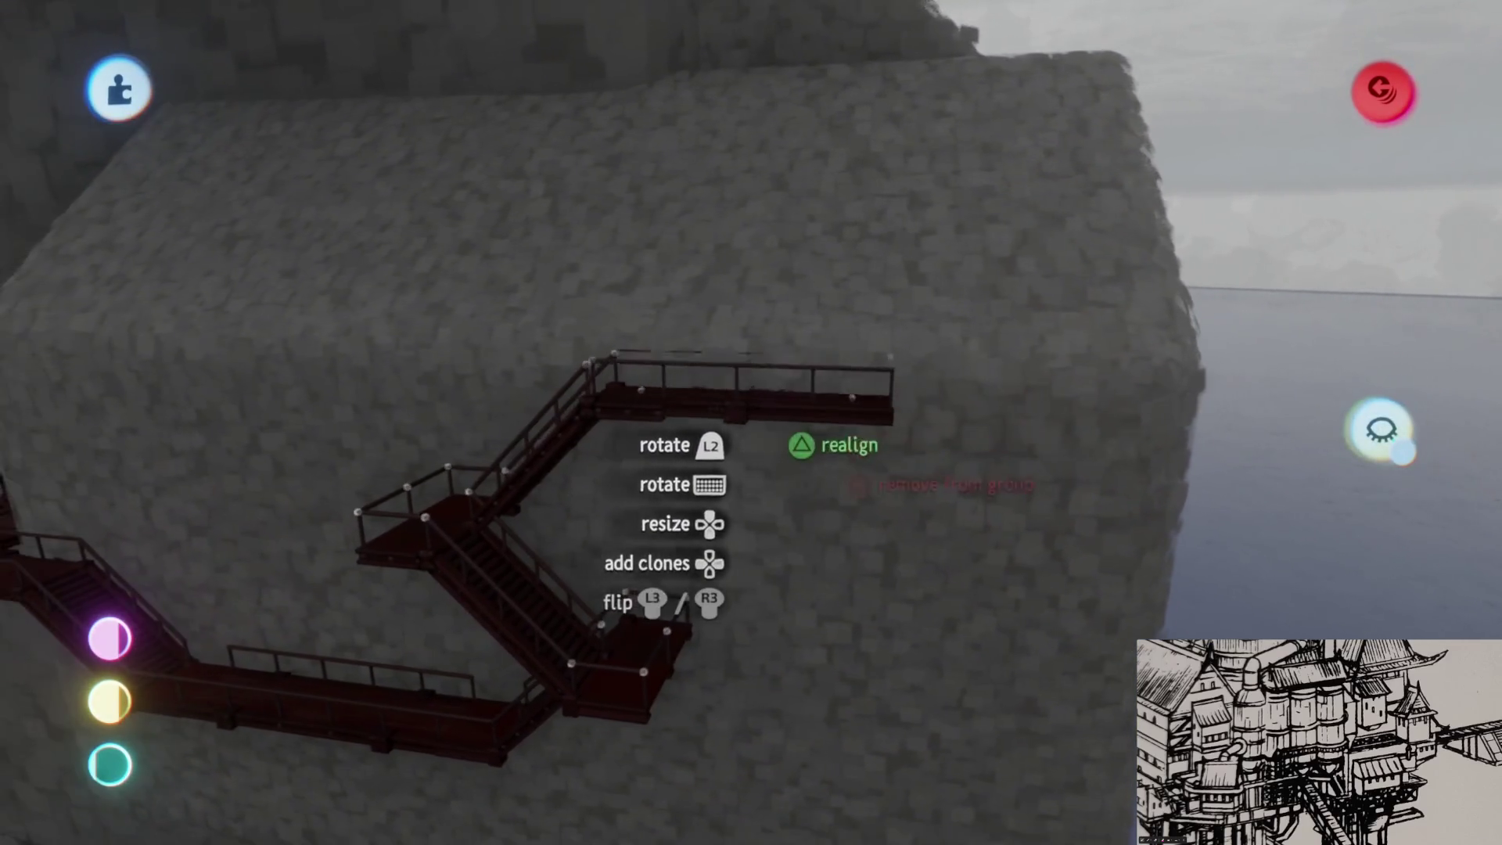
pyautogui.scroll(-5, 767, 450)
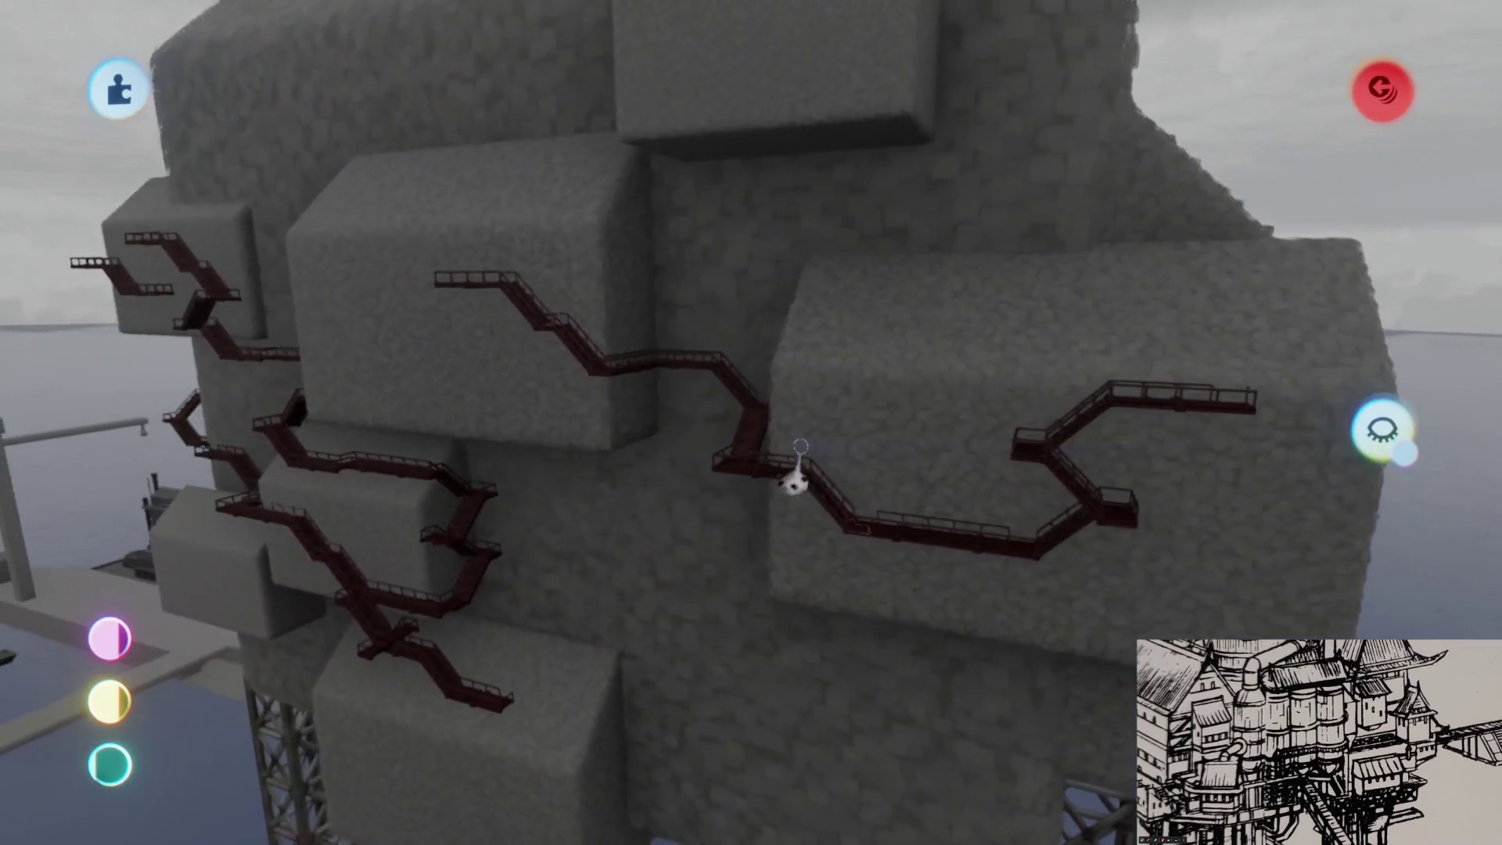
pyautogui.scroll(-10, 809, 387)
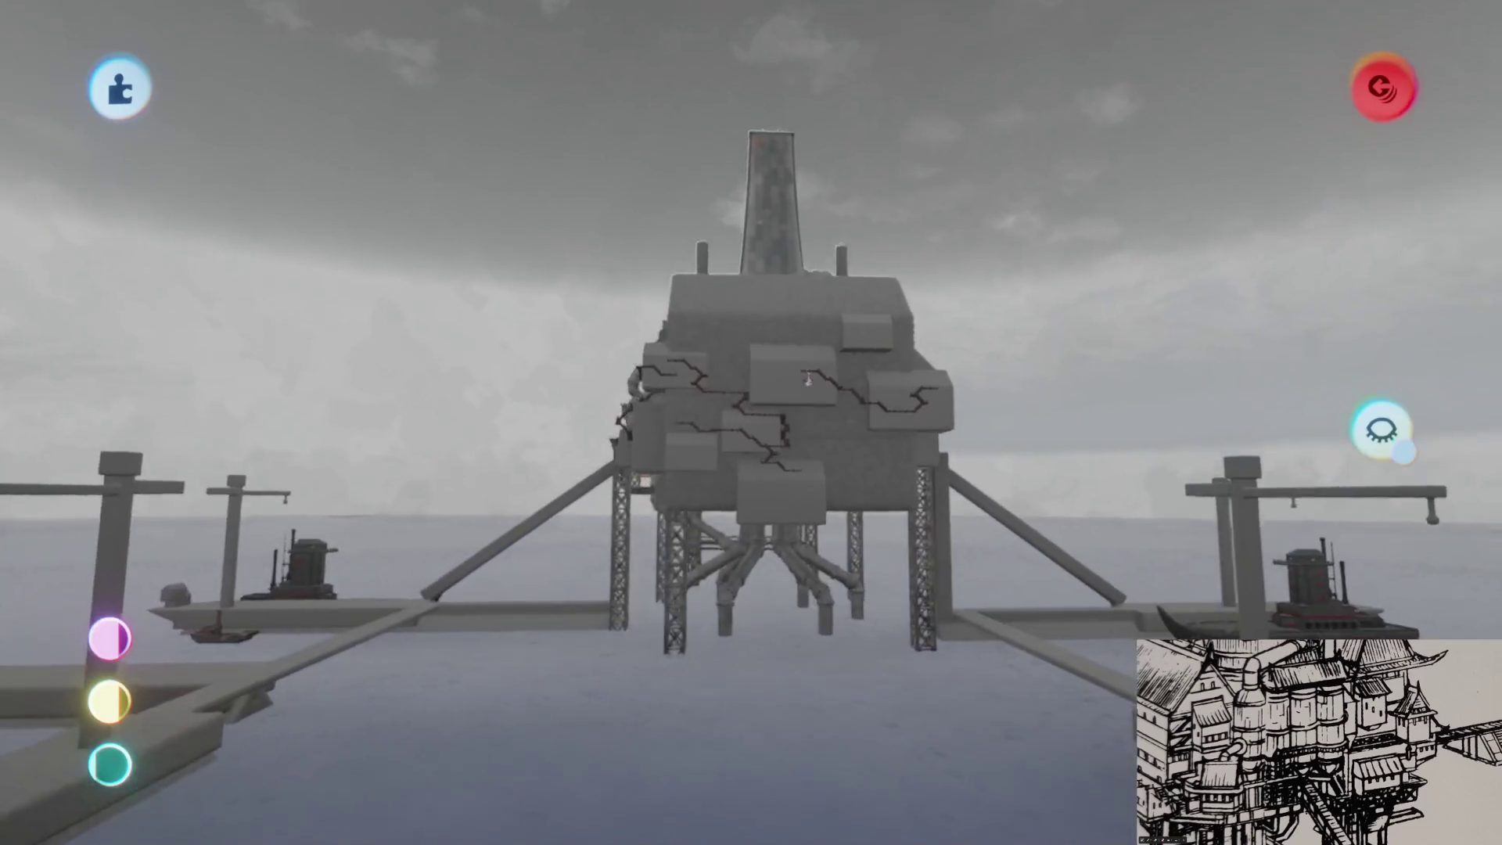
pyautogui.scroll(10, 808, 380)
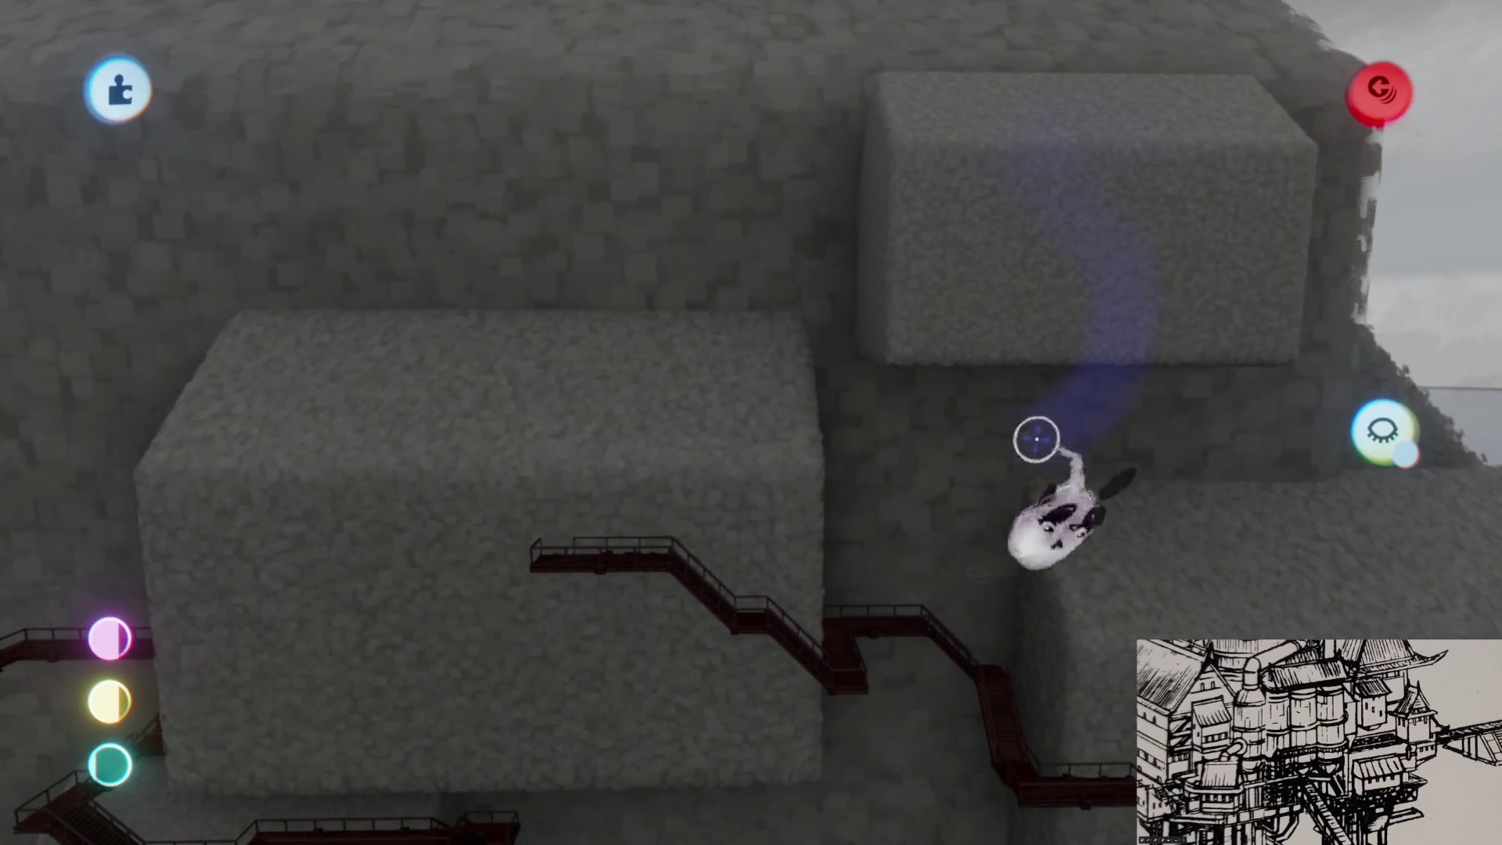
# - Orbit beneath the upper walkway and lay the railing bar horizontally on the stair landing
pyautogui.moveTo(1066, 422); pyautogui.dragTo(721, 338)
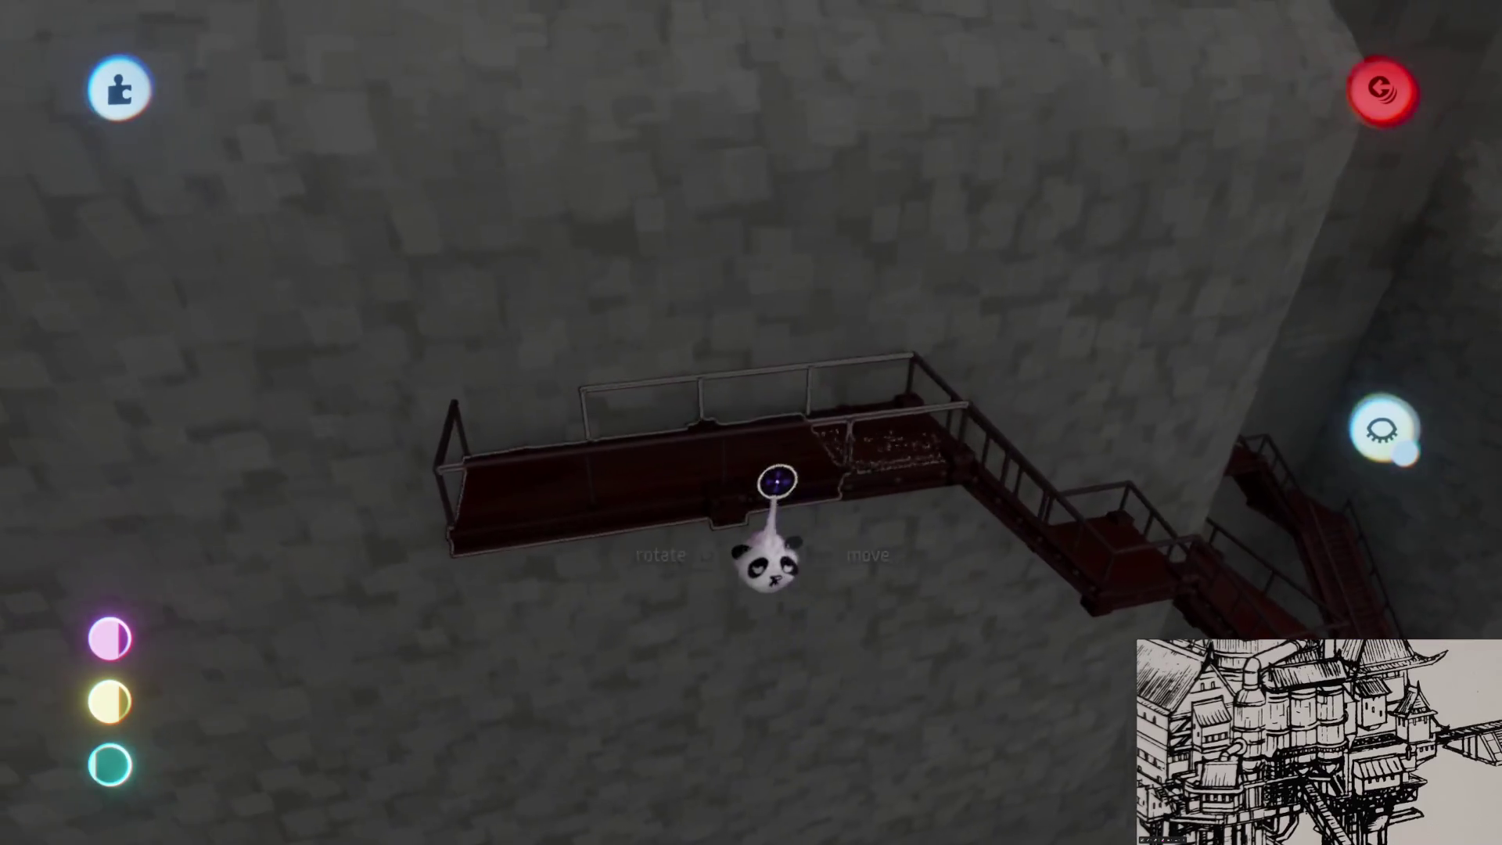
pyautogui.moveTo(739, 477)
pyautogui.mouseDown()
pyautogui.moveTo(868, 490)
pyautogui.moveTo(638, 410)
pyautogui.mouseUp()
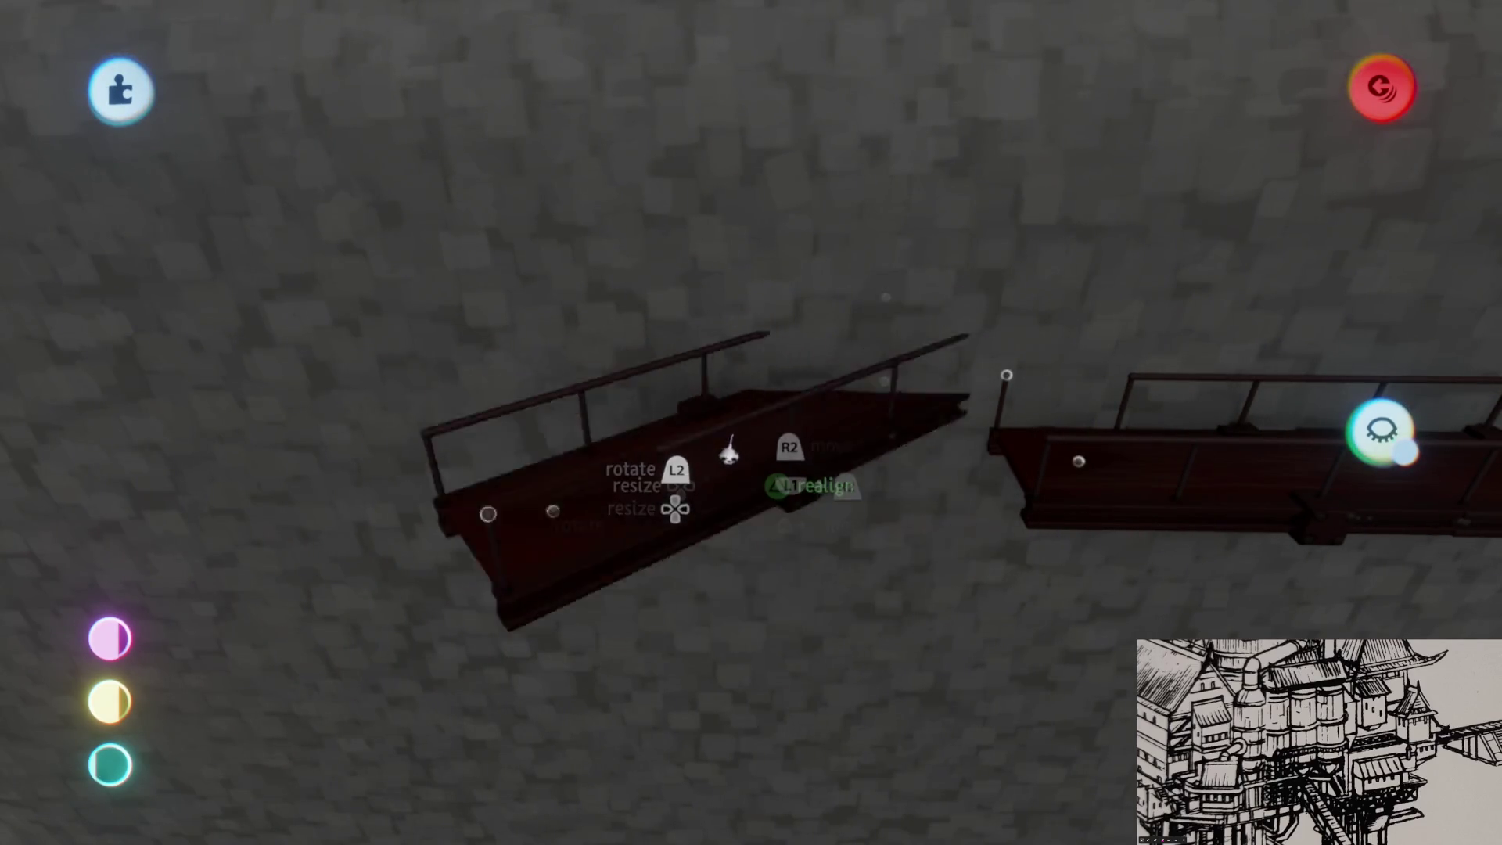
pyautogui.moveTo(735, 450); pyautogui.dragTo(973, 535)
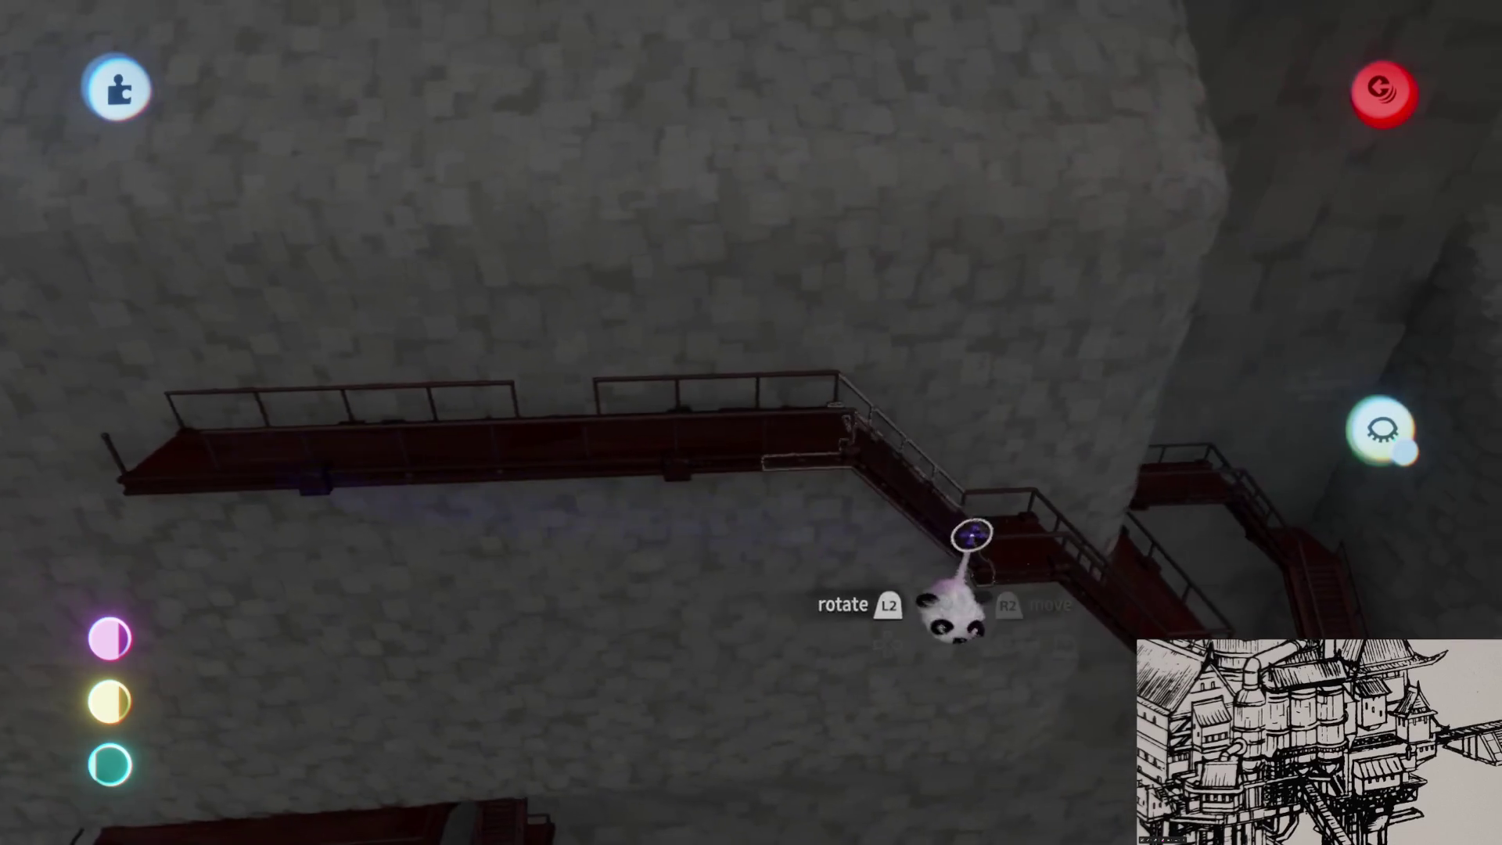
pyautogui.moveTo(910, 498); pyautogui.dragTo(961, 480)
pyautogui.moveTo(848, 450)
pyautogui.mouseDown()
pyautogui.moveTo(905, 435)
pyautogui.moveTo(905, 459)
pyautogui.moveTo(952, 425)
pyautogui.moveTo(977, 444)
pyautogui.moveTo(905, 370)
pyautogui.moveTo(856, 436)
pyautogui.moveTo(815, 435)
pyautogui.moveTo(734, 380)
pyautogui.moveTo(671, 369)
pyautogui.moveTo(670, 492)
pyautogui.moveTo(674, 417)
pyautogui.mouseUp()
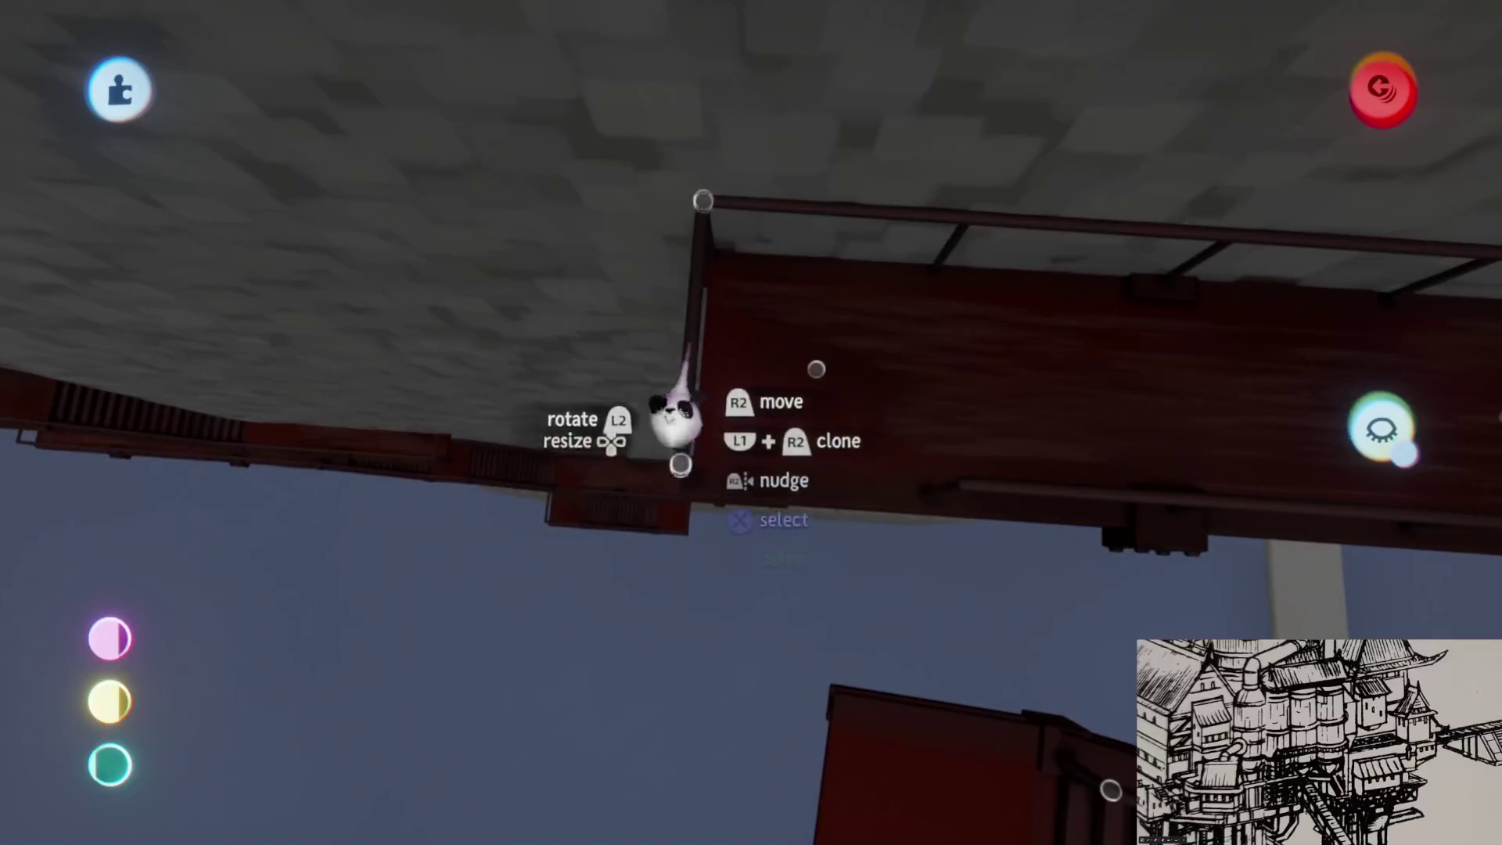
pyautogui.moveTo(671, 608)
pyautogui.mouseDown()
pyautogui.moveTo(720, 587)
pyautogui.moveTo(846, 636)
pyautogui.mouseUp()
pyautogui.moveTo(626, 577); pyautogui.dragTo(704, 590)
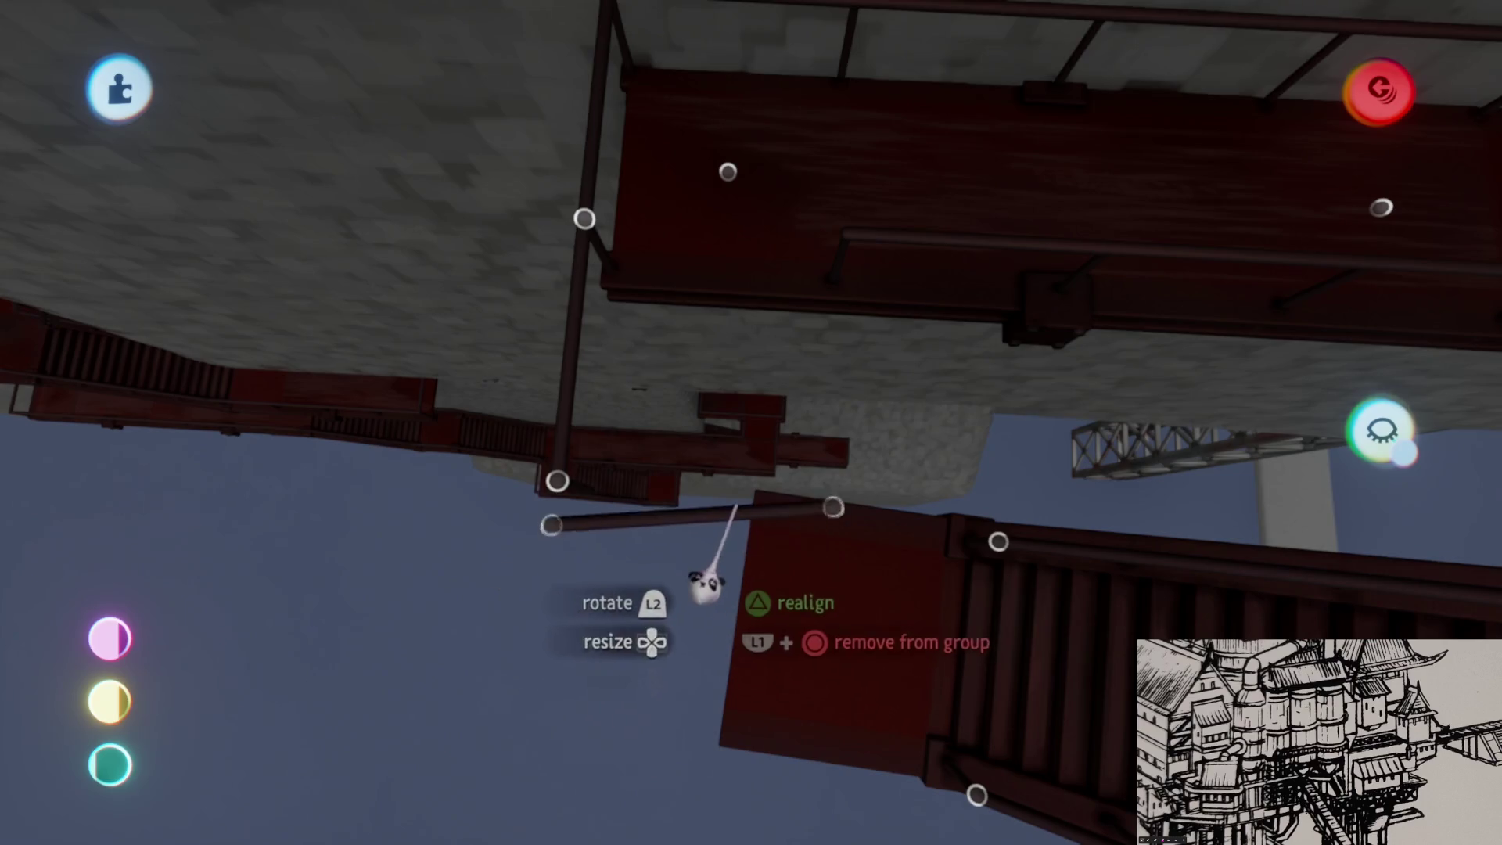
pyautogui.moveTo(718, 525)
pyautogui.mouseDown()
pyautogui.moveTo(781, 576)
pyautogui.moveTo(731, 485)
pyautogui.moveTo(771, 446)
pyautogui.moveTo(737, 453)
pyautogui.moveTo(782, 431)
pyautogui.moveTo(738, 553)
pyautogui.moveTo(764, 526)
pyautogui.moveTo(863, 278)
pyautogui.moveTo(620, 663)
pyautogui.moveTo(297, 751)
pyautogui.moveTo(321, 751)
pyautogui.moveTo(302, 744)
pyautogui.moveTo(810, 387)
pyautogui.moveTo(866, 436)
pyautogui.moveTo(644, 621)
pyautogui.moveTo(771, 345)
pyautogui.moveTo(872, 192)
pyautogui.moveTo(805, 570)
pyautogui.moveTo(879, 627)
pyautogui.moveTo(820, 714)
pyautogui.mouseUp()
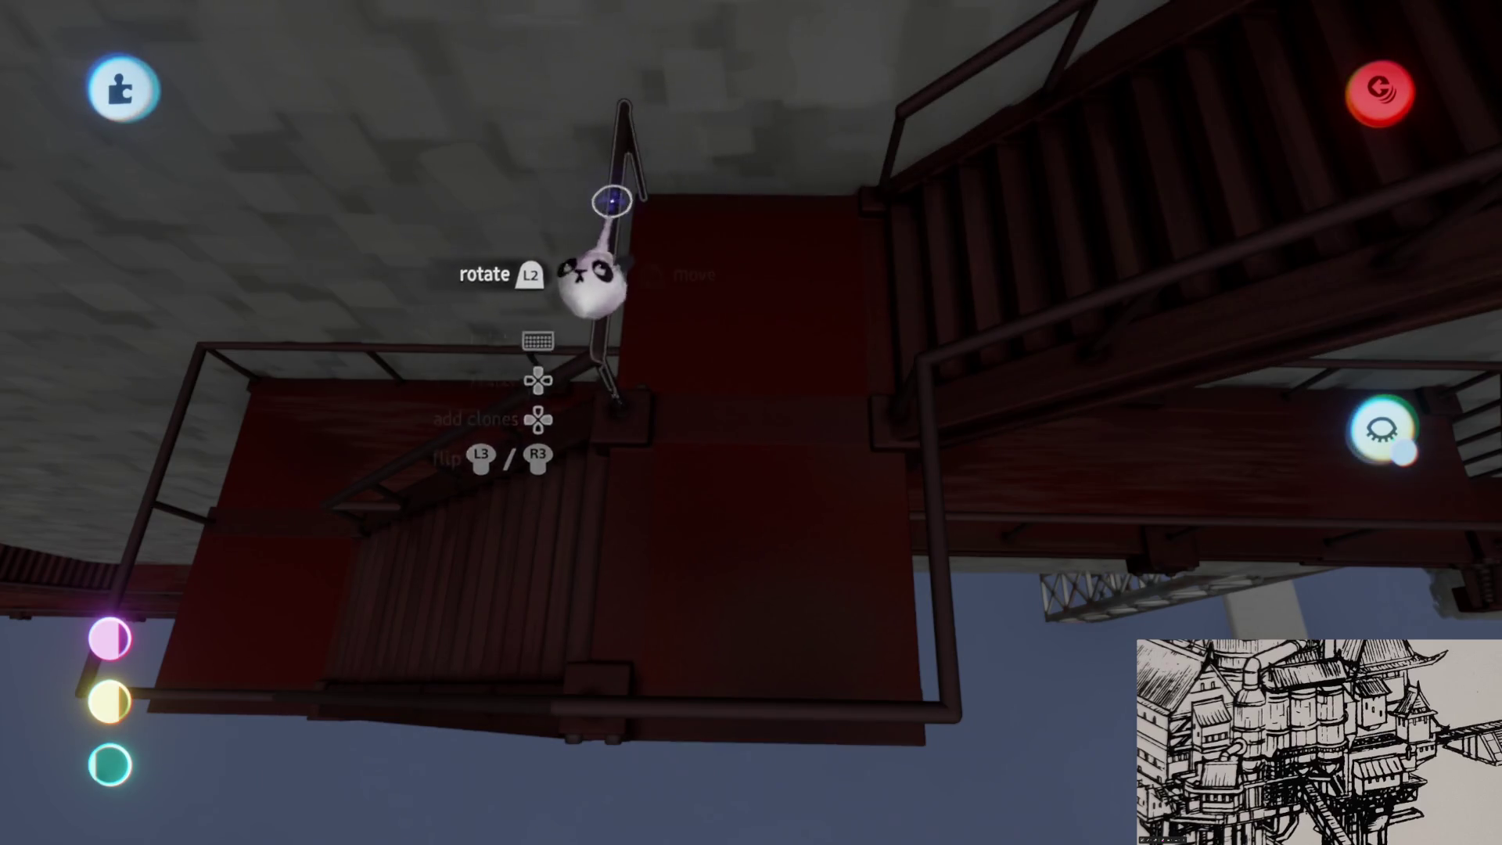
pyautogui.scroll(-10, 738, 499)
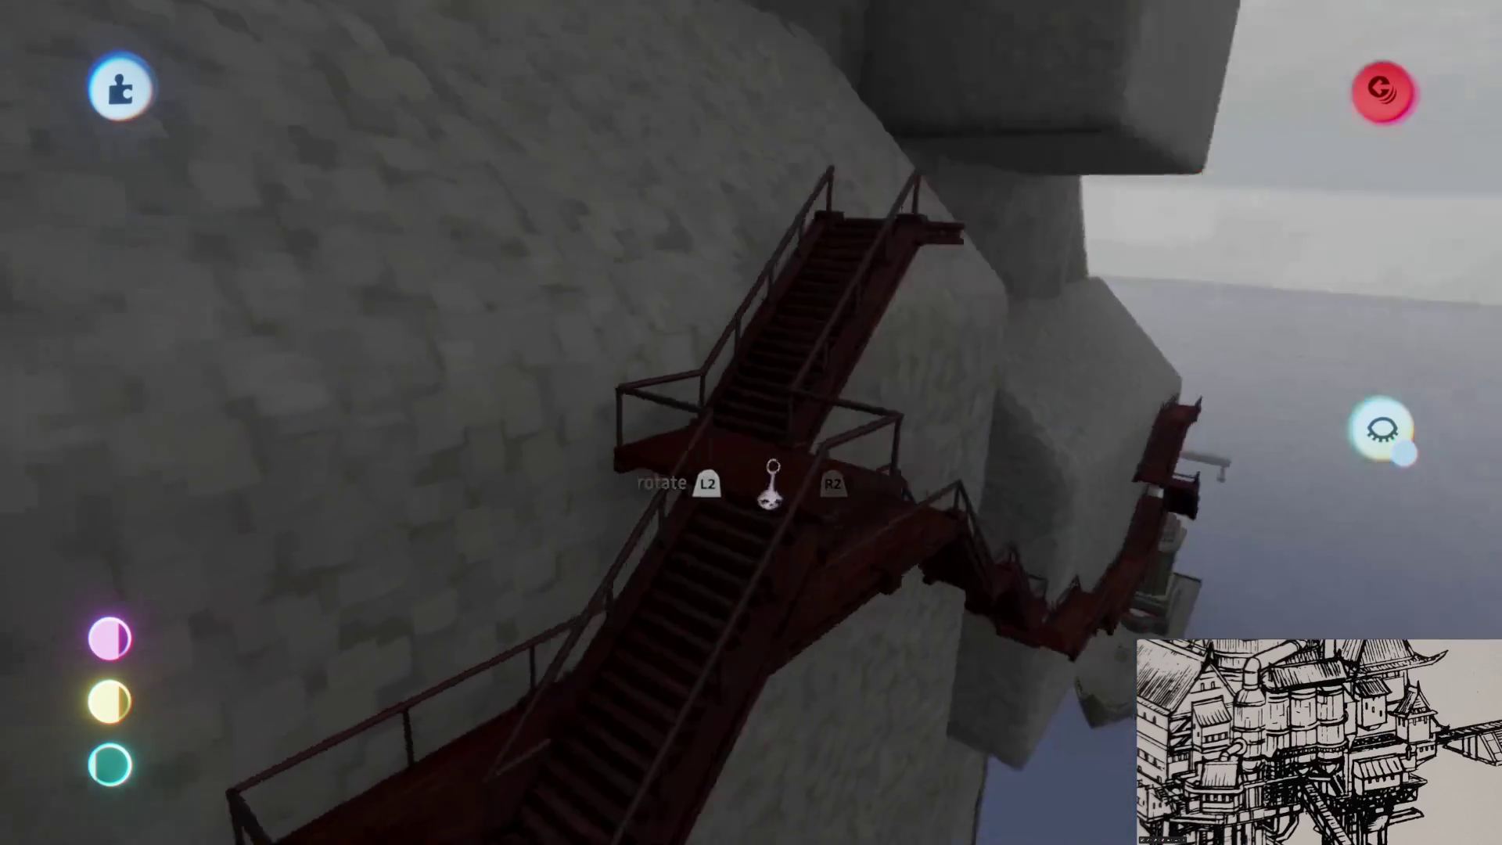
# - Group the red staircase with the second staircase and landing, then remove the extra cloned copies
pyautogui.scroll(10, 772, 476)
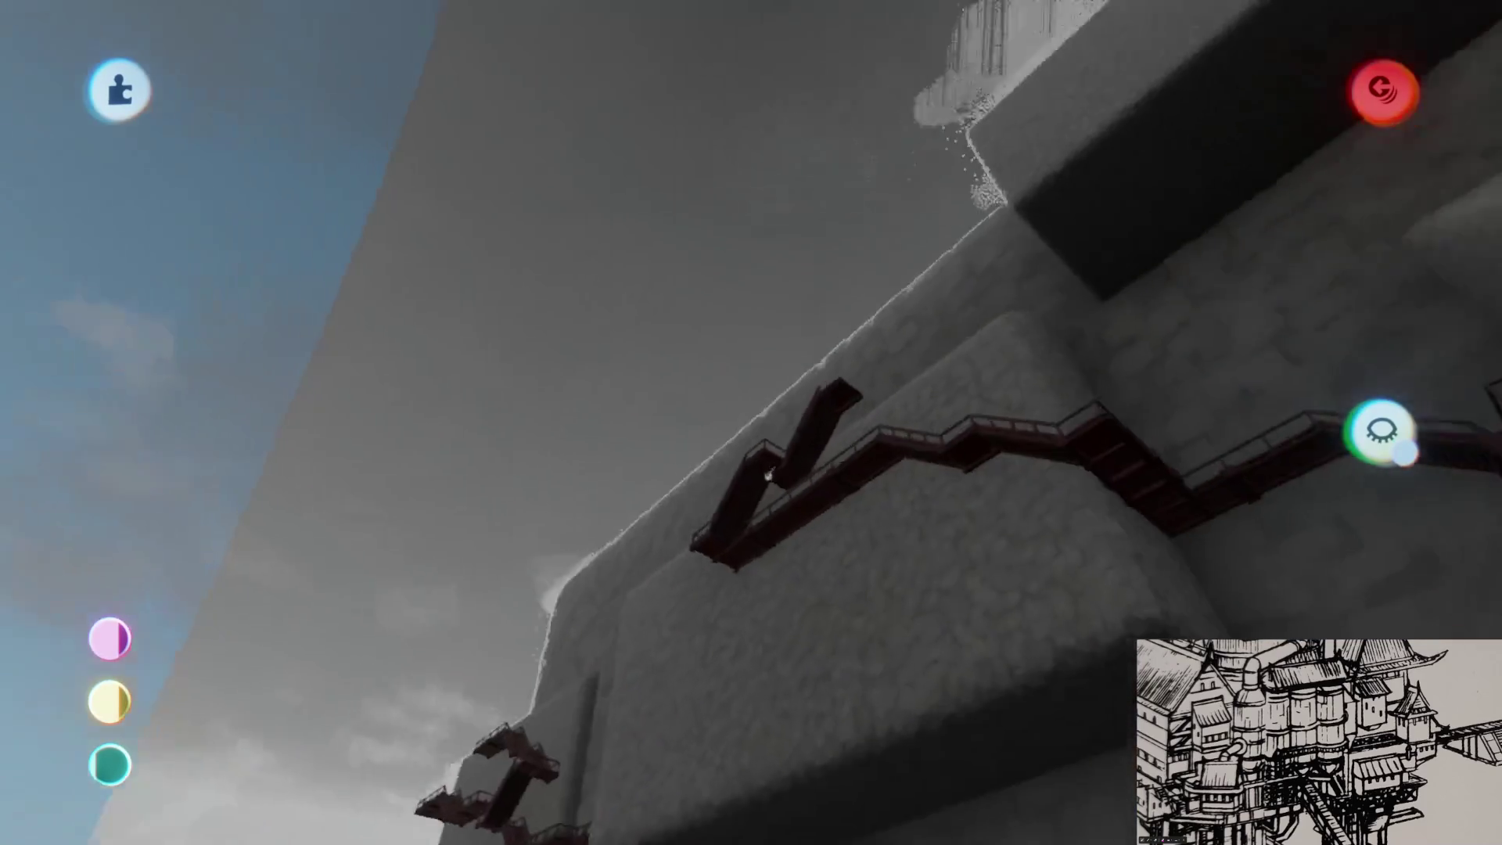
pyautogui.scroll(5, 773, 465)
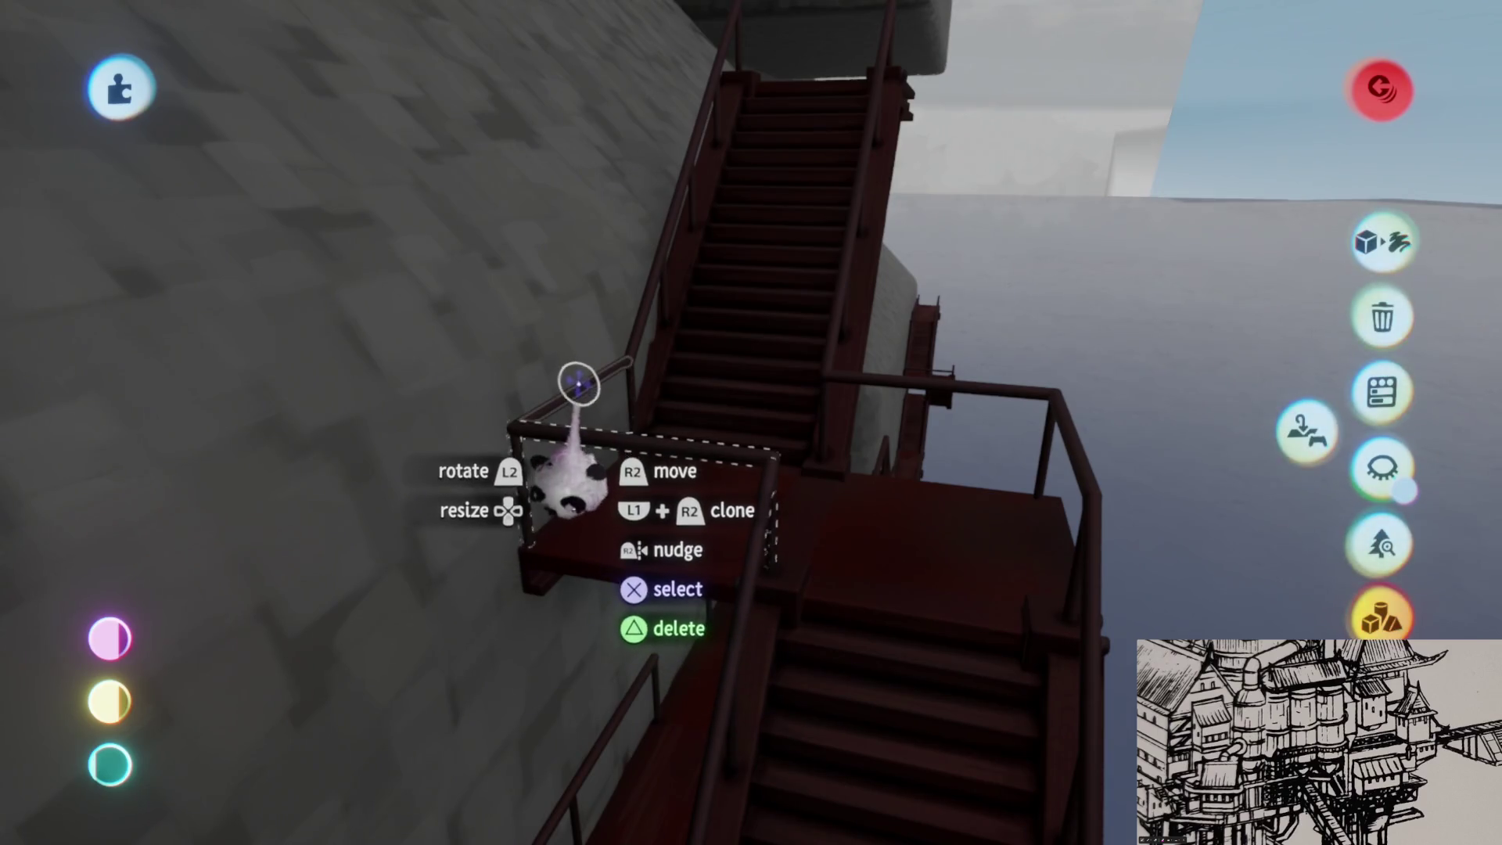
pyautogui.click(578, 384)
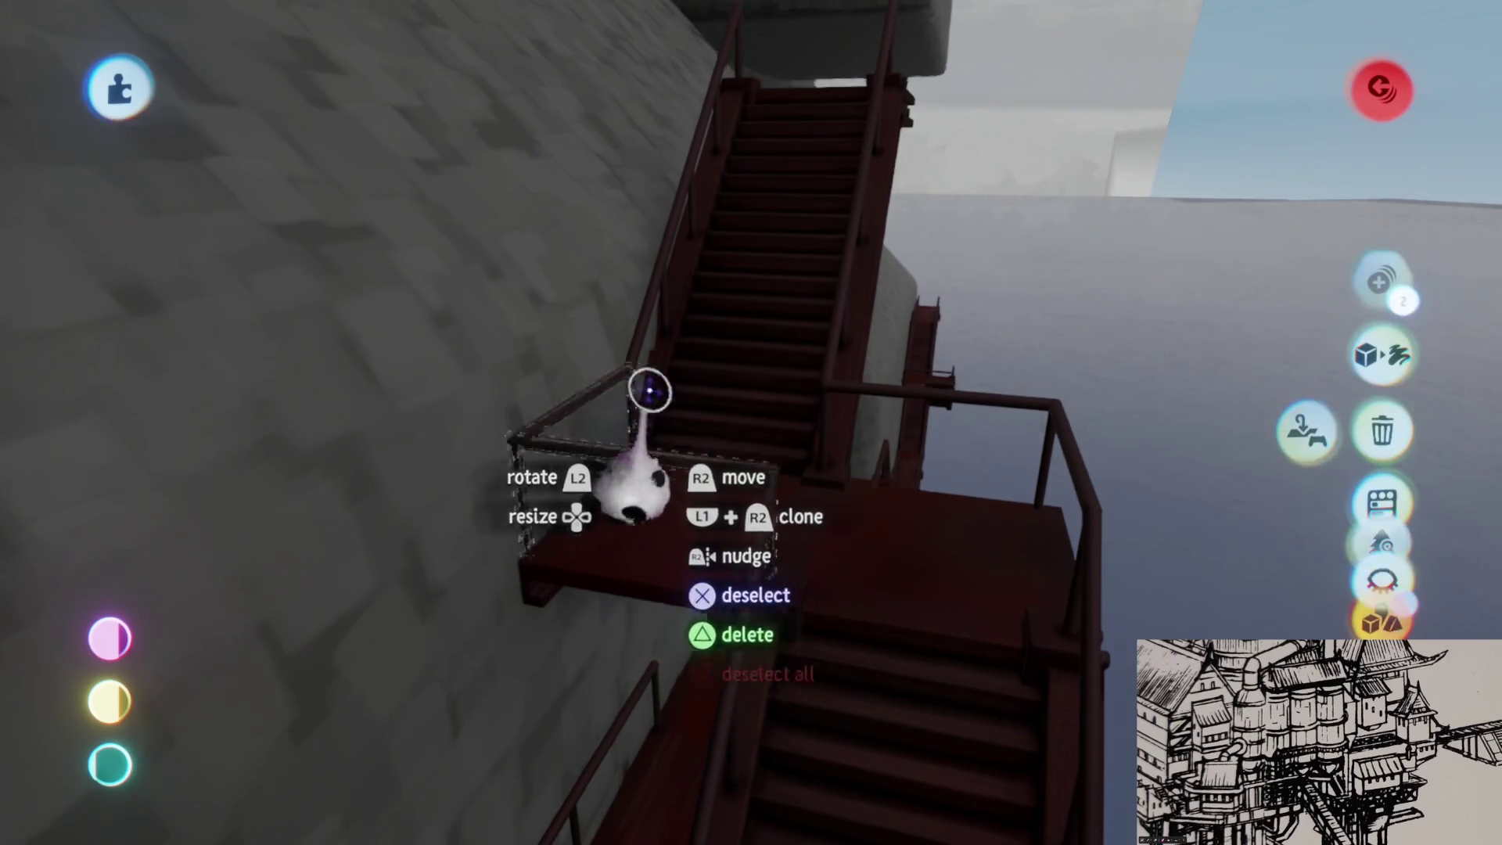
pyautogui.scroll(-5, 631, 388)
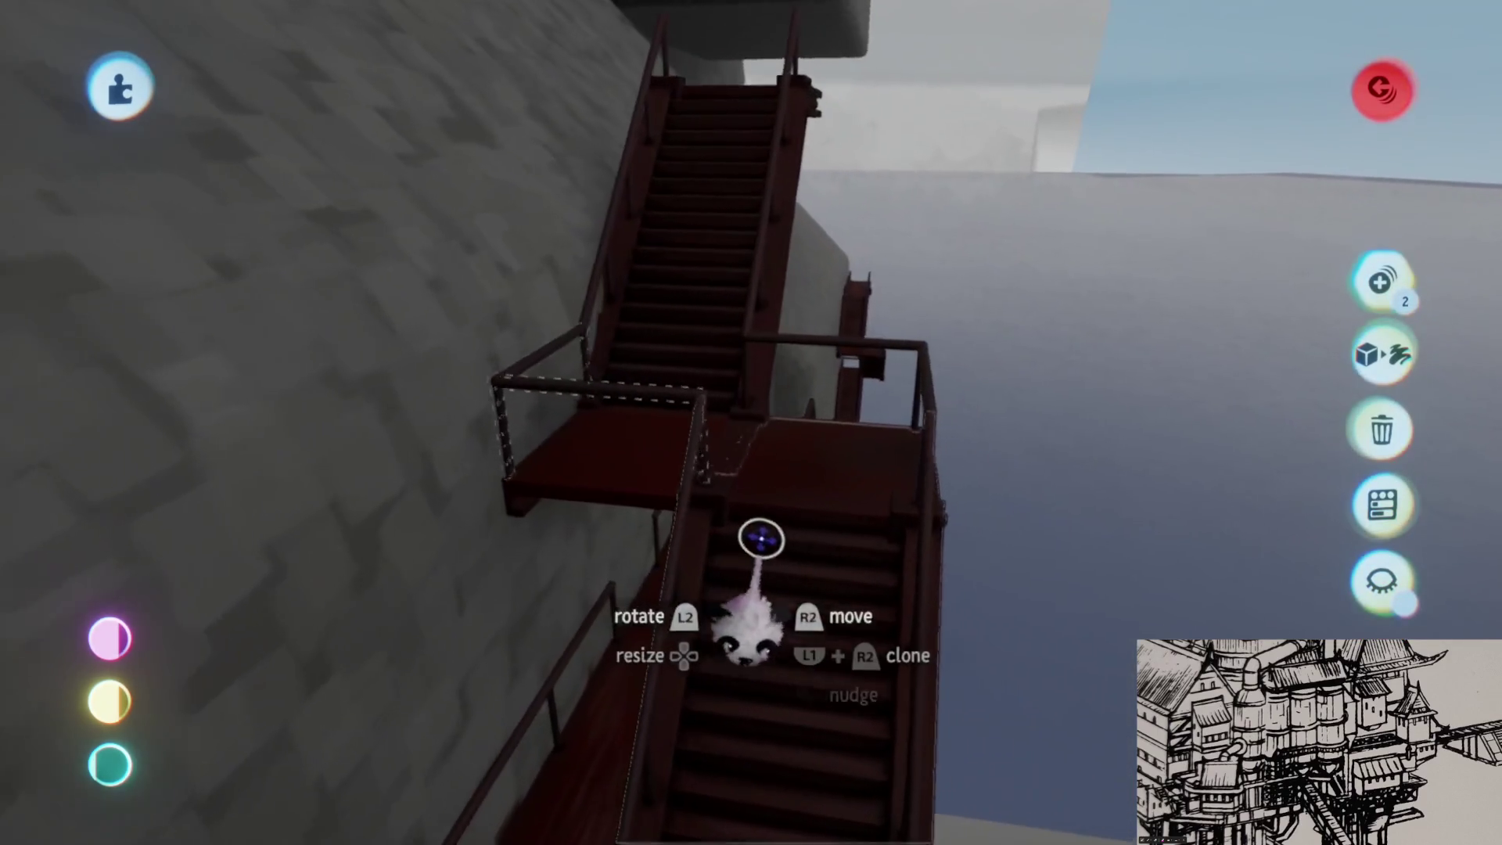
pyautogui.click(673, 326)
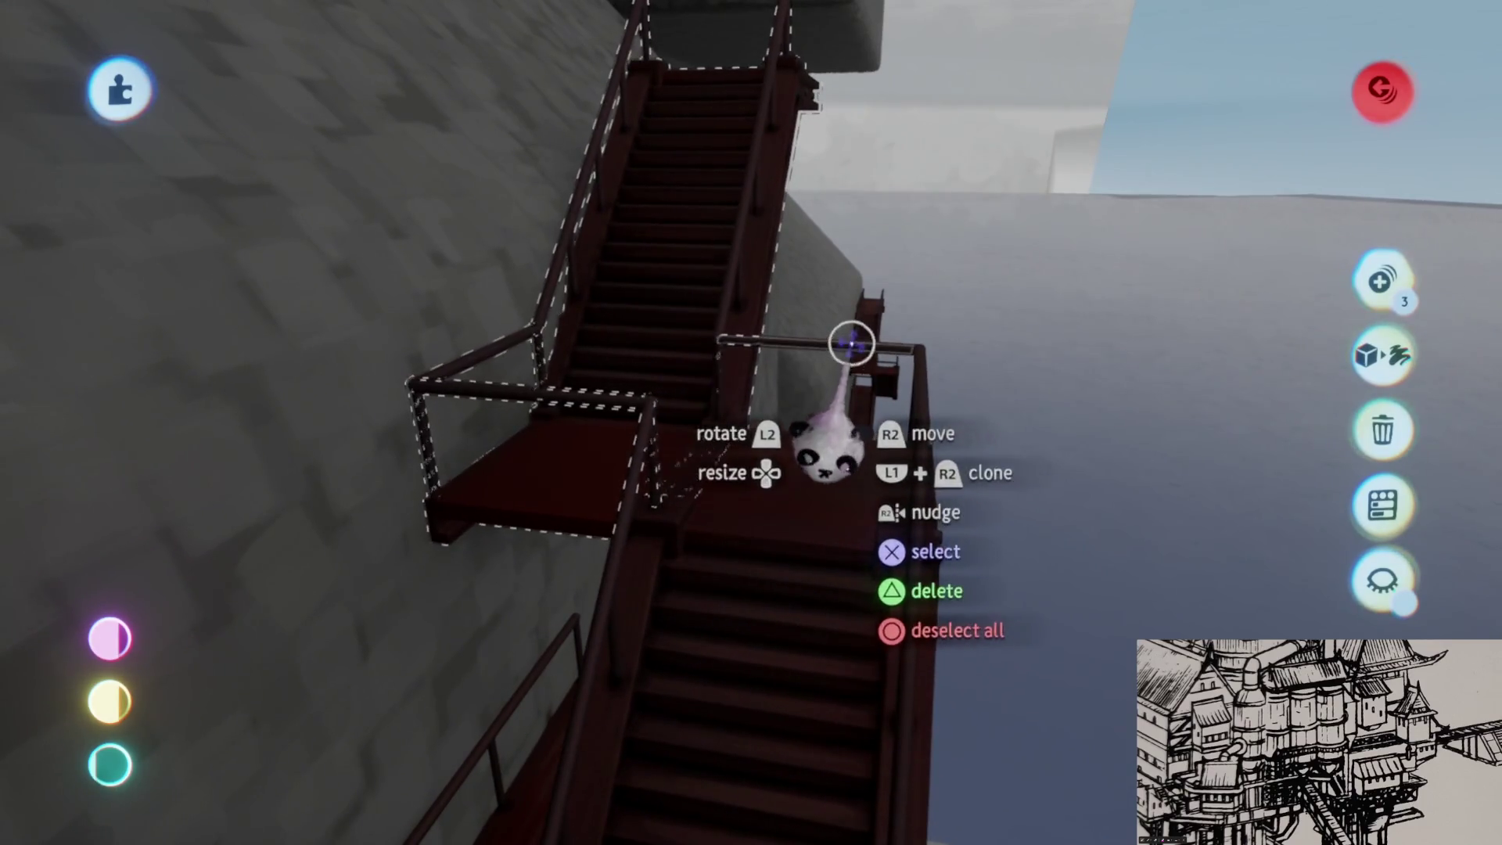
pyautogui.hotkey('ctrl', 'g')
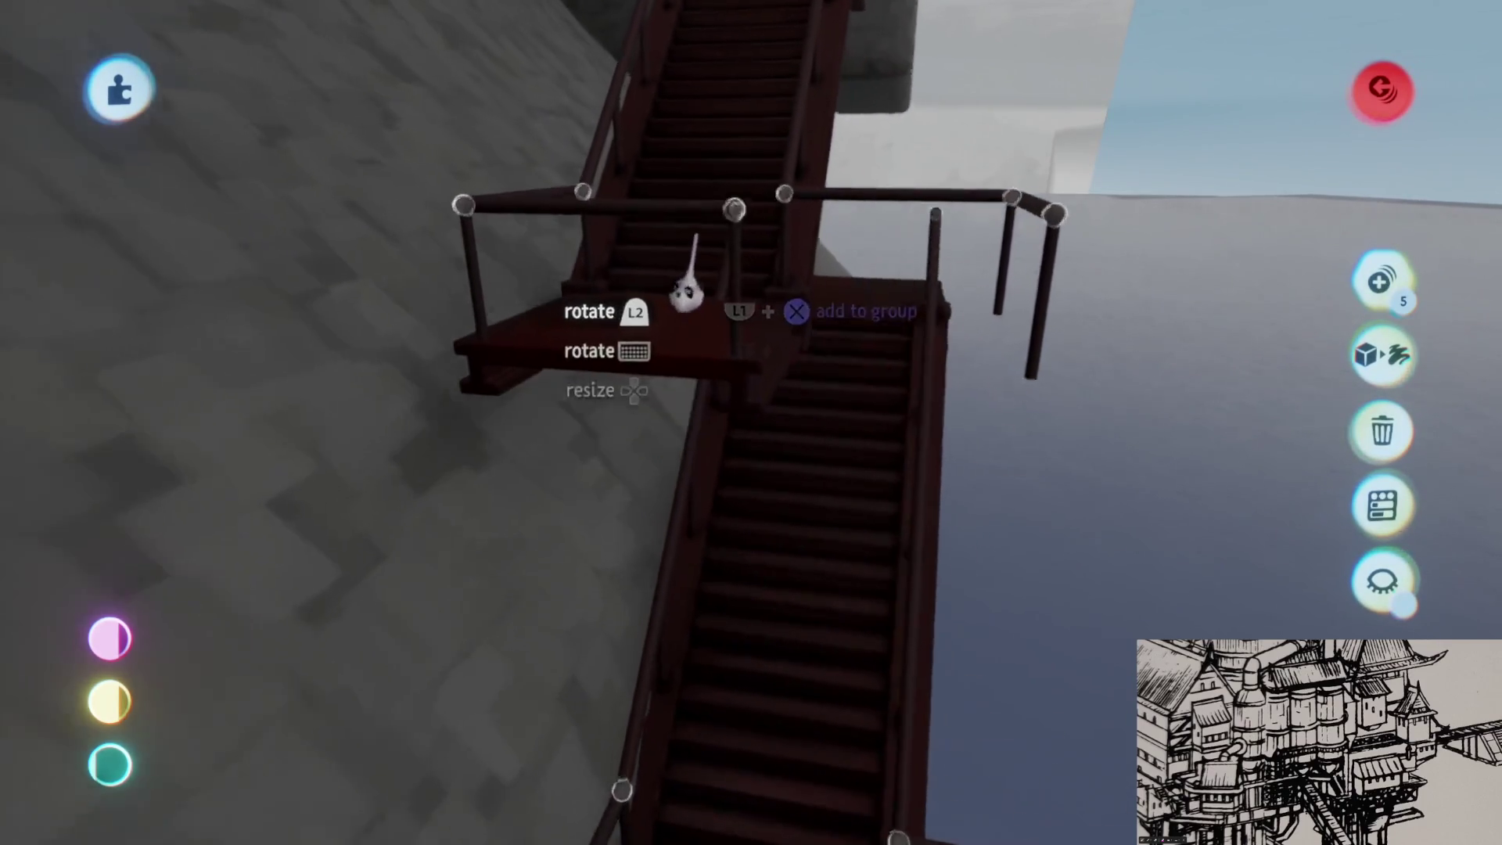
pyautogui.scroll(-5, 735, 313)
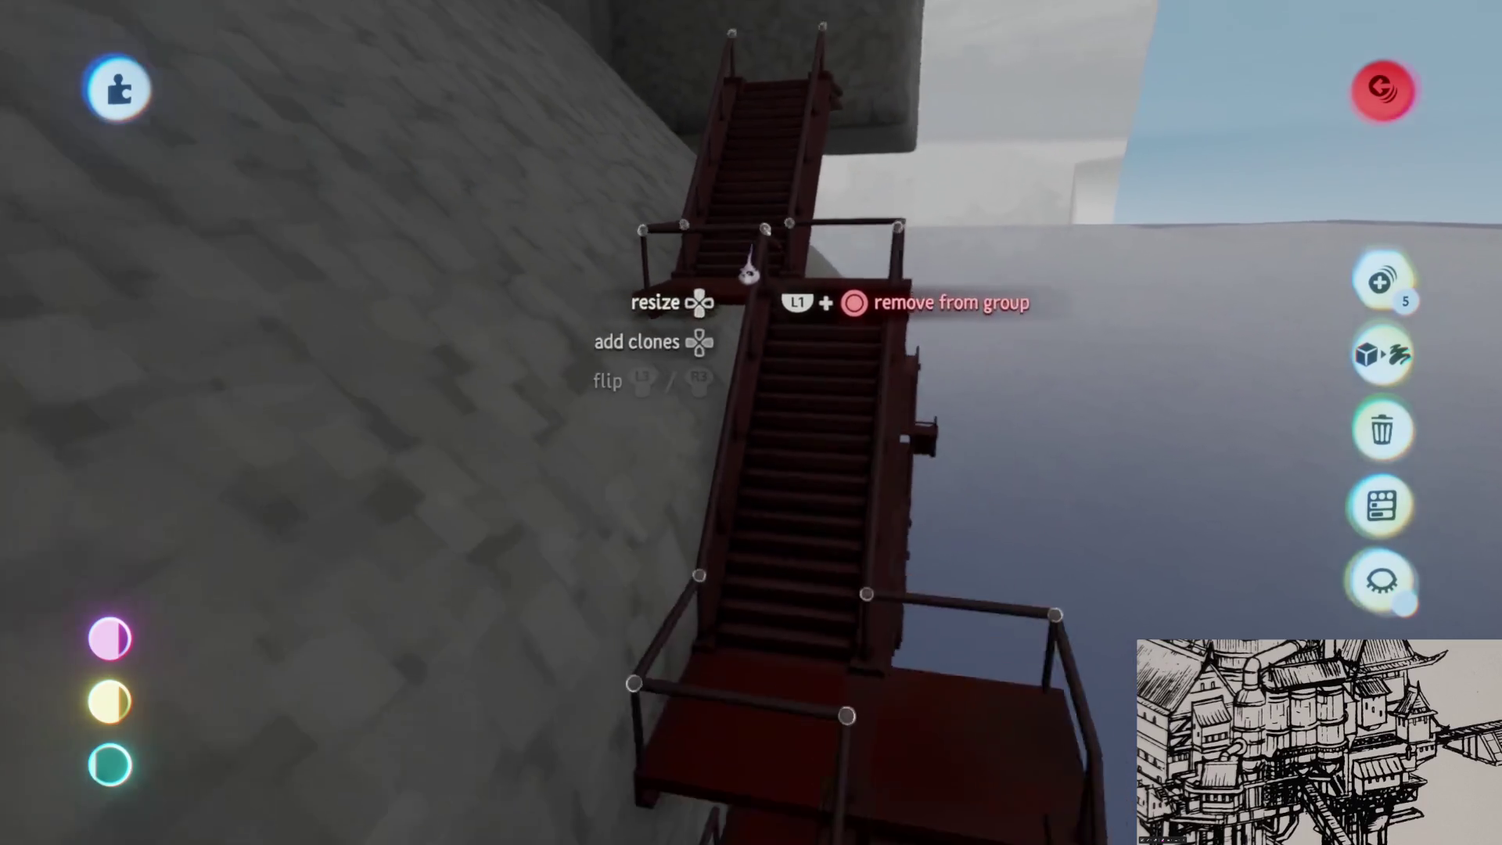
pyautogui.press('Left')
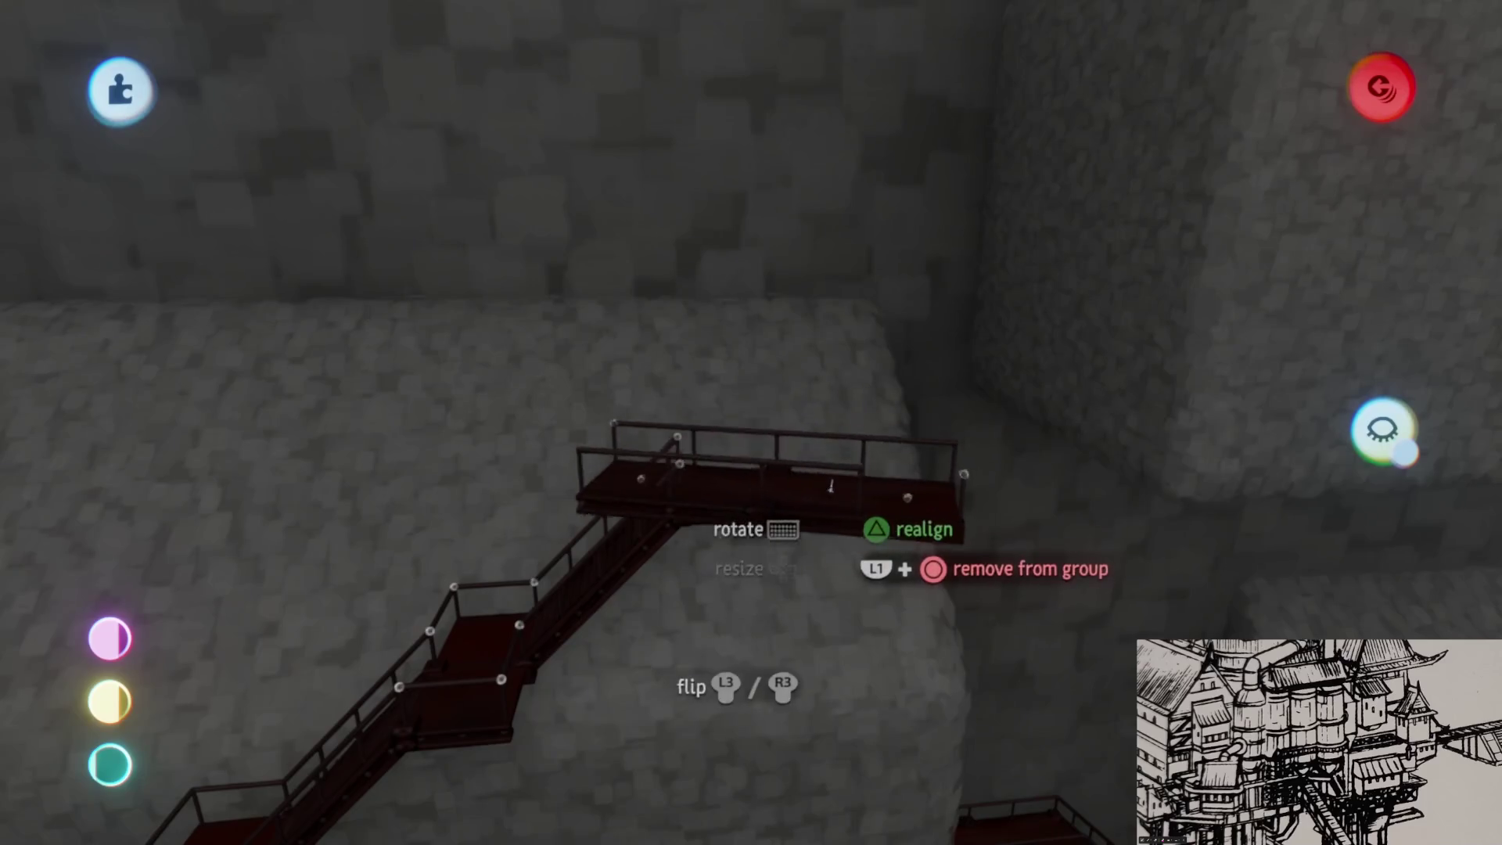
# - Place clones of the grouped staircase around the tower walls, then choose Save Version
pyautogui.click(927, 427)
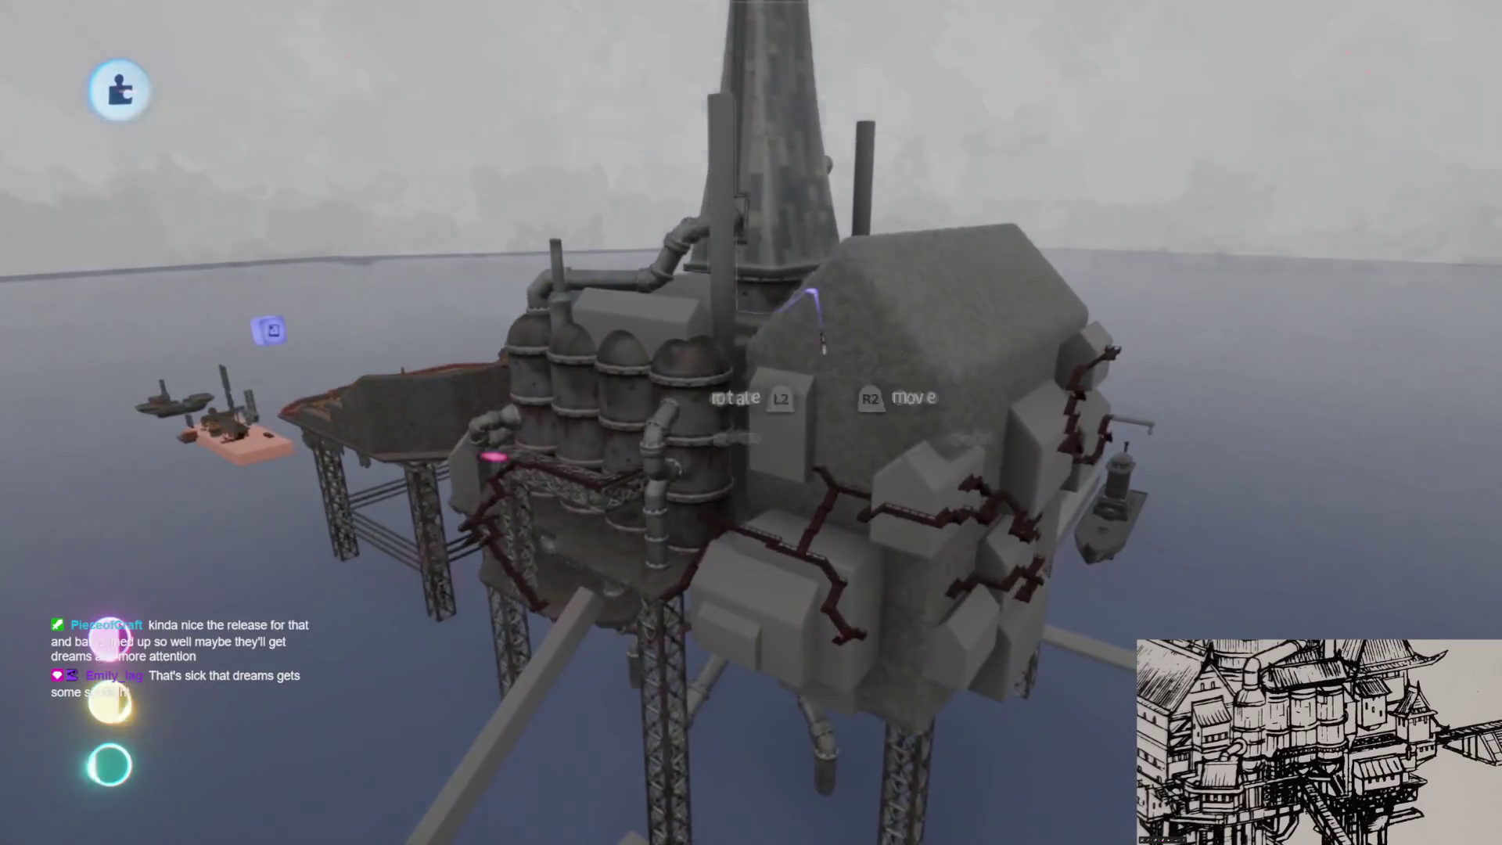
pyautogui.press('Escape')
pyautogui.click(952, 587)
# - Upload the Prison Rig (Imprisoned) scene as a Private online version and exit the creation
pyautogui.click(1138, 482)
pyautogui.click(1382, 73)
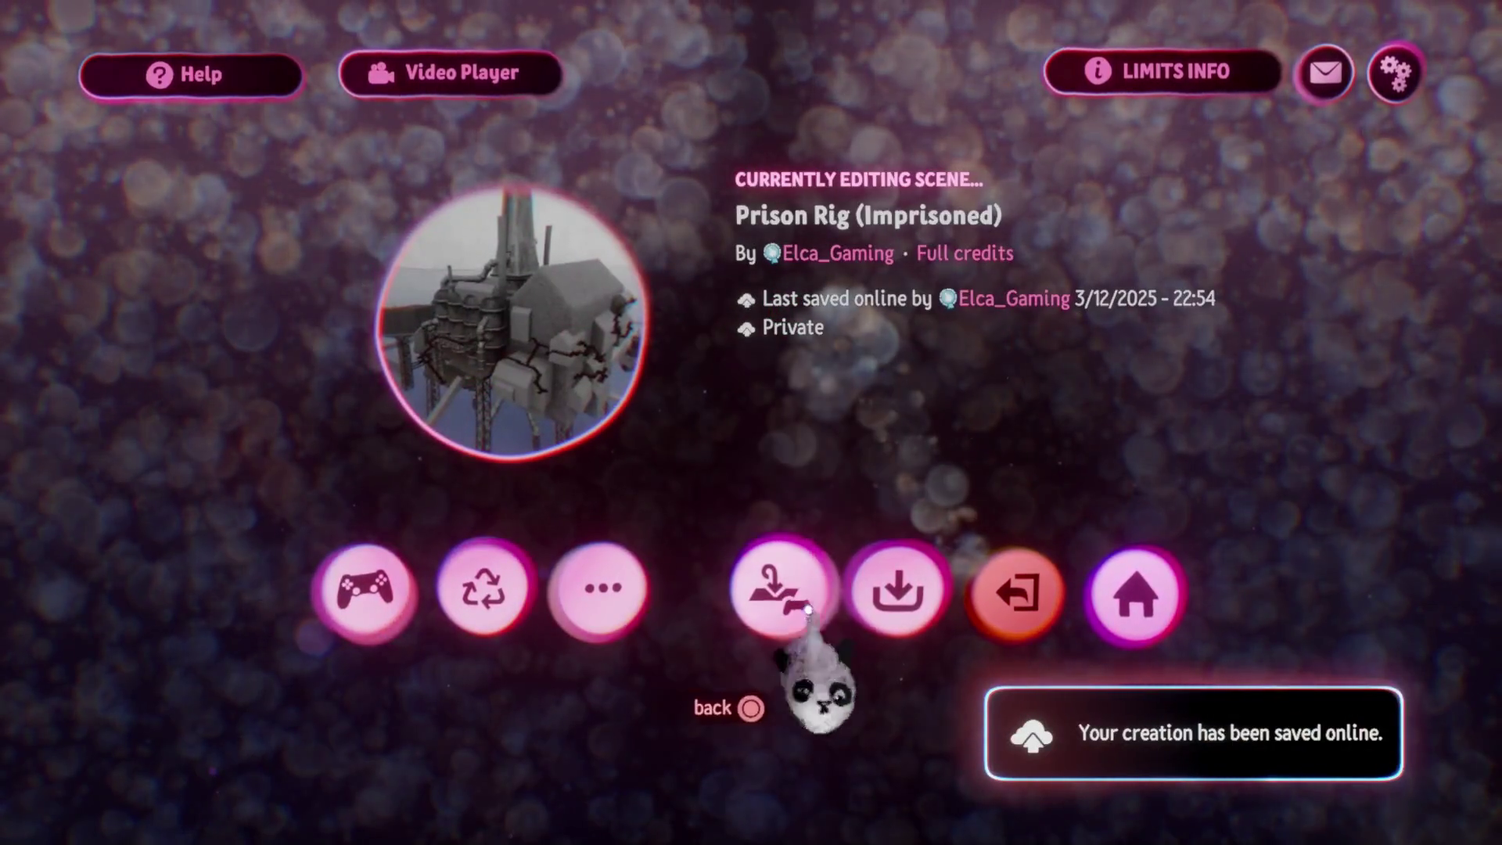
pyautogui.click(1016, 594)
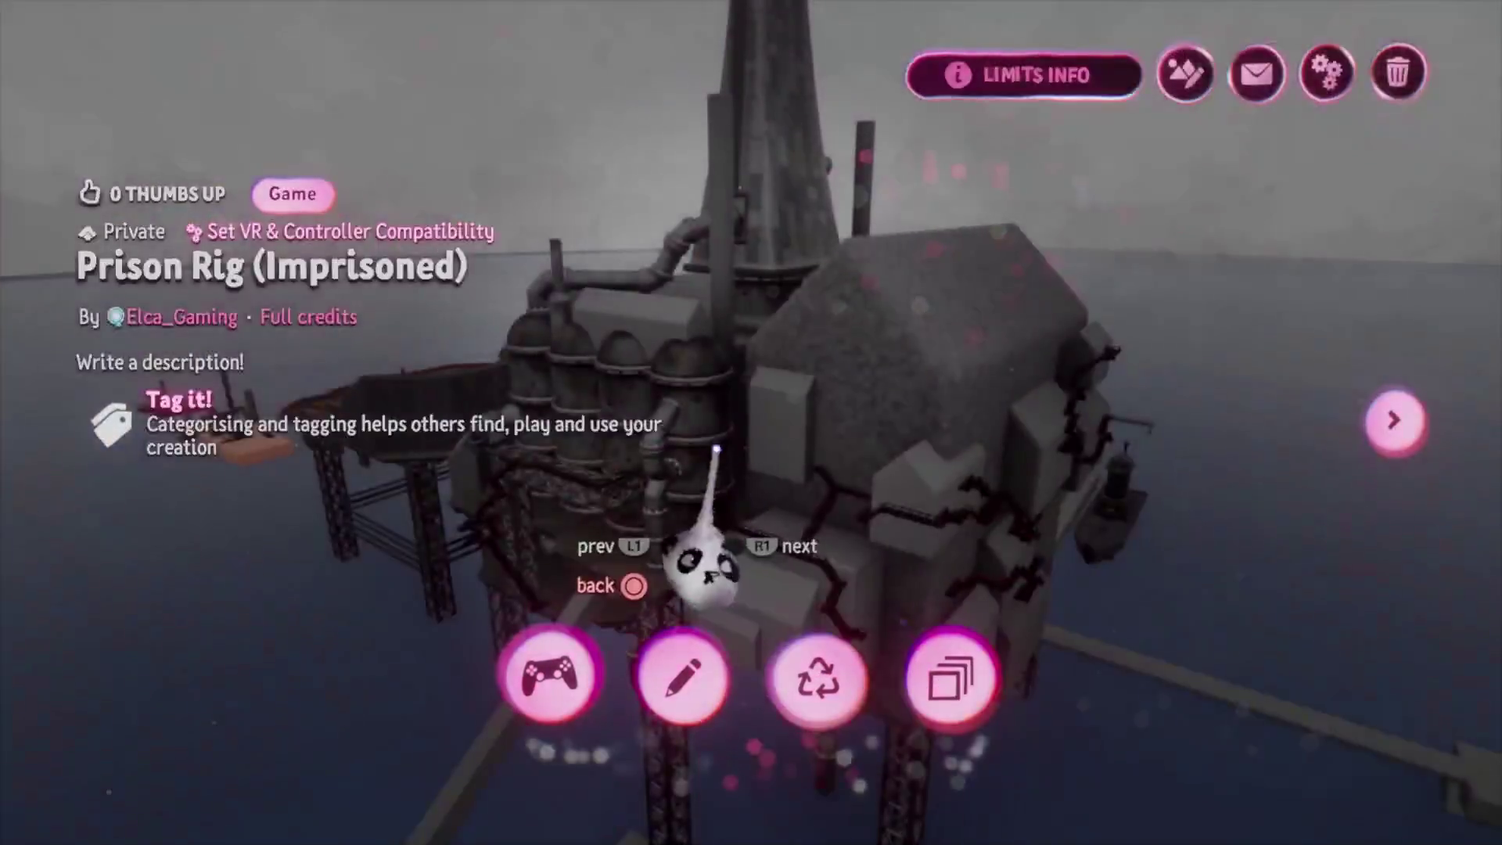
# - Back out to the home menu, open DreamSurfing and search for 'Banjo'
pyautogui.press('Escape')
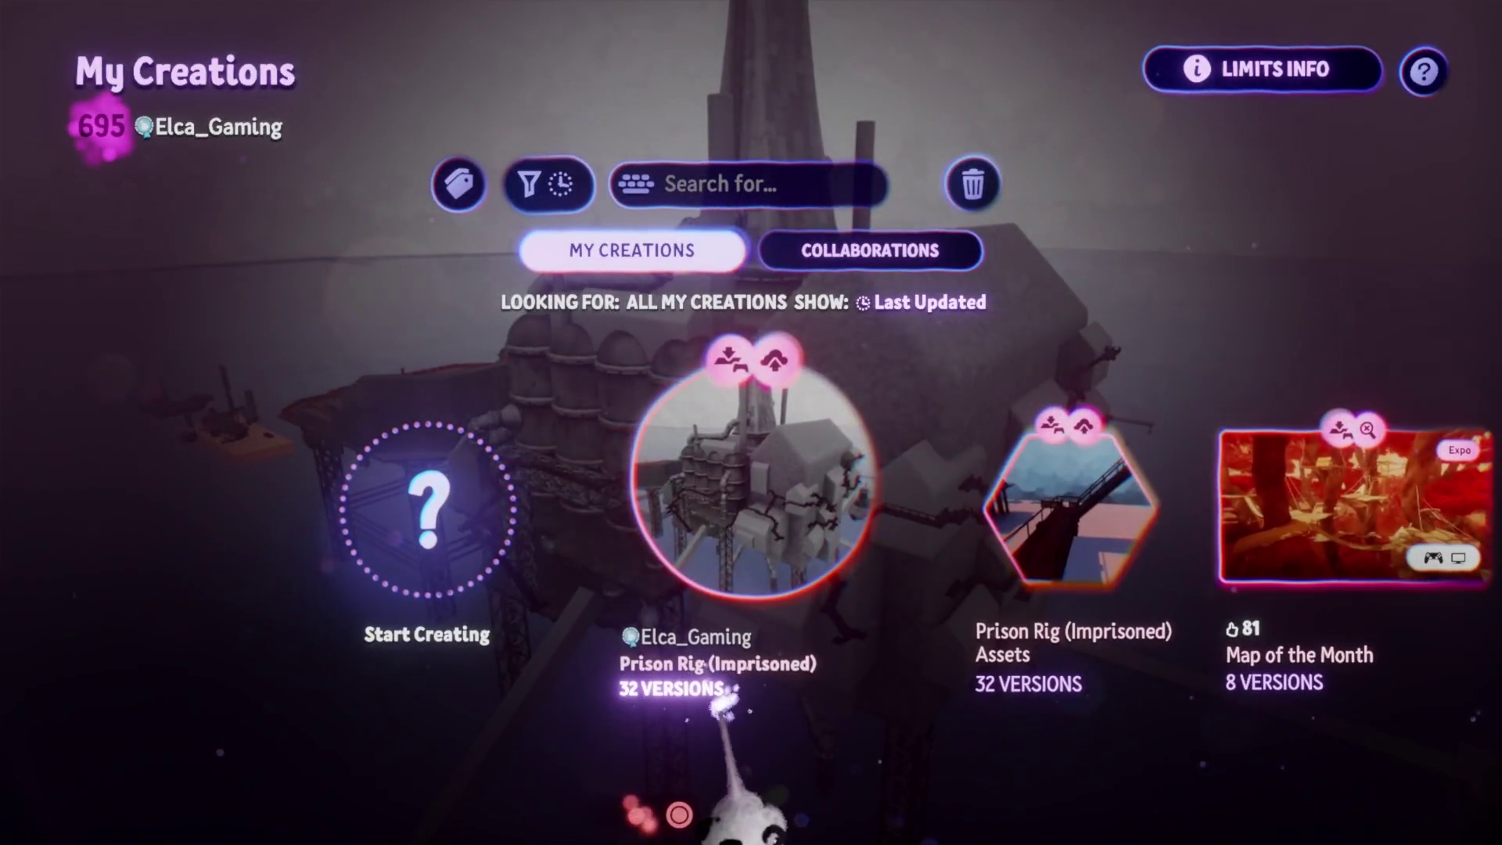
pyautogui.press('Escape')
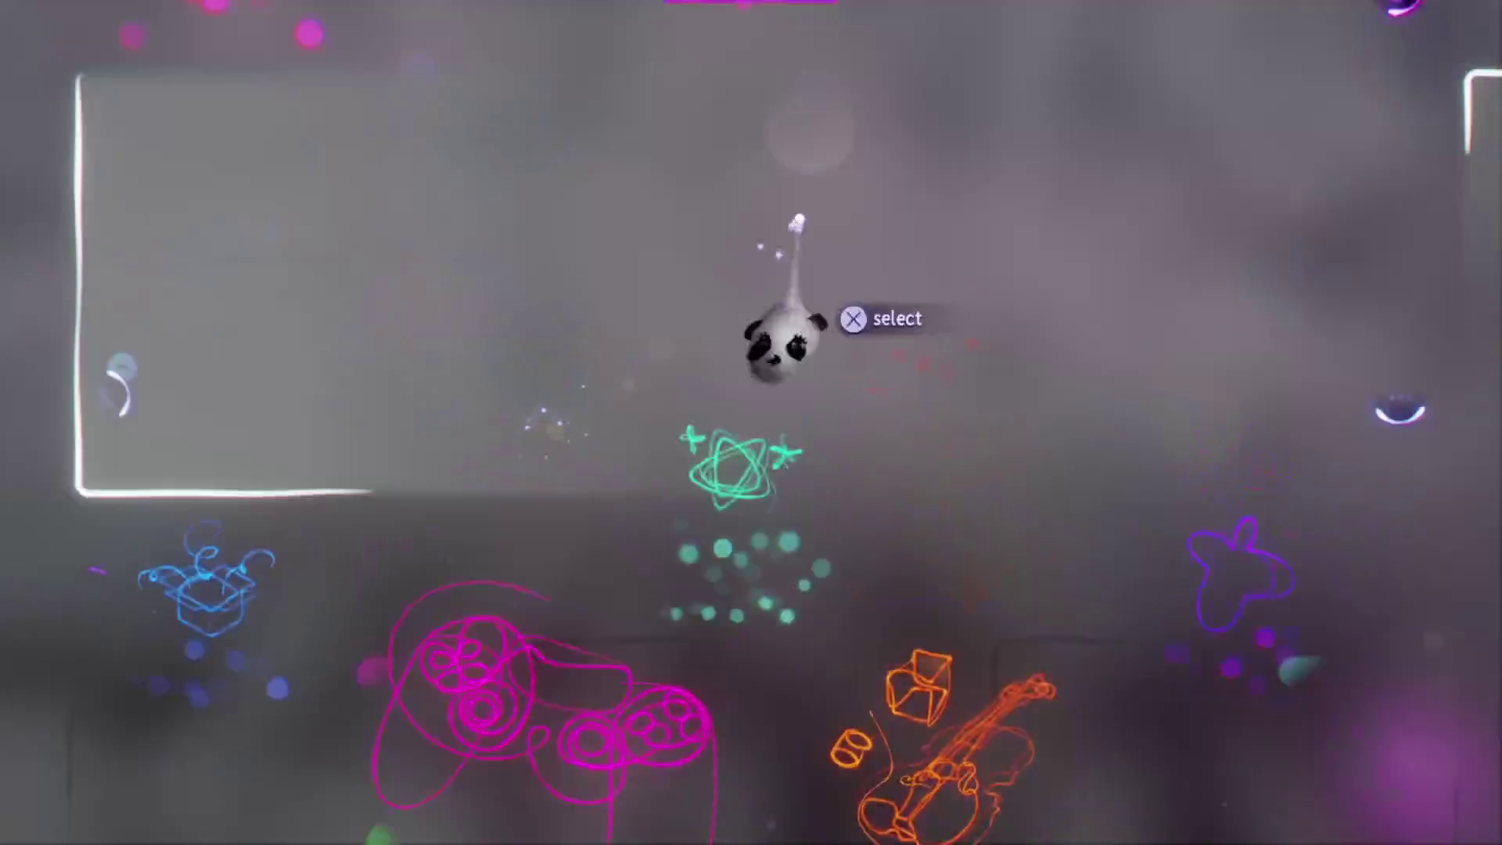
pyautogui.click(786, 344)
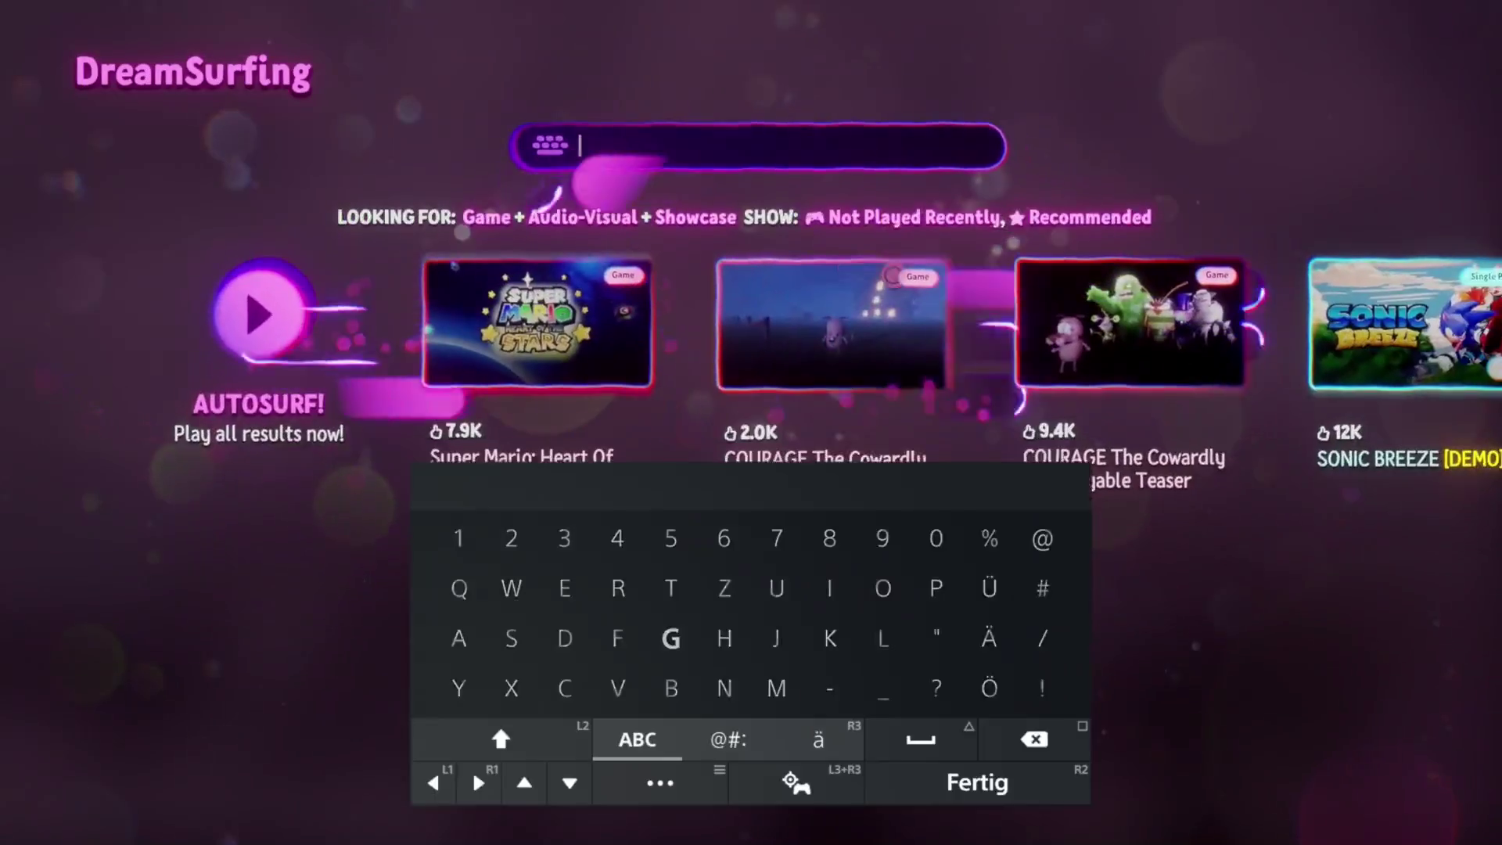
pyautogui.write('B')
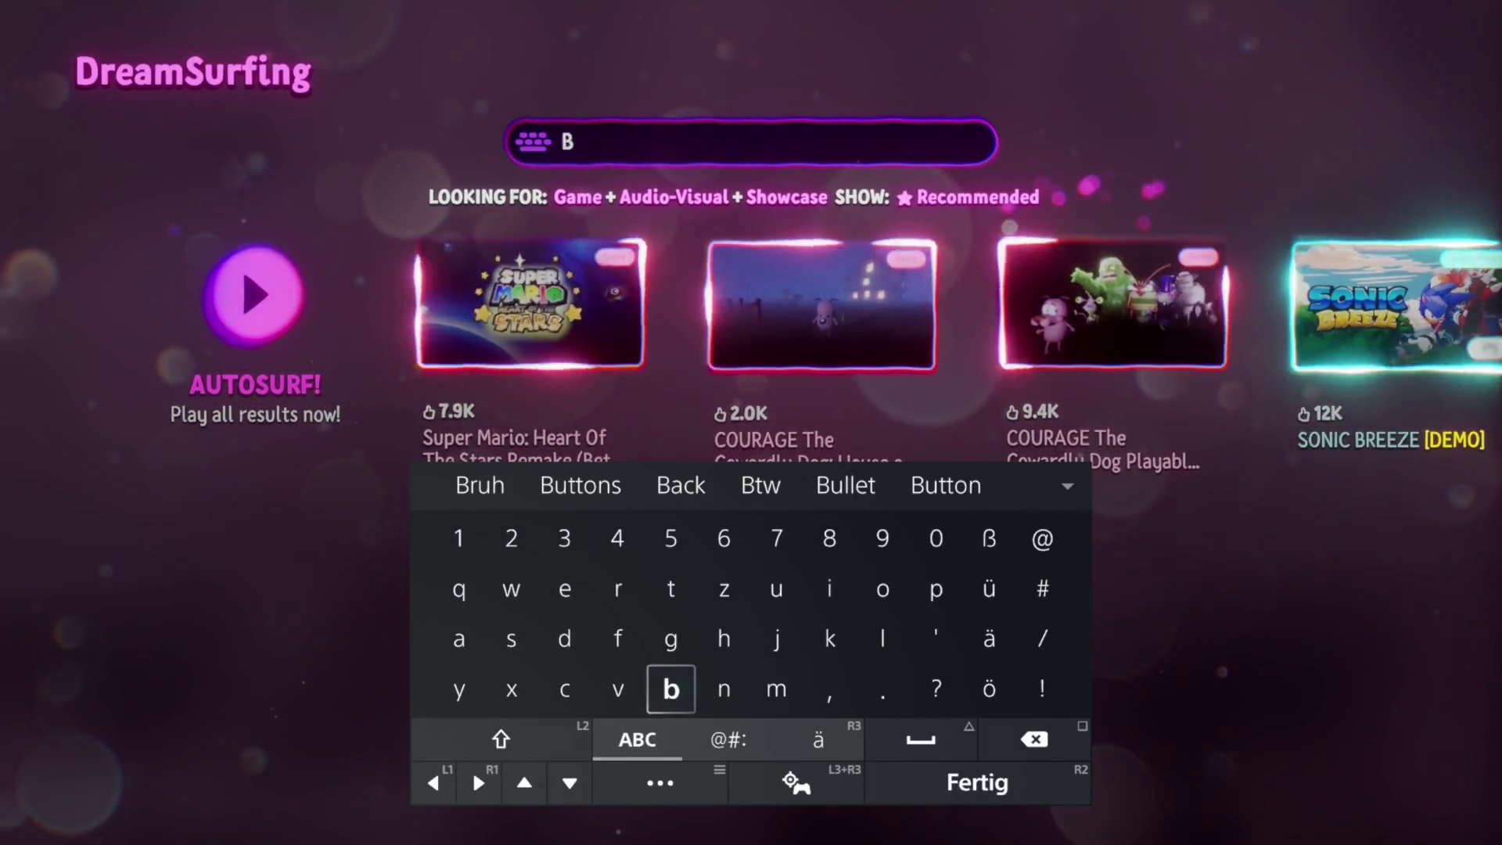
pyautogui.write('a')
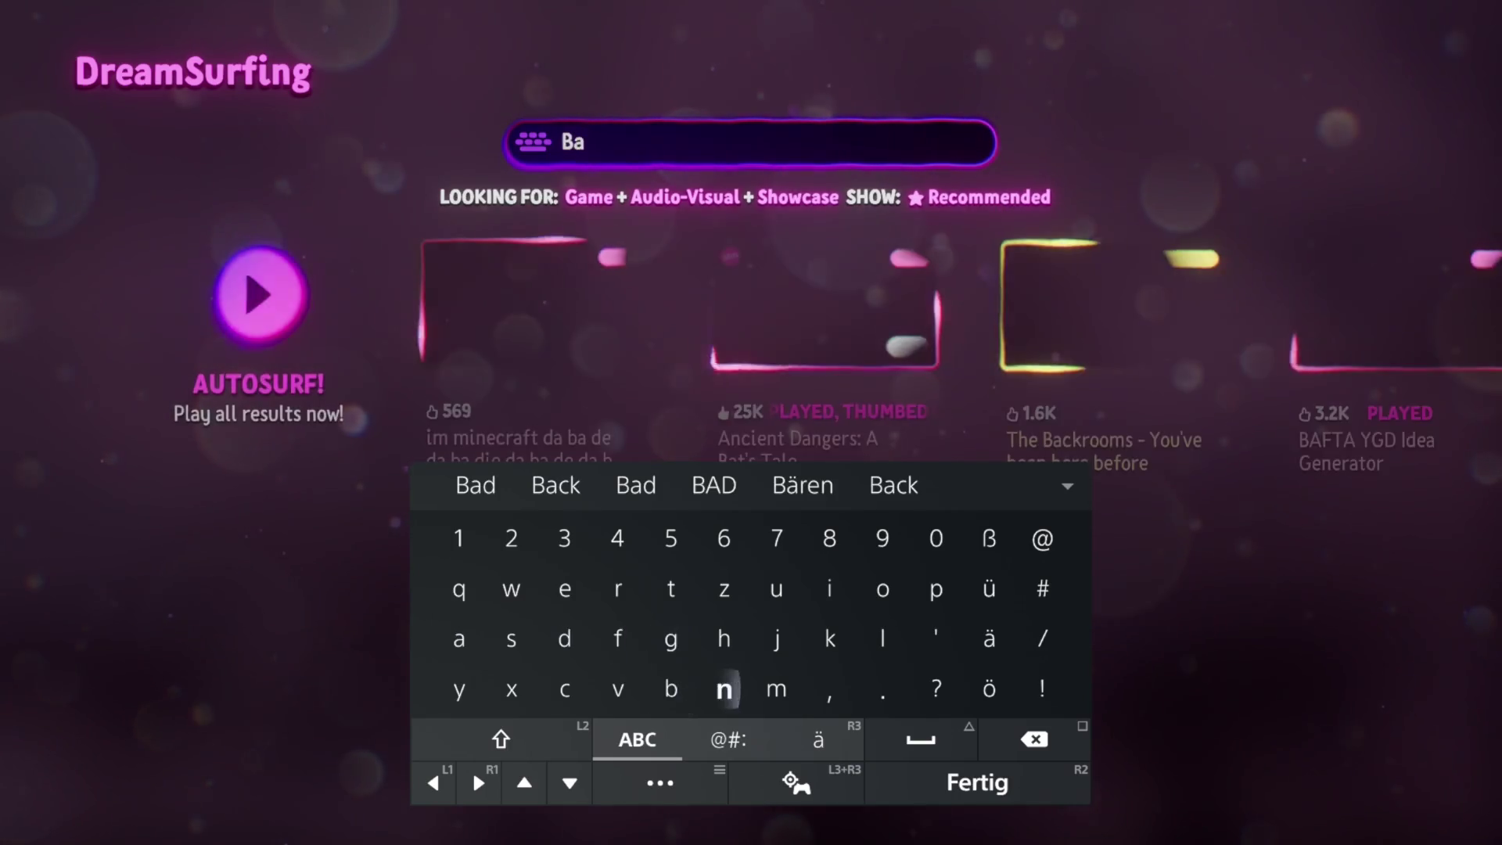
pyautogui.write('njo')
pyautogui.press('Return')
# - Sort the Banjo results by Last Updated and start playing Banjo-Kazooie: Mumbomania
pyautogui.click(674, 185)
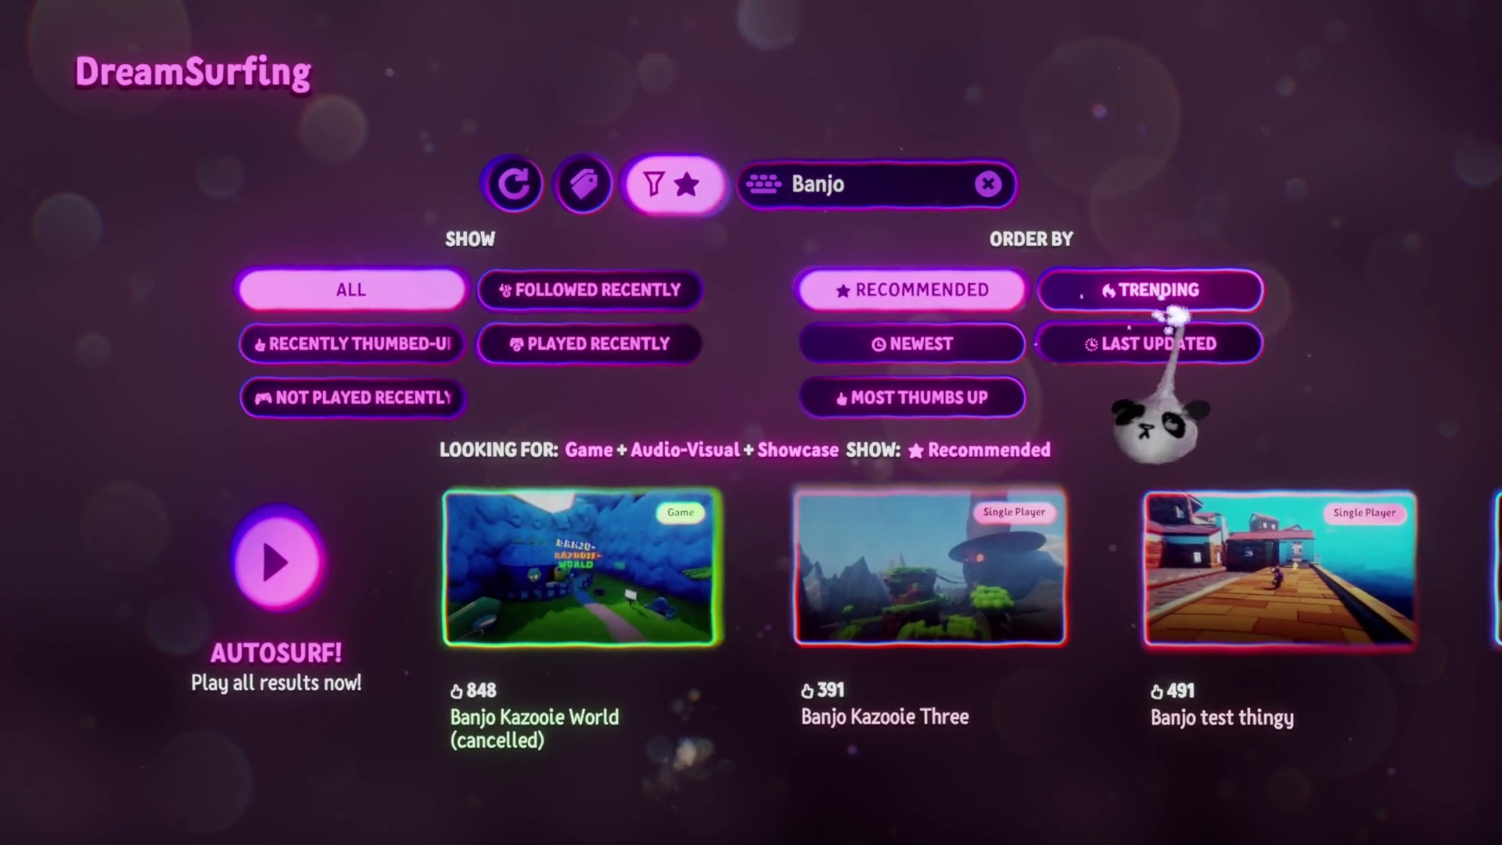
pyautogui.click(1163, 346)
pyautogui.click(563, 595)
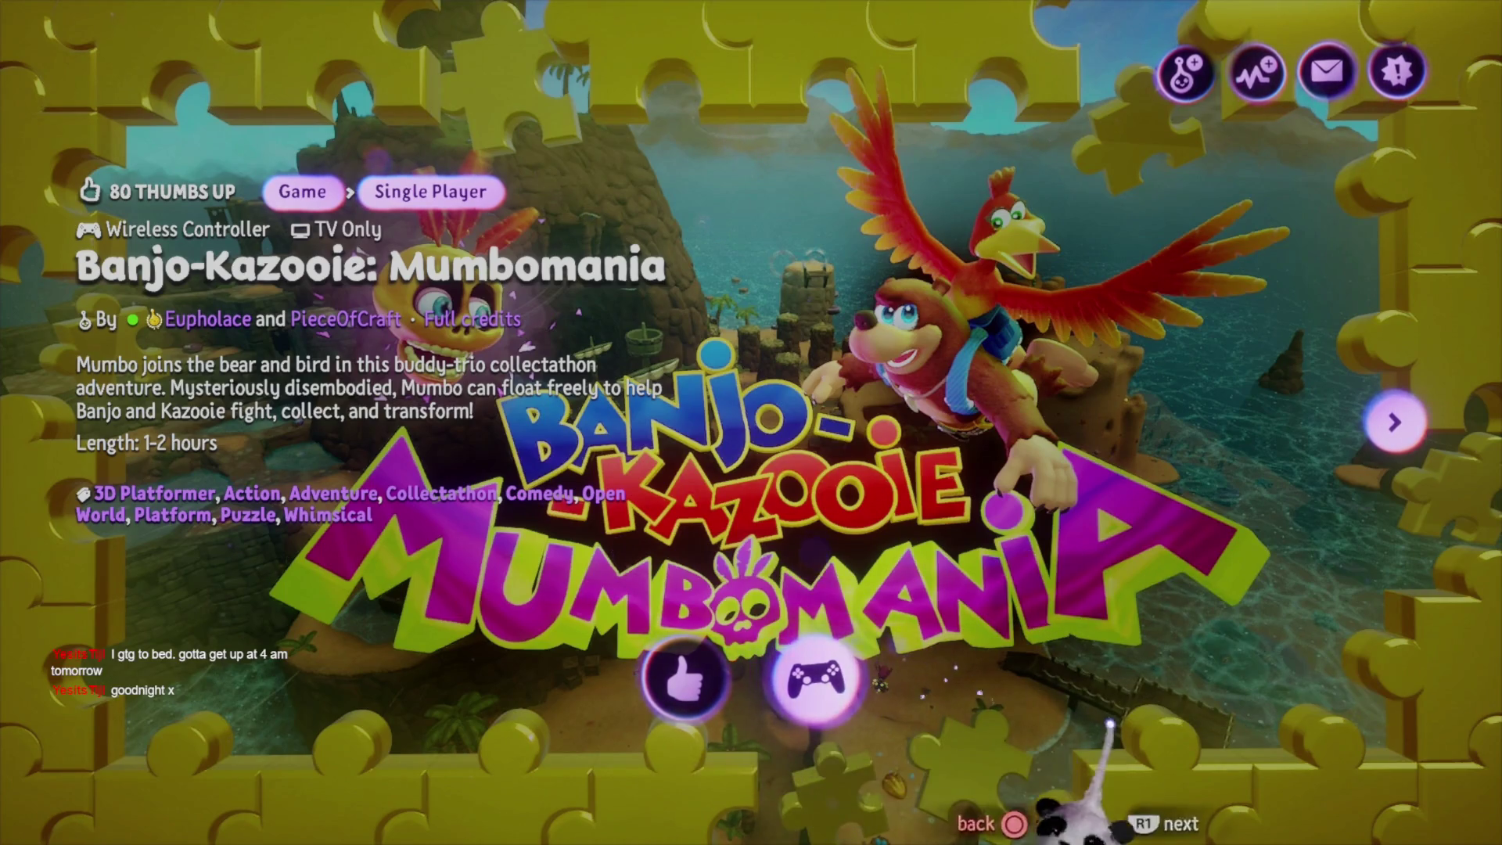
pyautogui.click(815, 679)
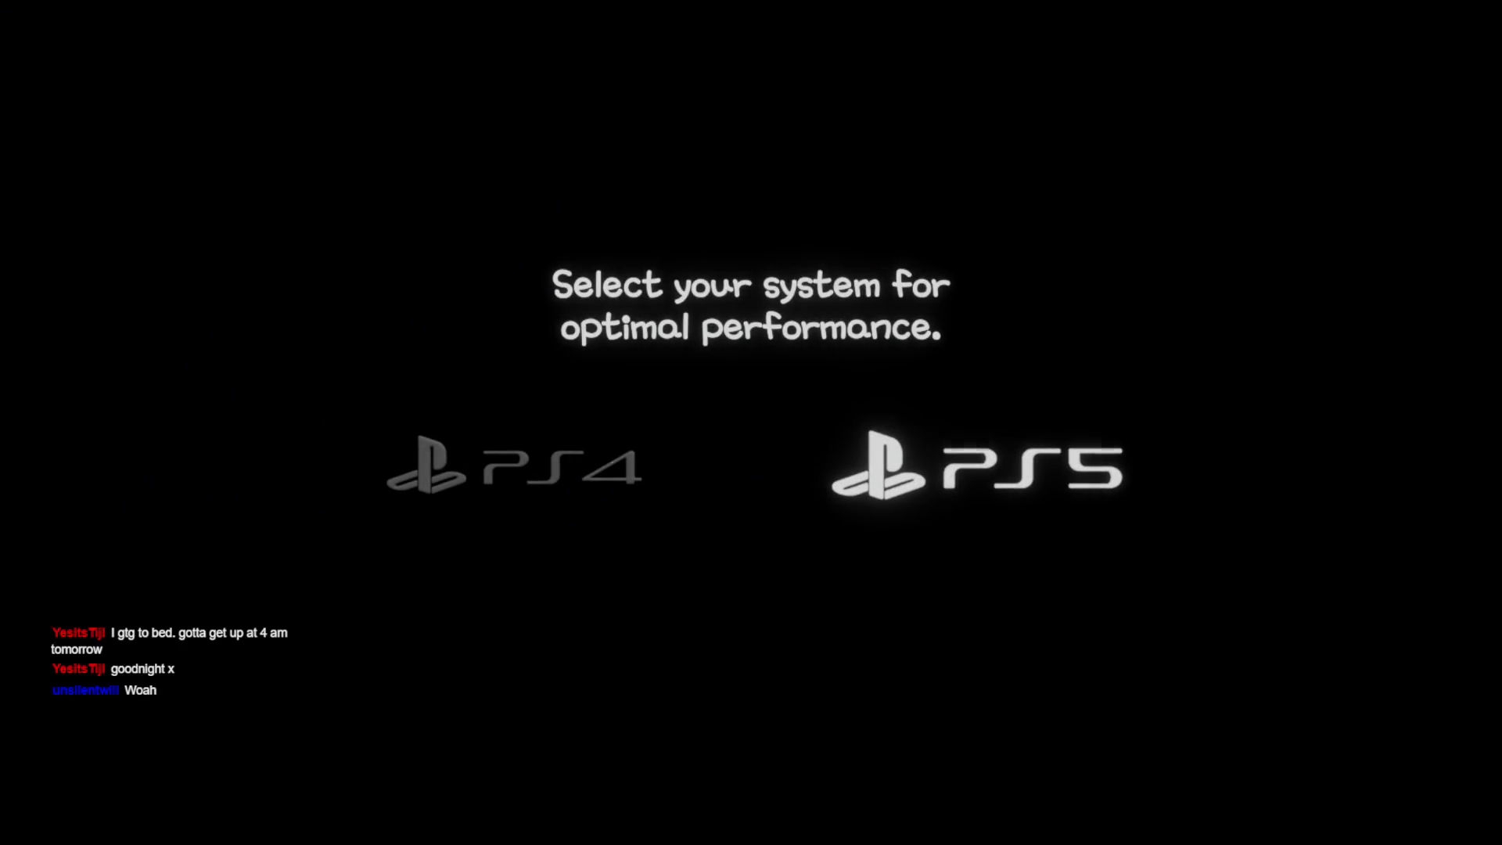
# - Pick the PS5 performance setting for Mumbomania and return to its title screen
pyautogui.click(512, 468)
pyautogui.press('Right')
pyautogui.press('Return')
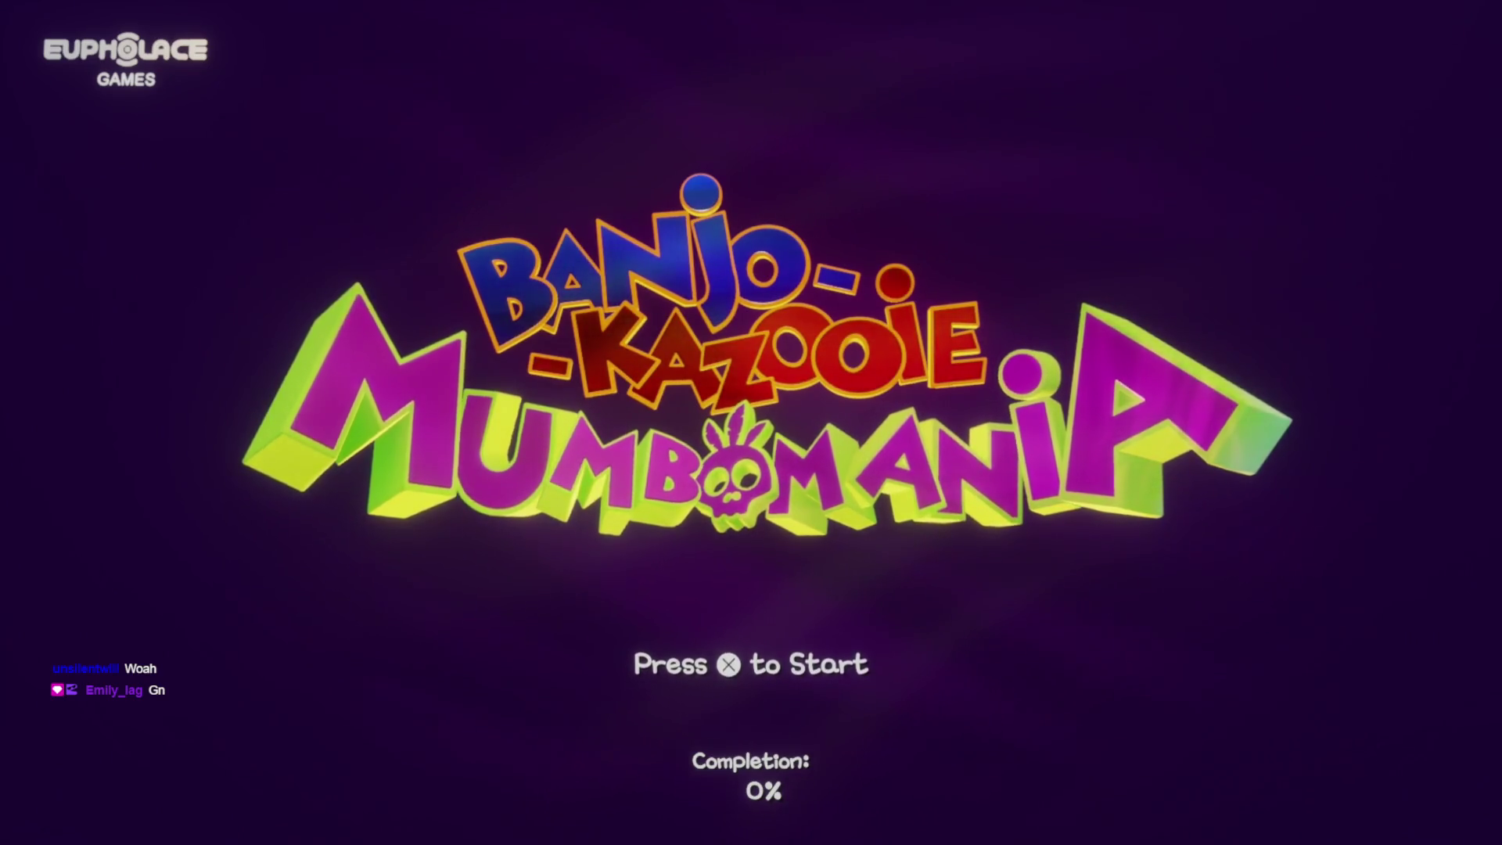
pyautogui.press('Escape')
pyautogui.press('Escape')
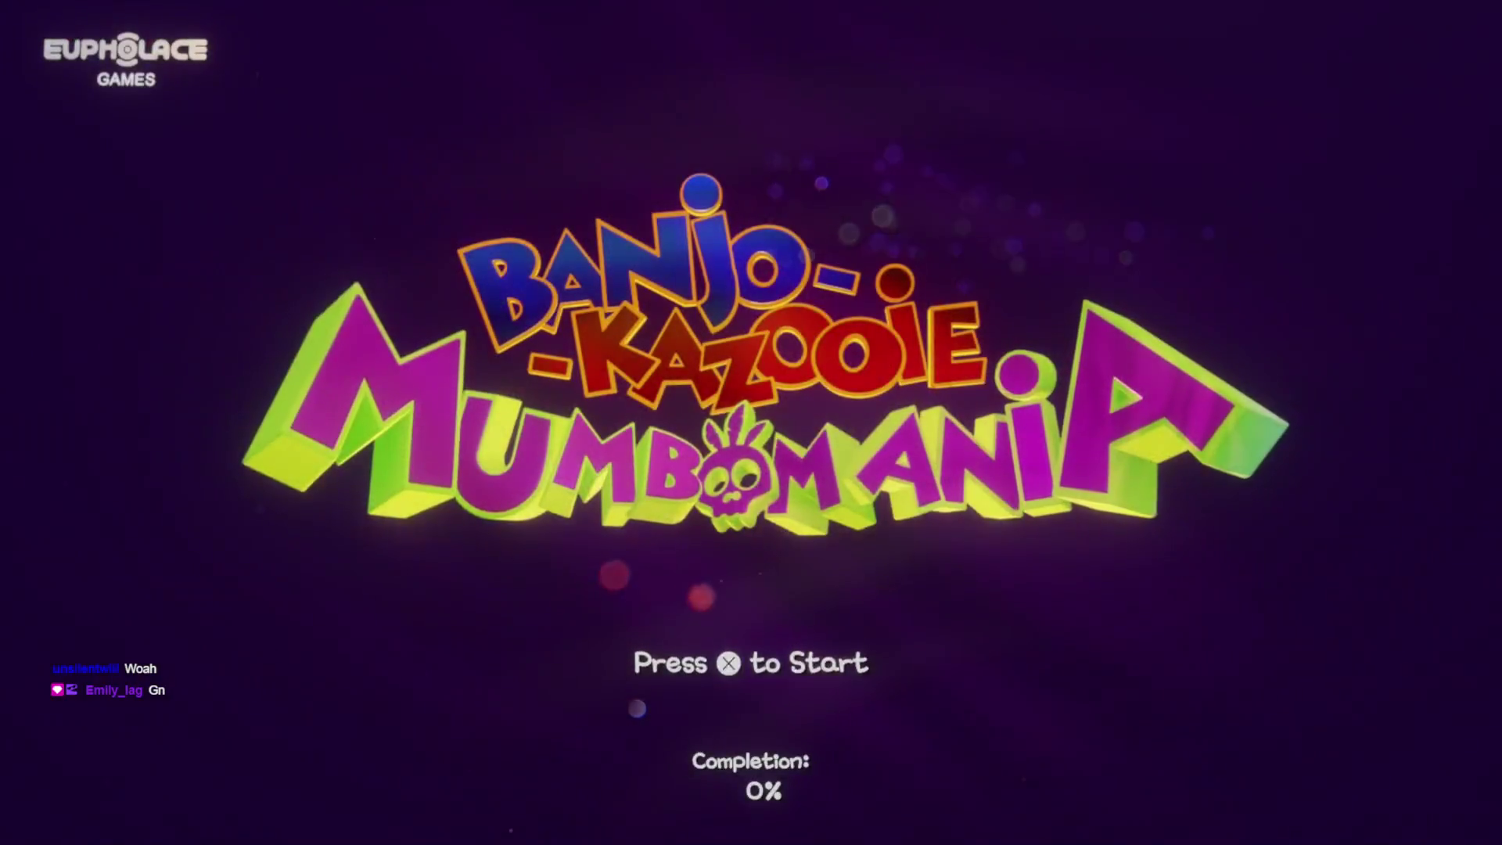
pyautogui.press('Escape')
pyautogui.press('Escape')
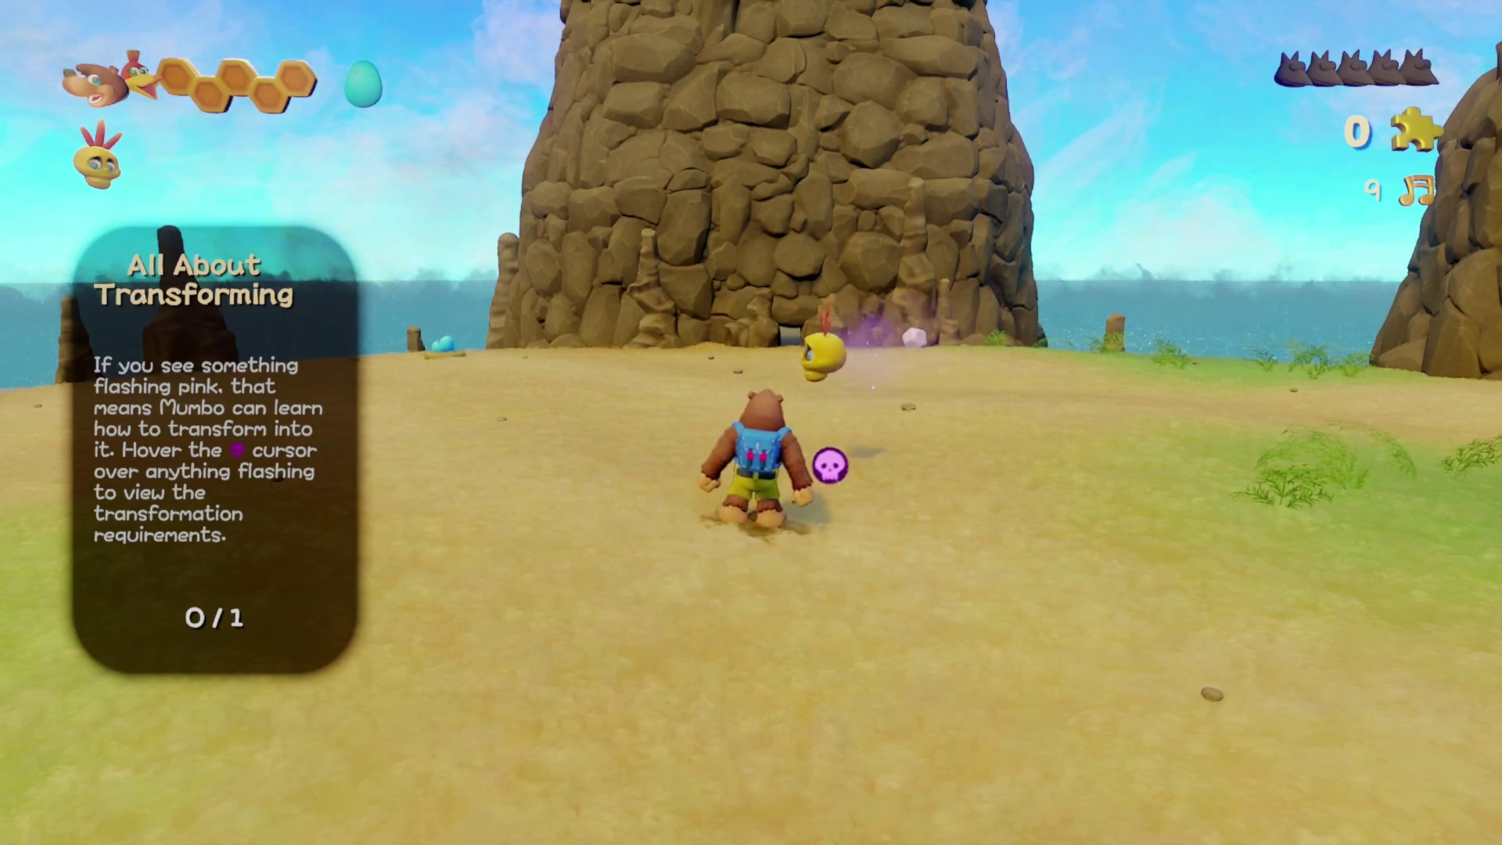
# - Run to the floating crate, jump and flutter onto it to collect the Jiggy, then head back to the rock
pyautogui.press('w')
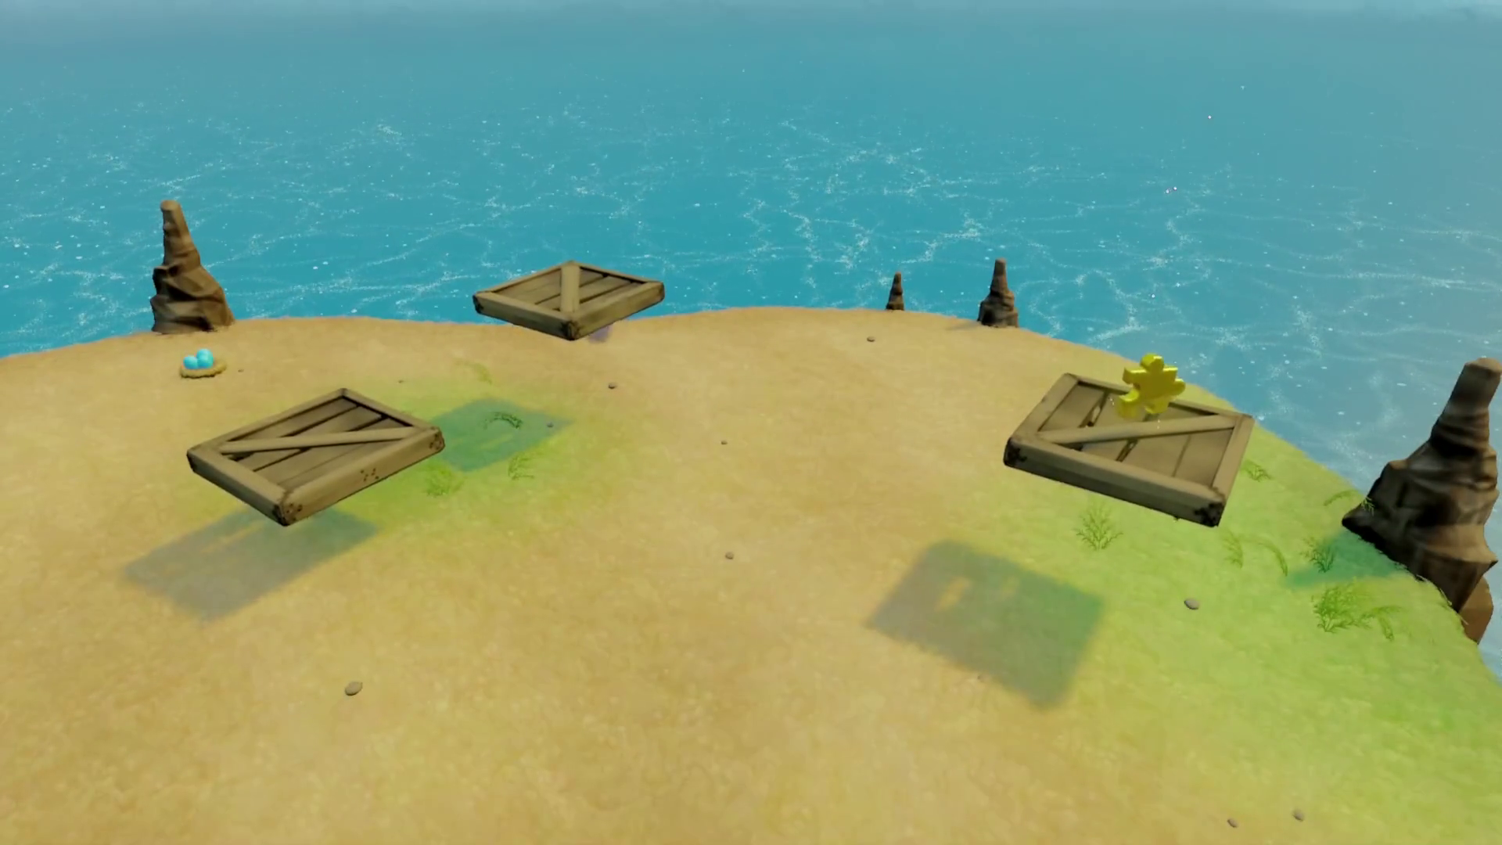
pyautogui.press('w')
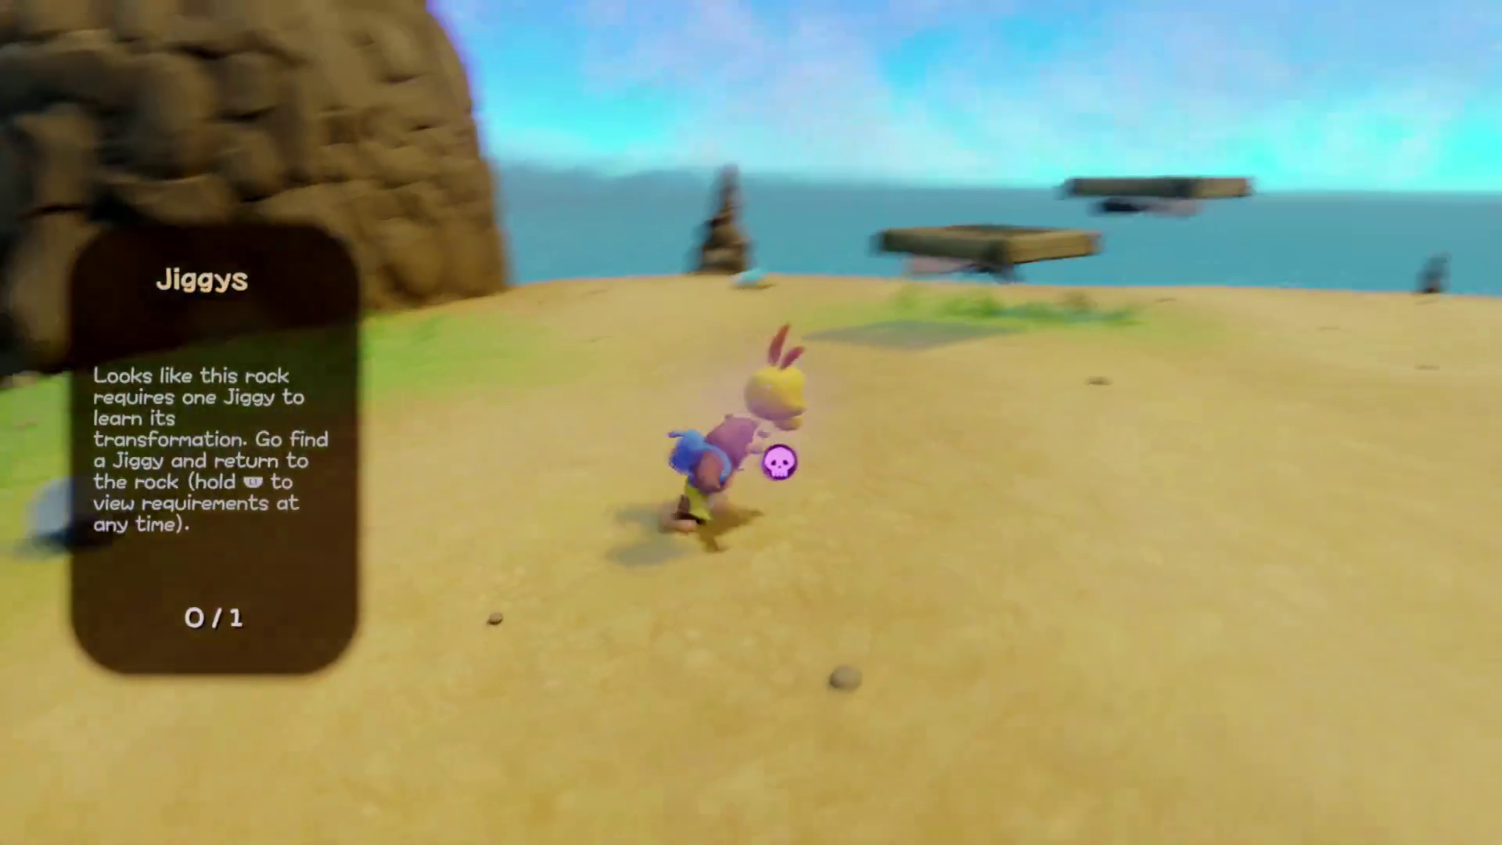
pyautogui.press('w')
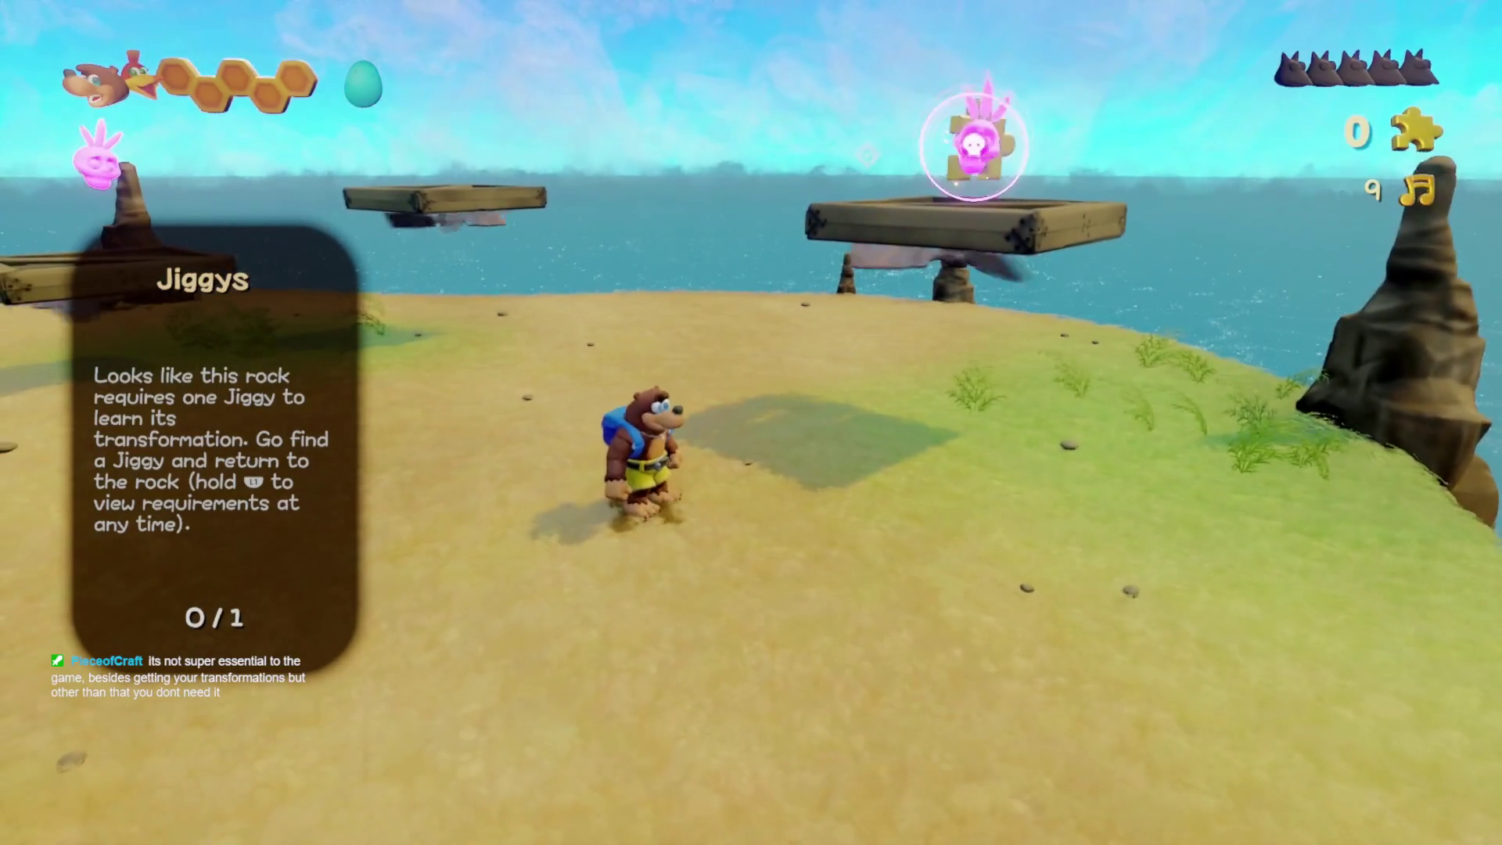
pyautogui.press('w')
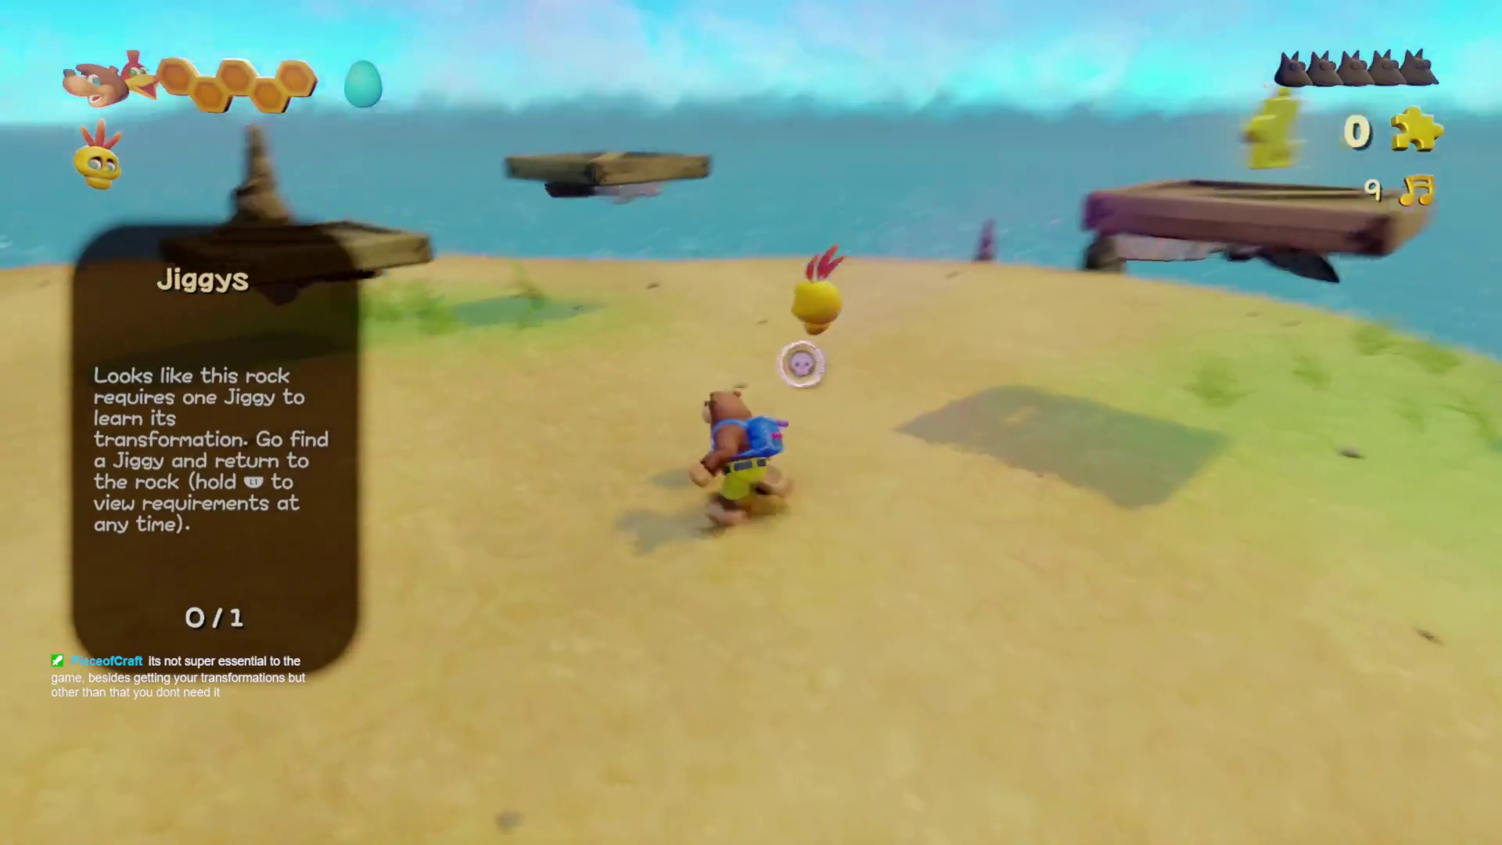
pyautogui.press('space')
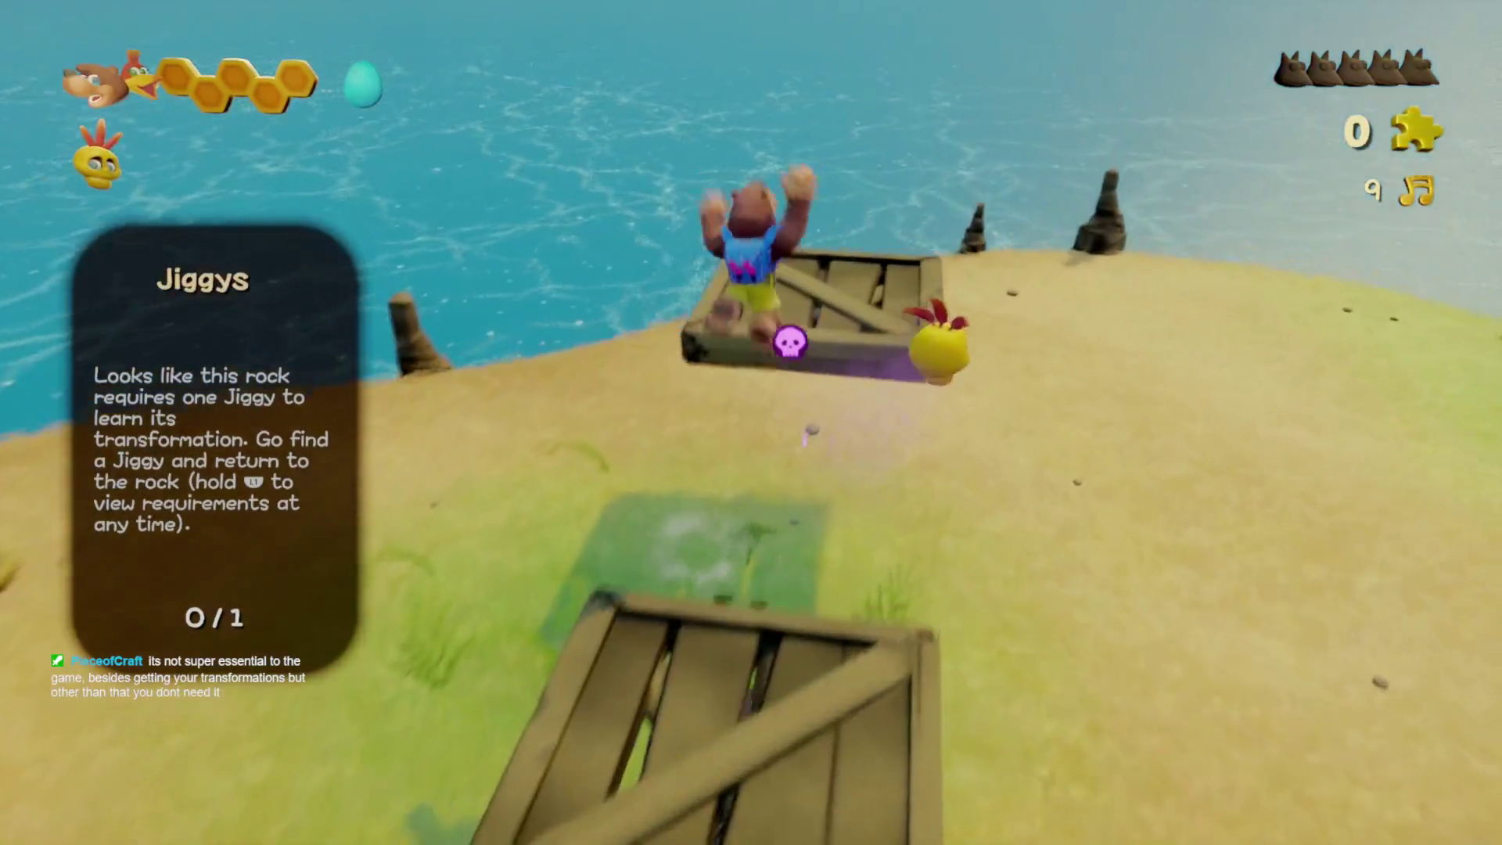
pyautogui.press('space')
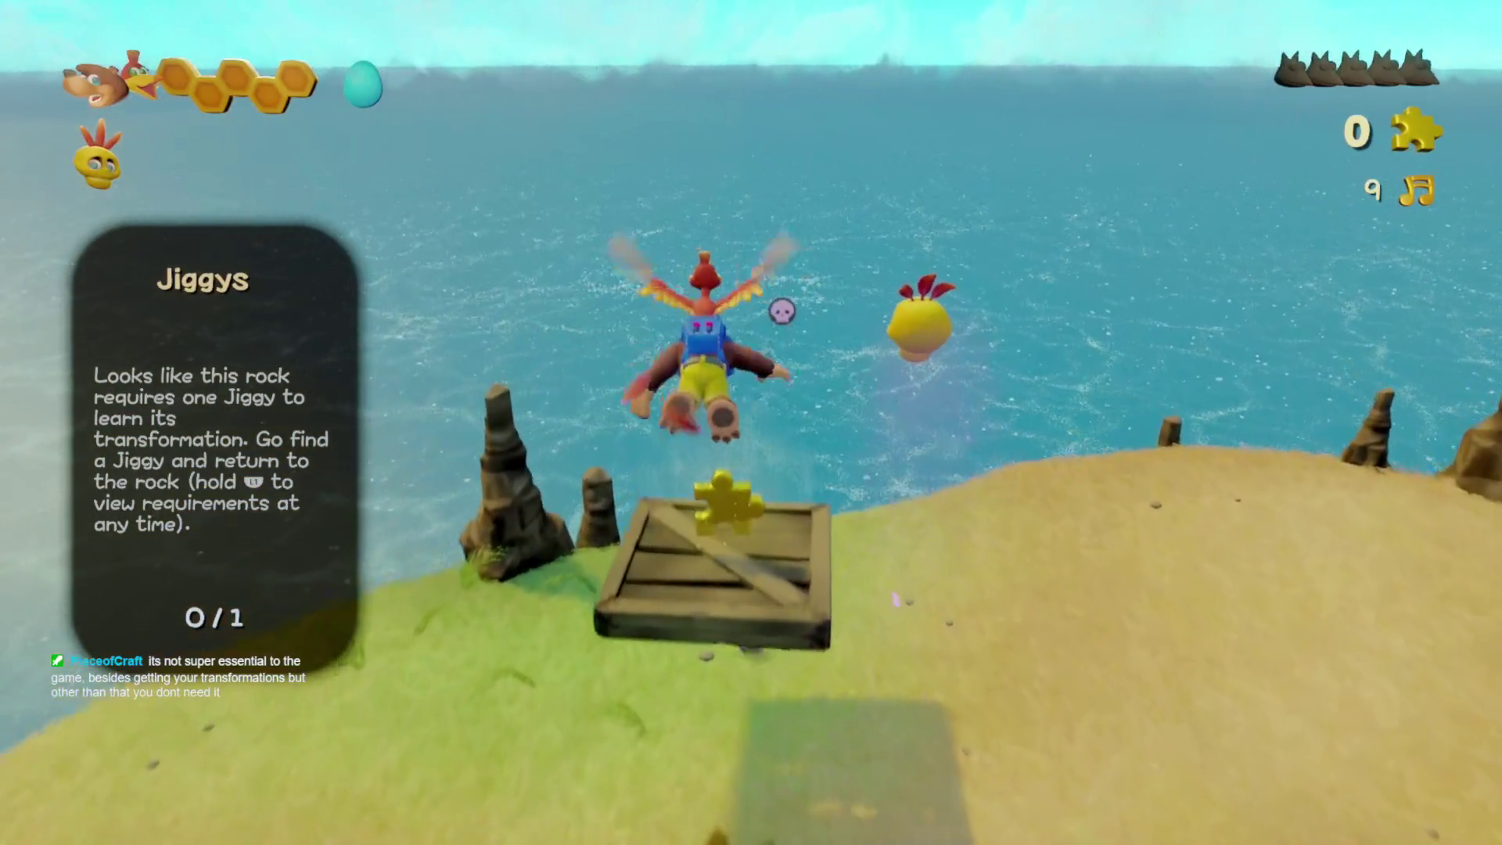
pyautogui.press('w')
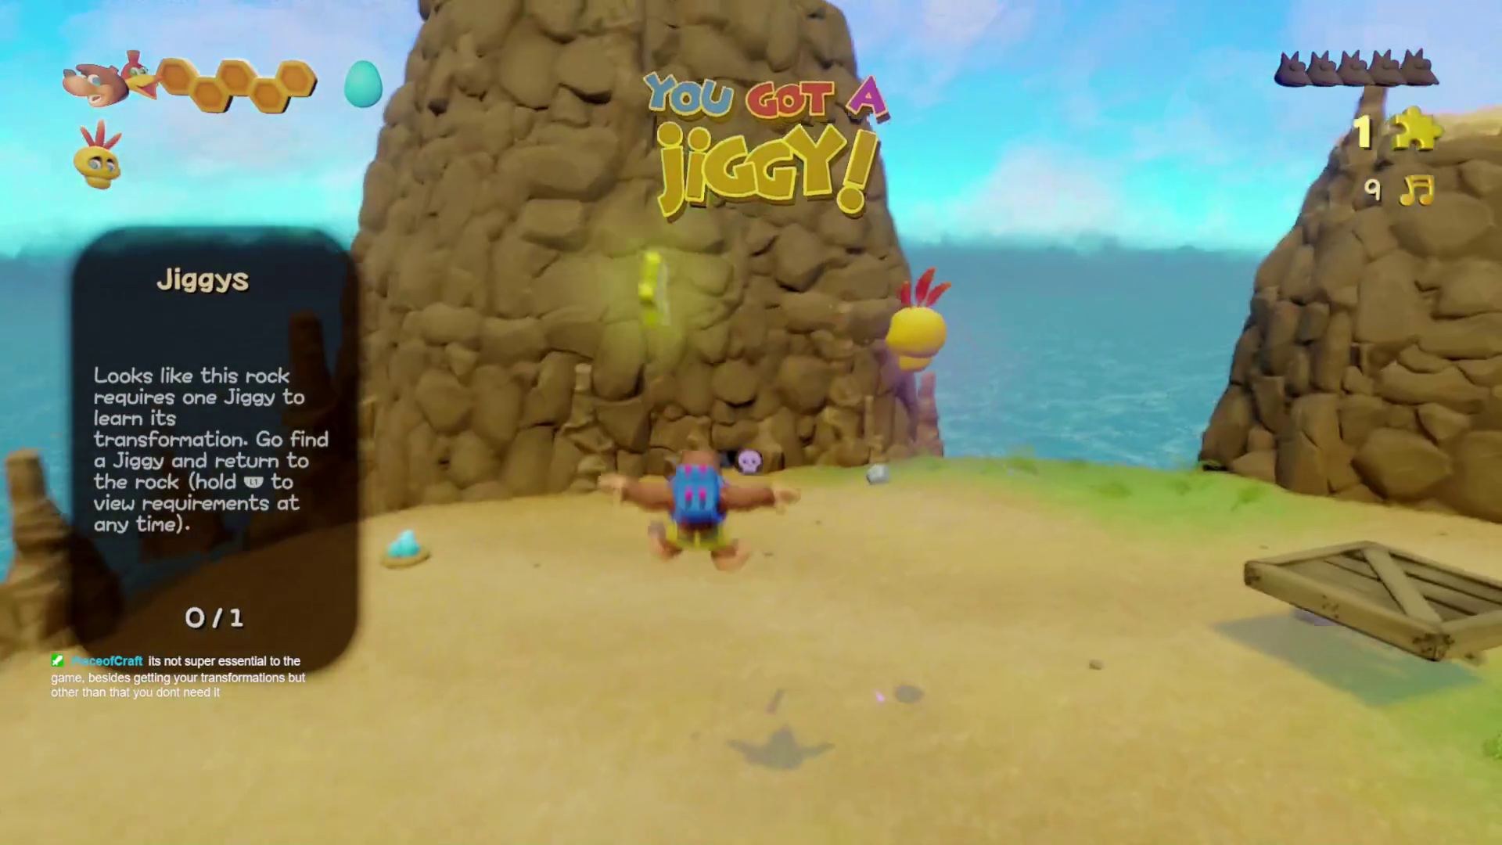
pyautogui.press('w')
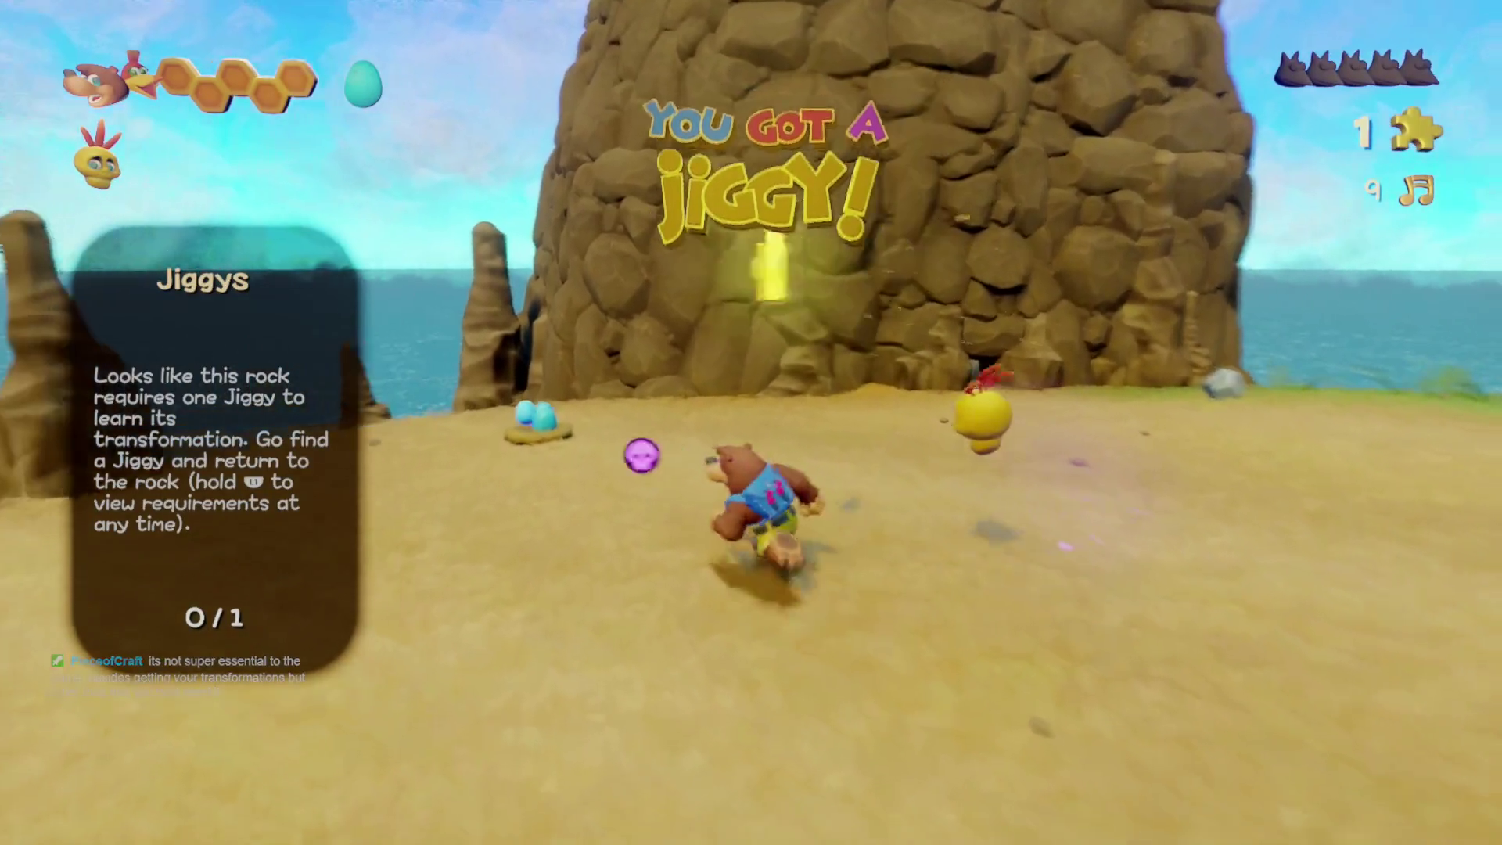
pyautogui.press('w')
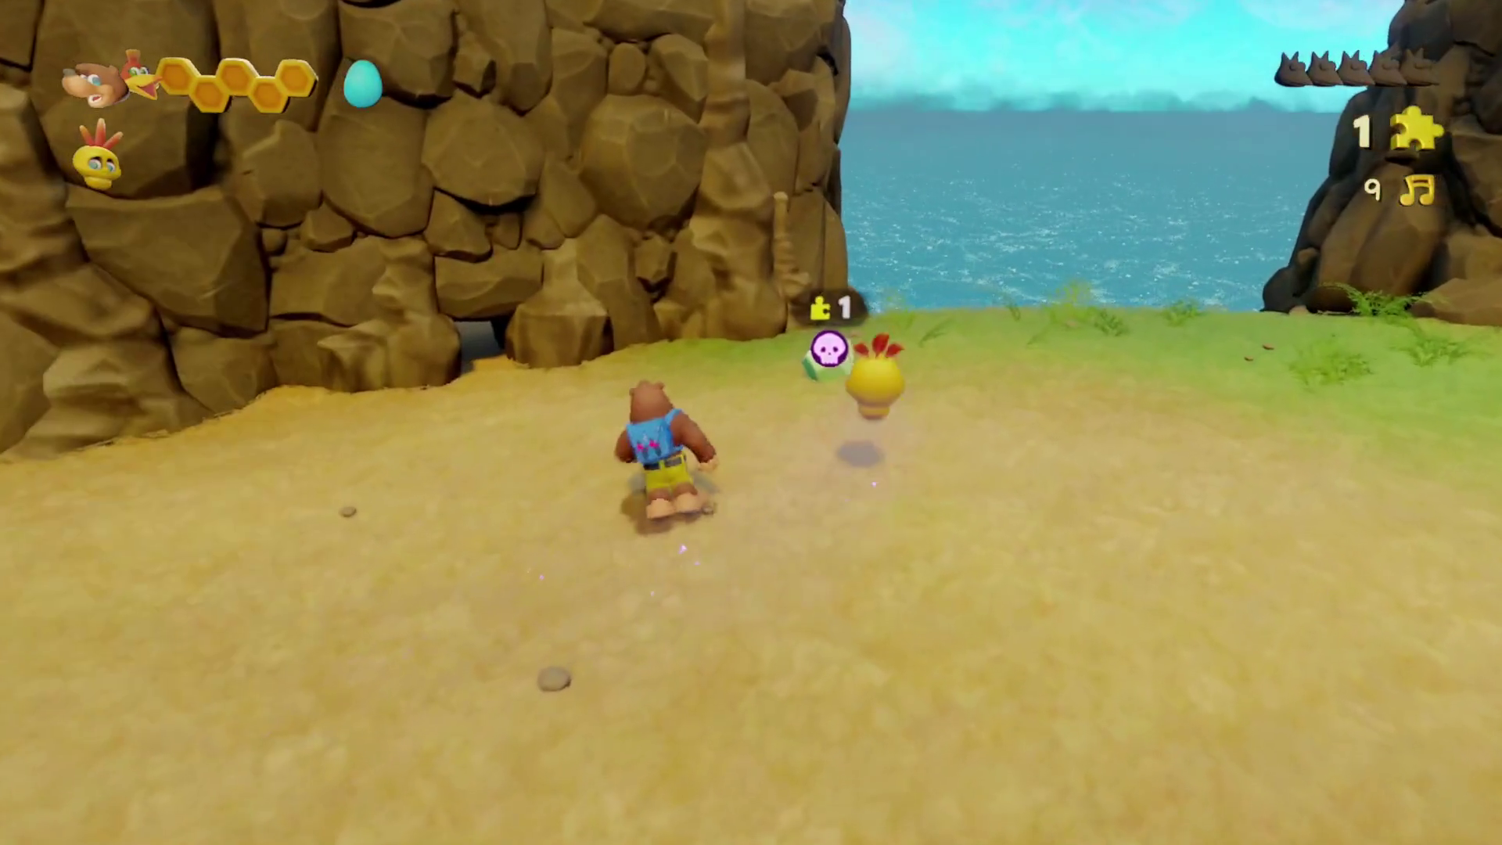
pyautogui.press('w')
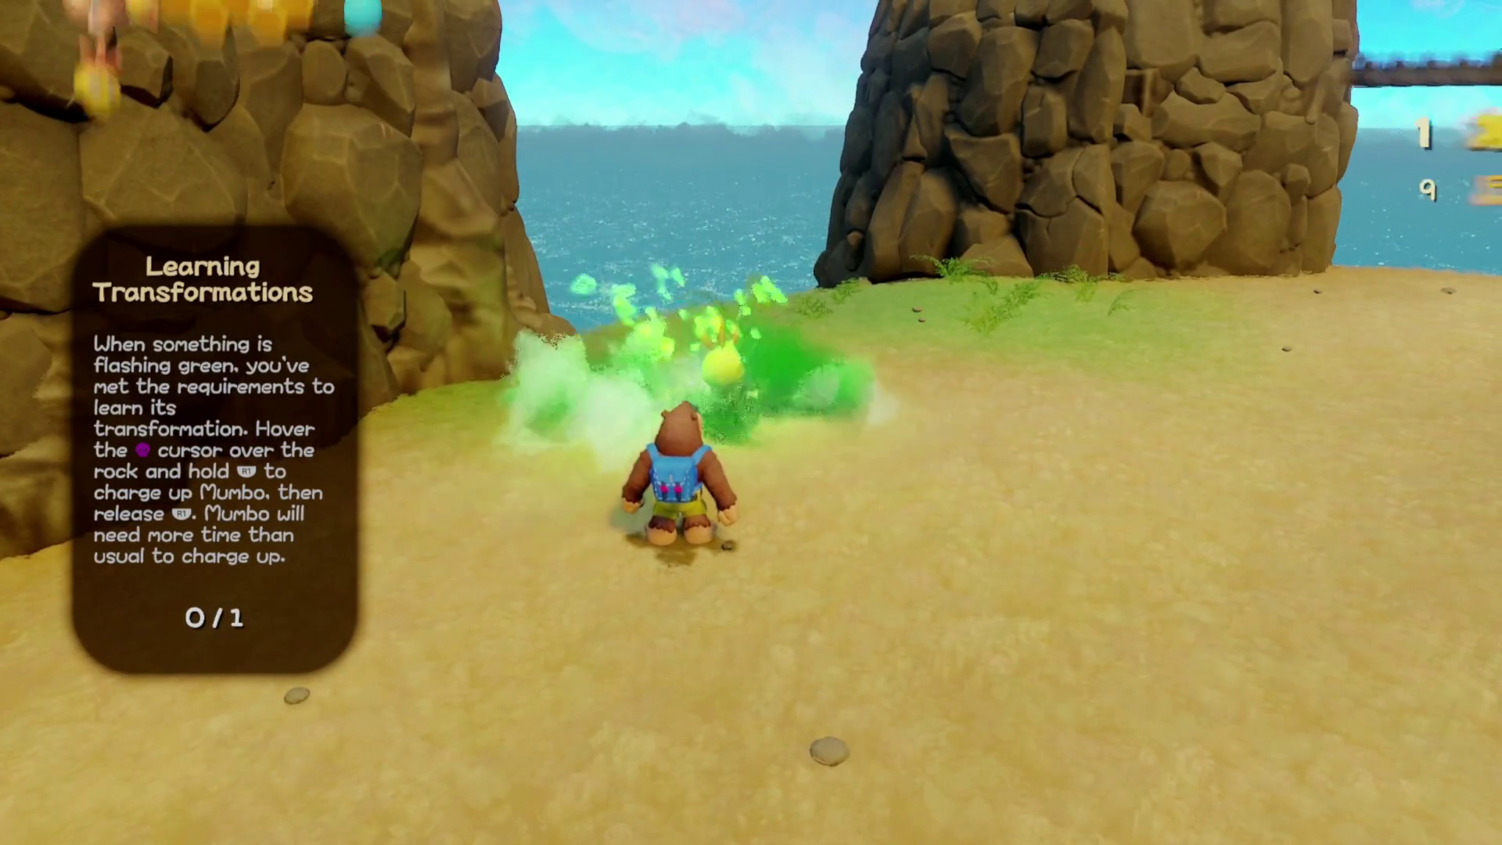
# - Charge and release Mumbo at the green-flashing rock to learn the rock transformation, then run to the opened cave
pyautogui.press('e')
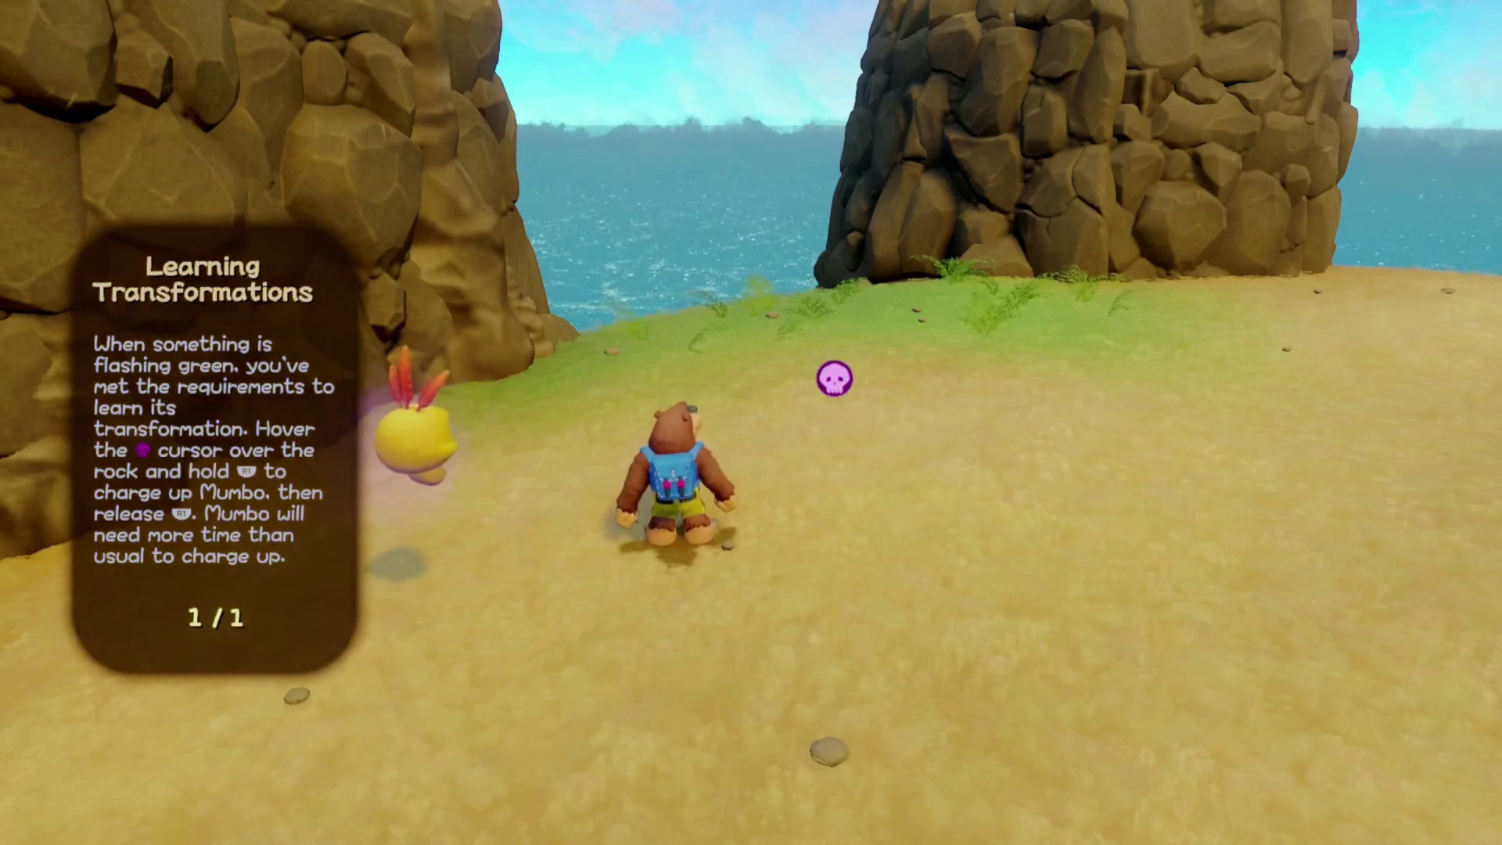
pyautogui.press('w')
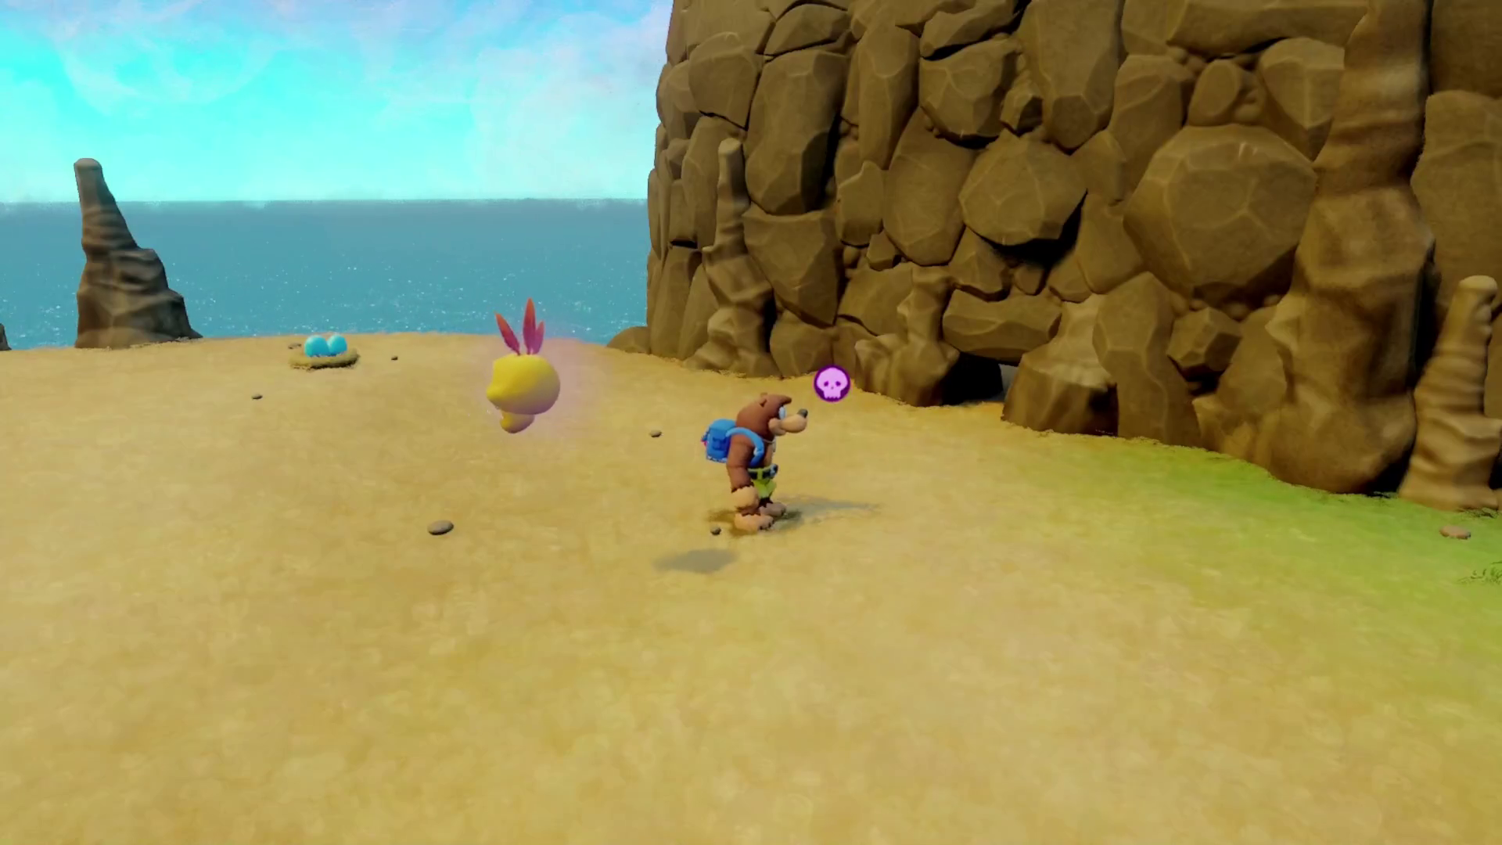
pyautogui.press('w')
pyautogui.press('w')
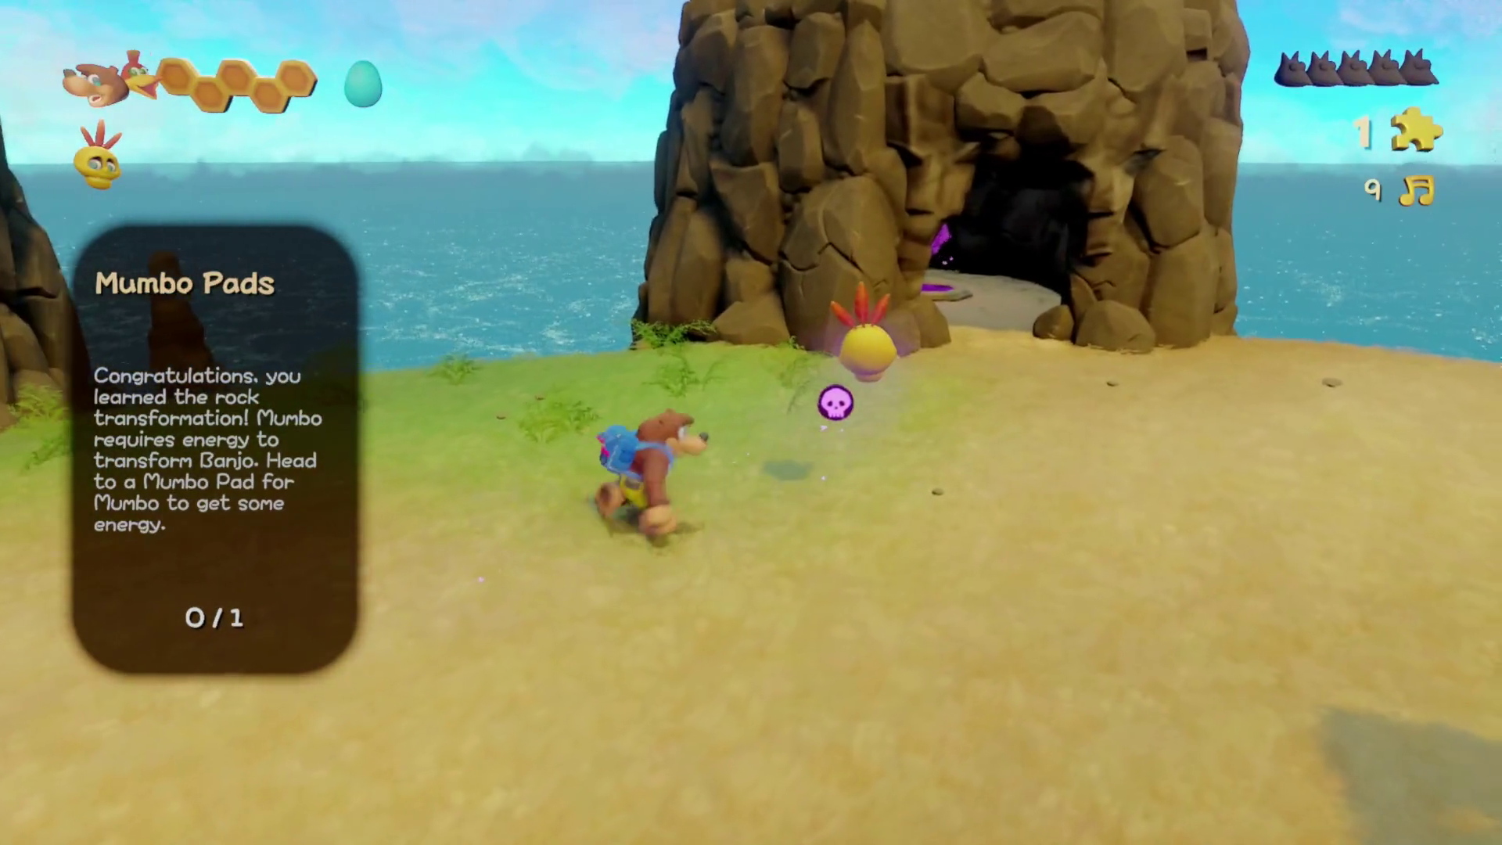
pyautogui.press('w')
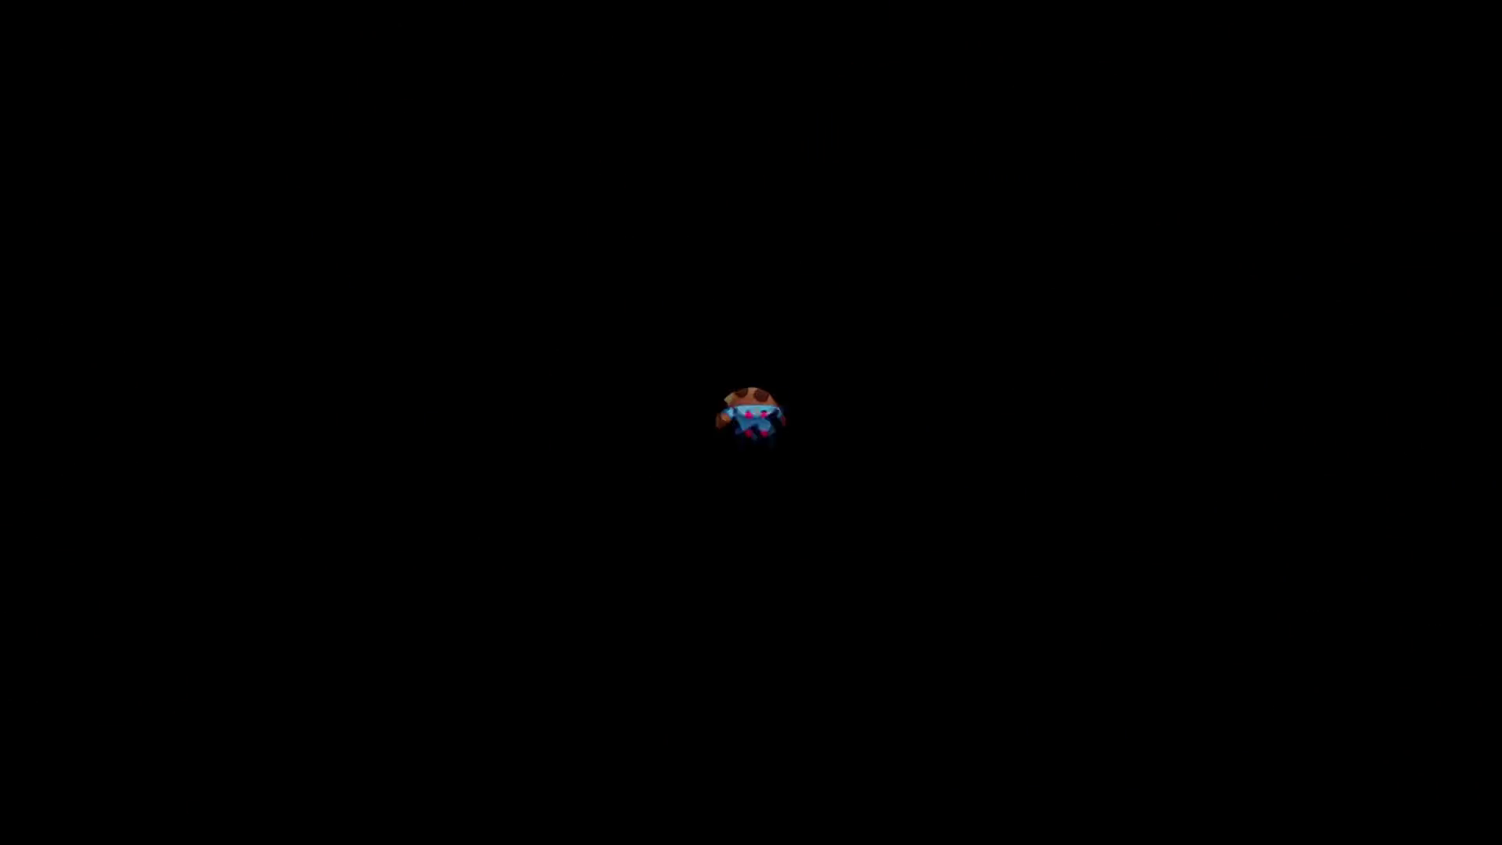
# - Turn Banjo toward the sea and walk him off the dock's end into the water
pyautogui.press('Left')
pyautogui.press('Left')
pyautogui.press('Left')
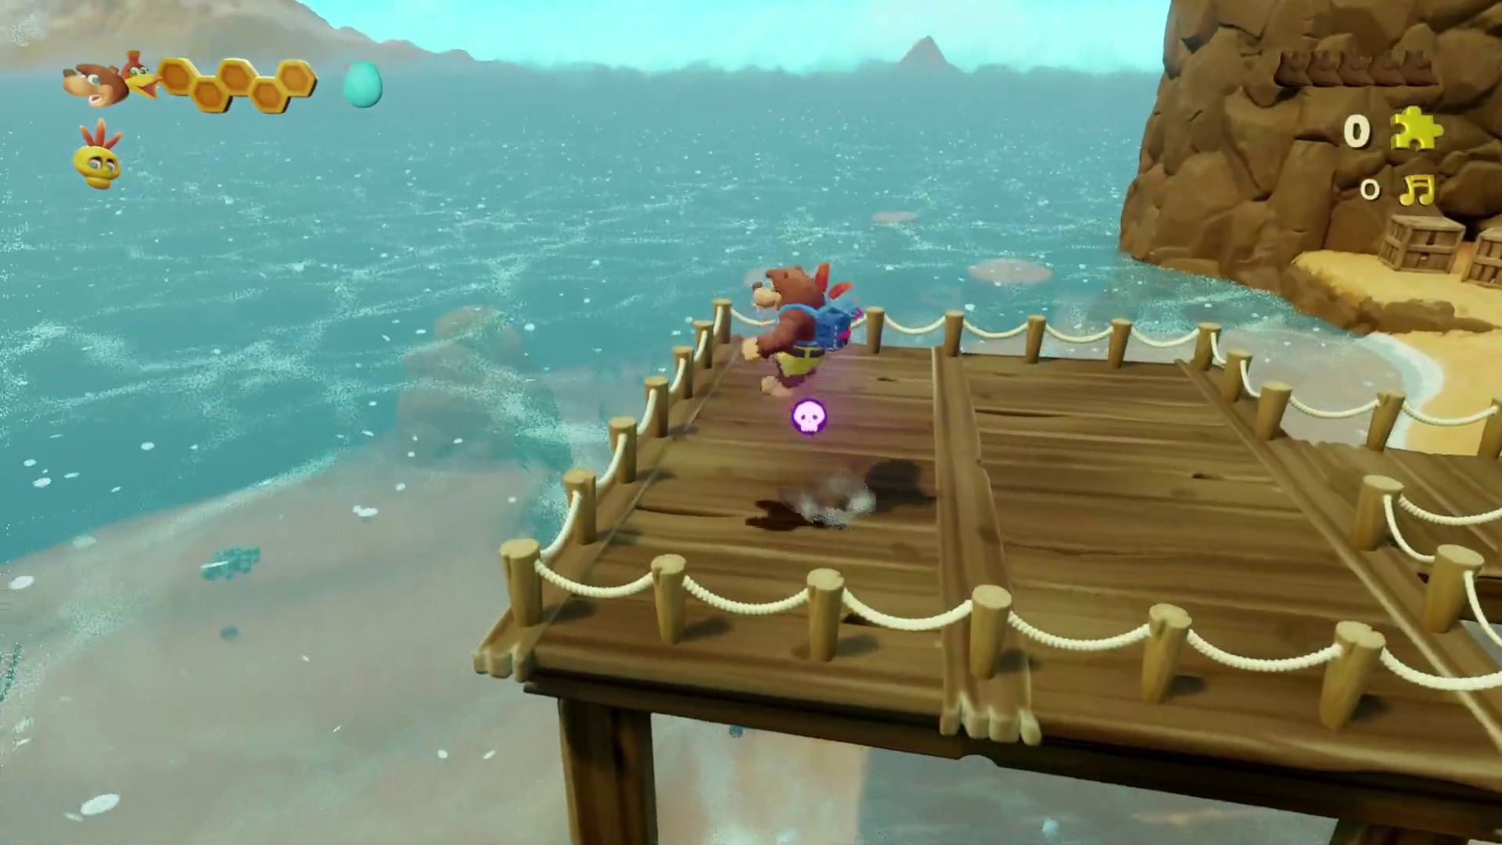
pyautogui.press('Left')
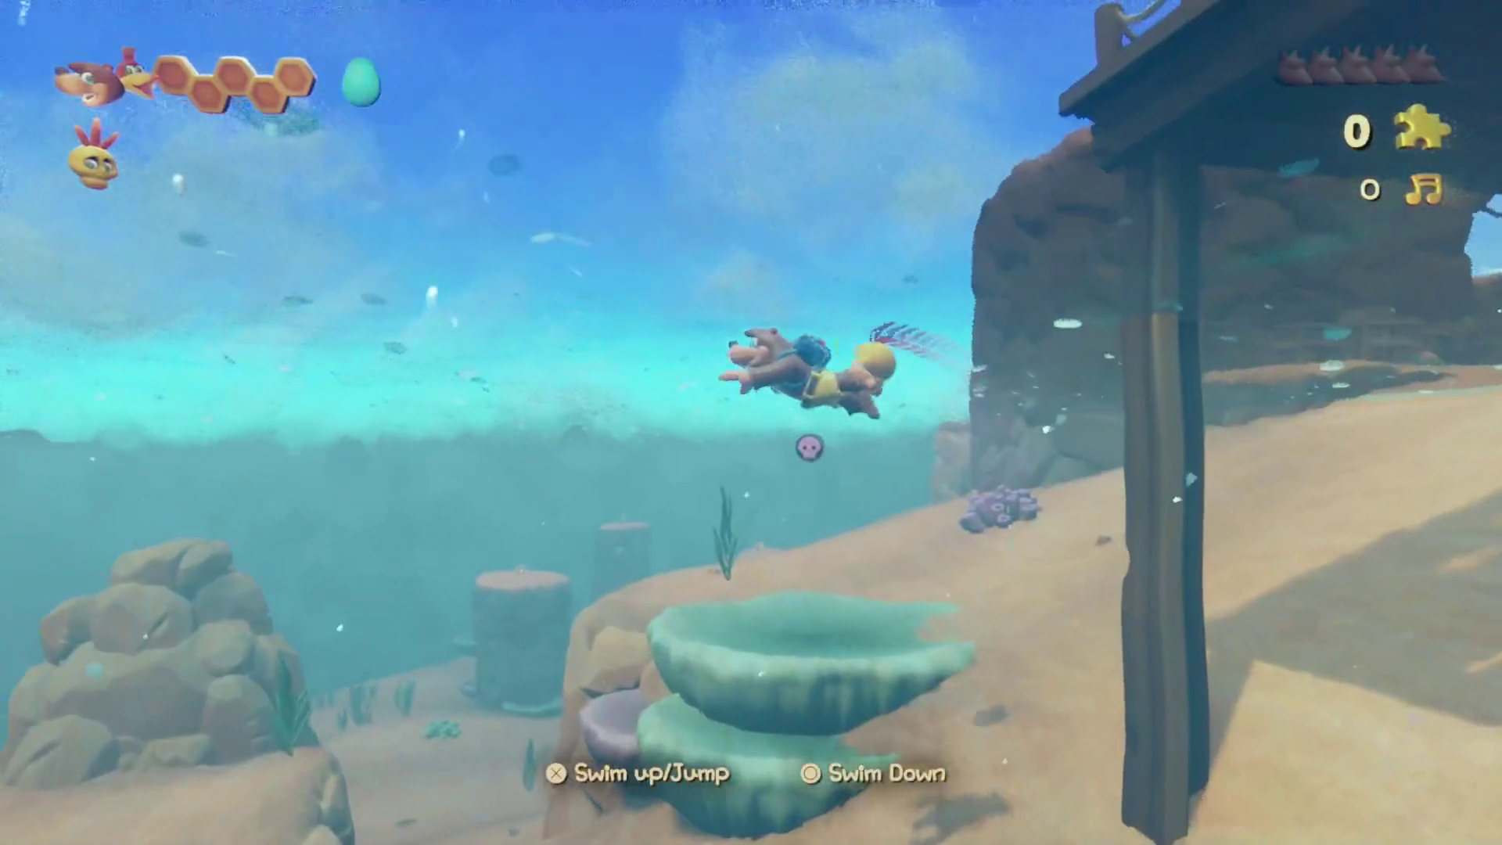
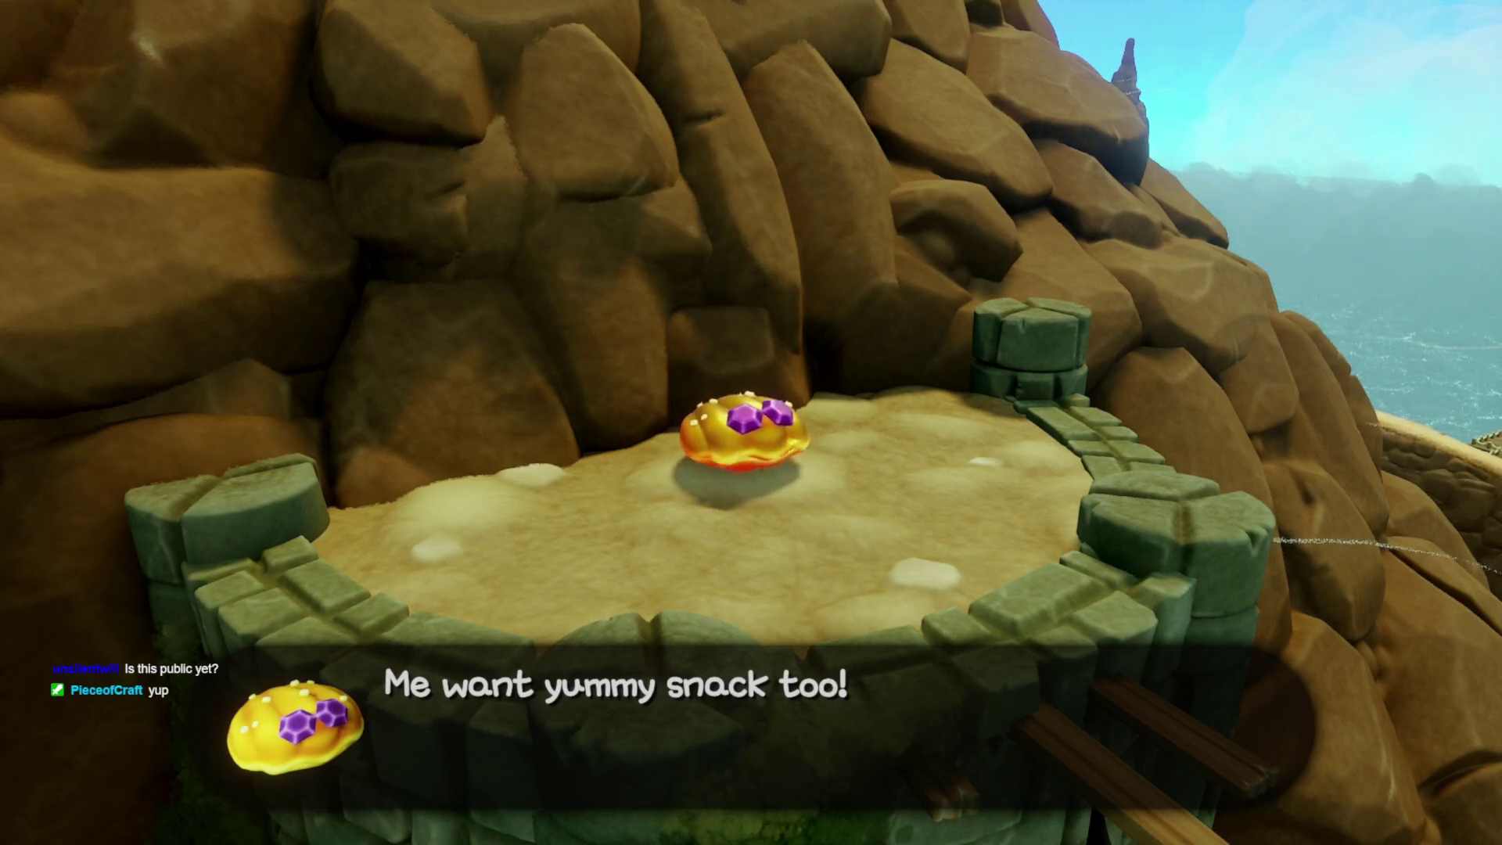
# - Resume play, run through the arch past a purple enemy, and circle the pool's living treasure chest
pyautogui.press('Return')
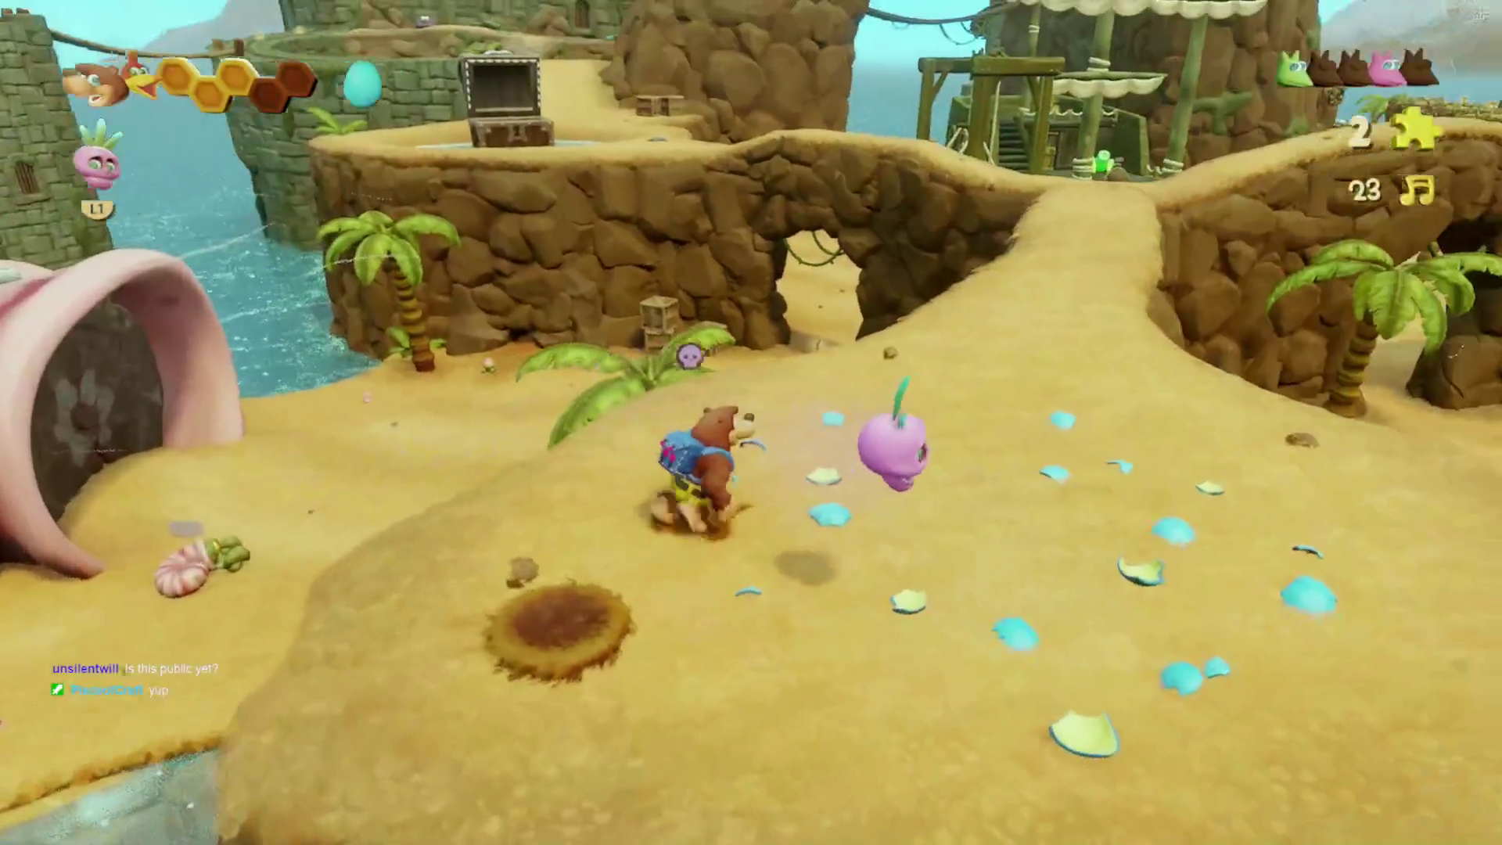
pyautogui.press('w')
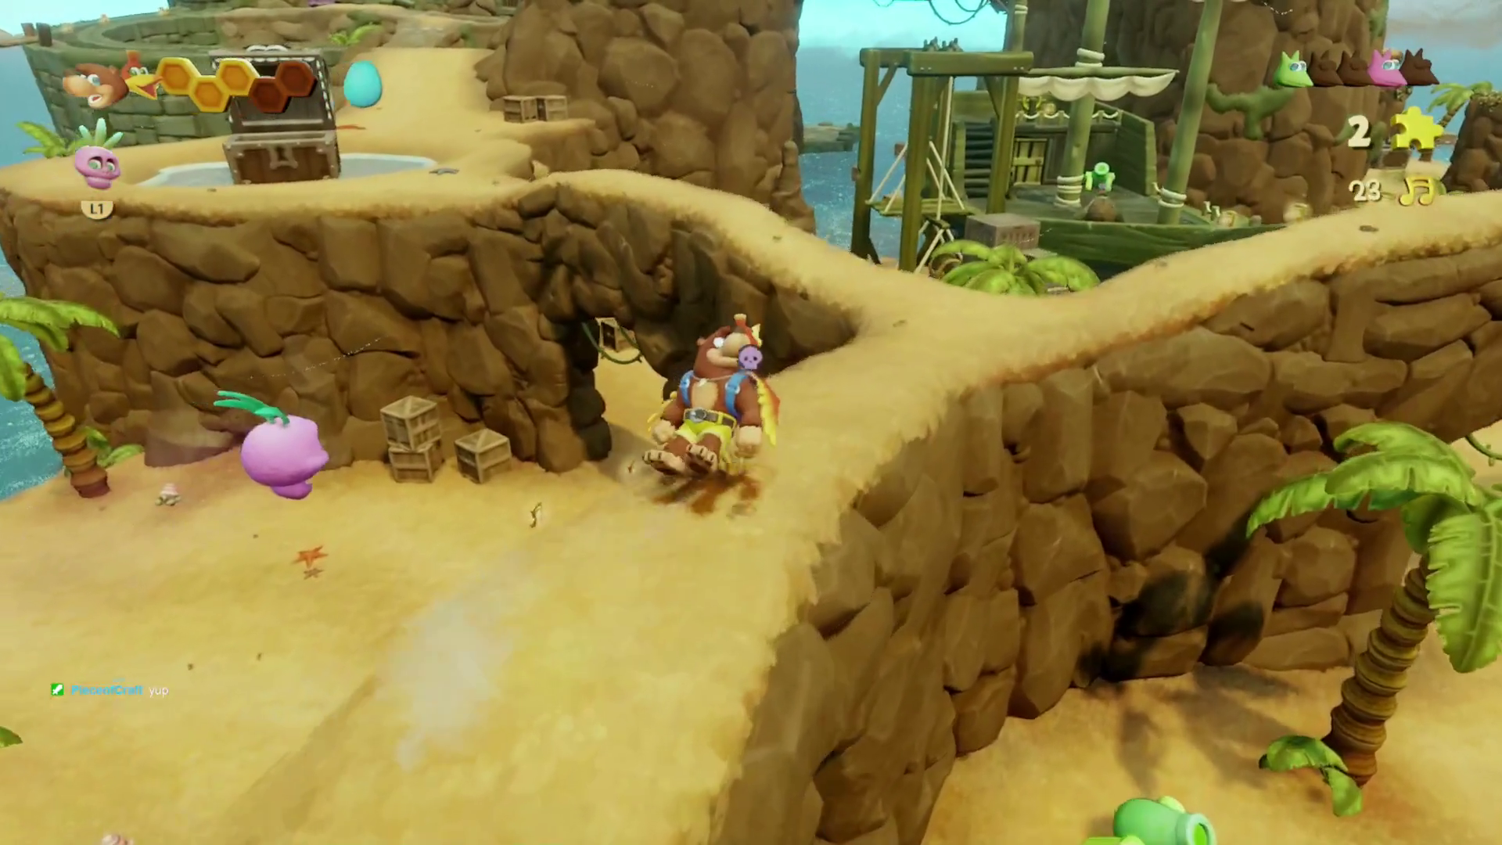
pyautogui.press('w')
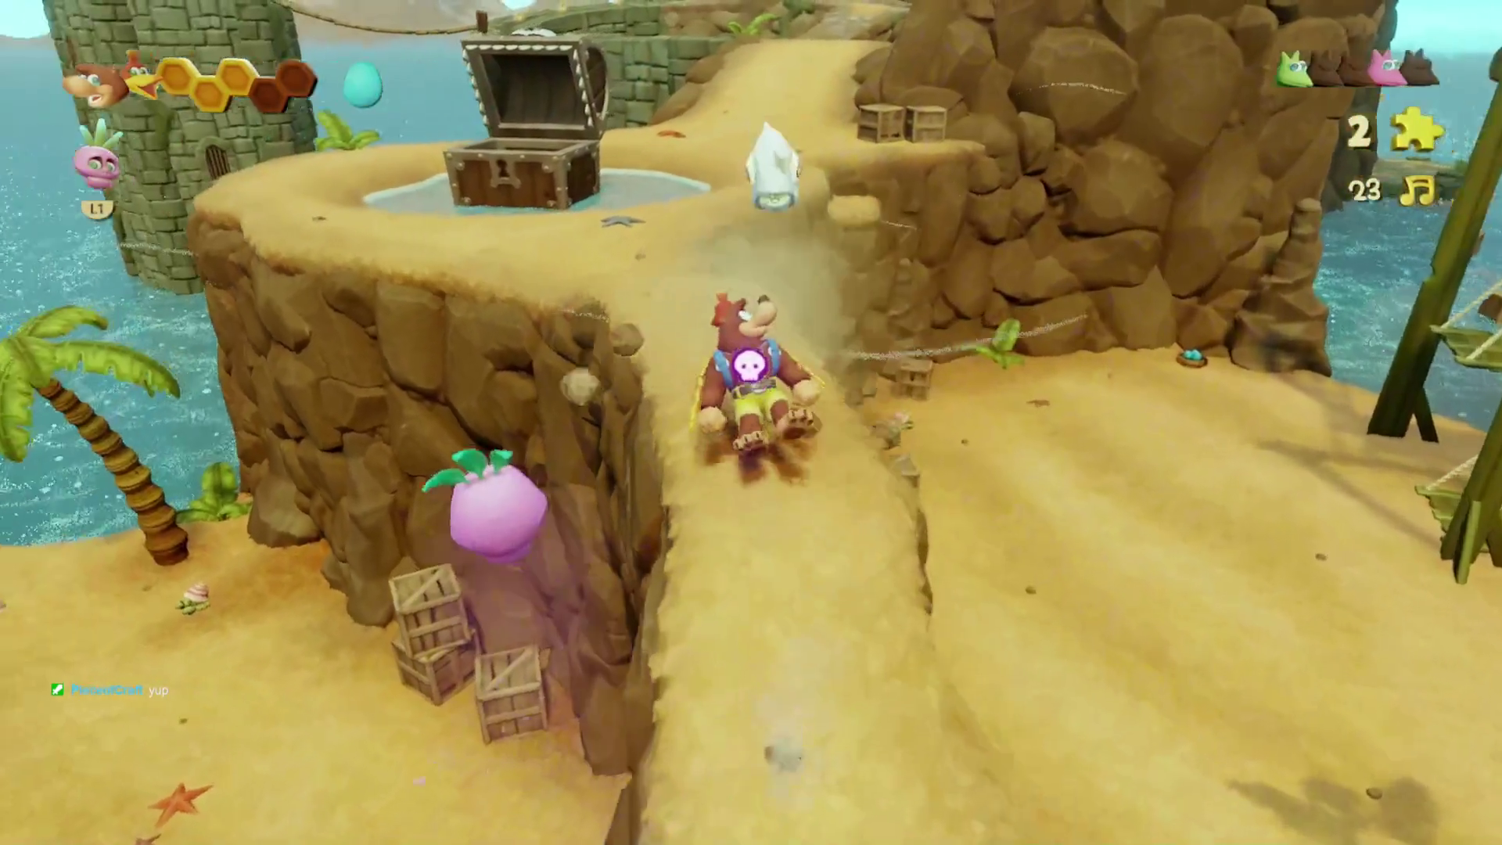
pyautogui.press('w')
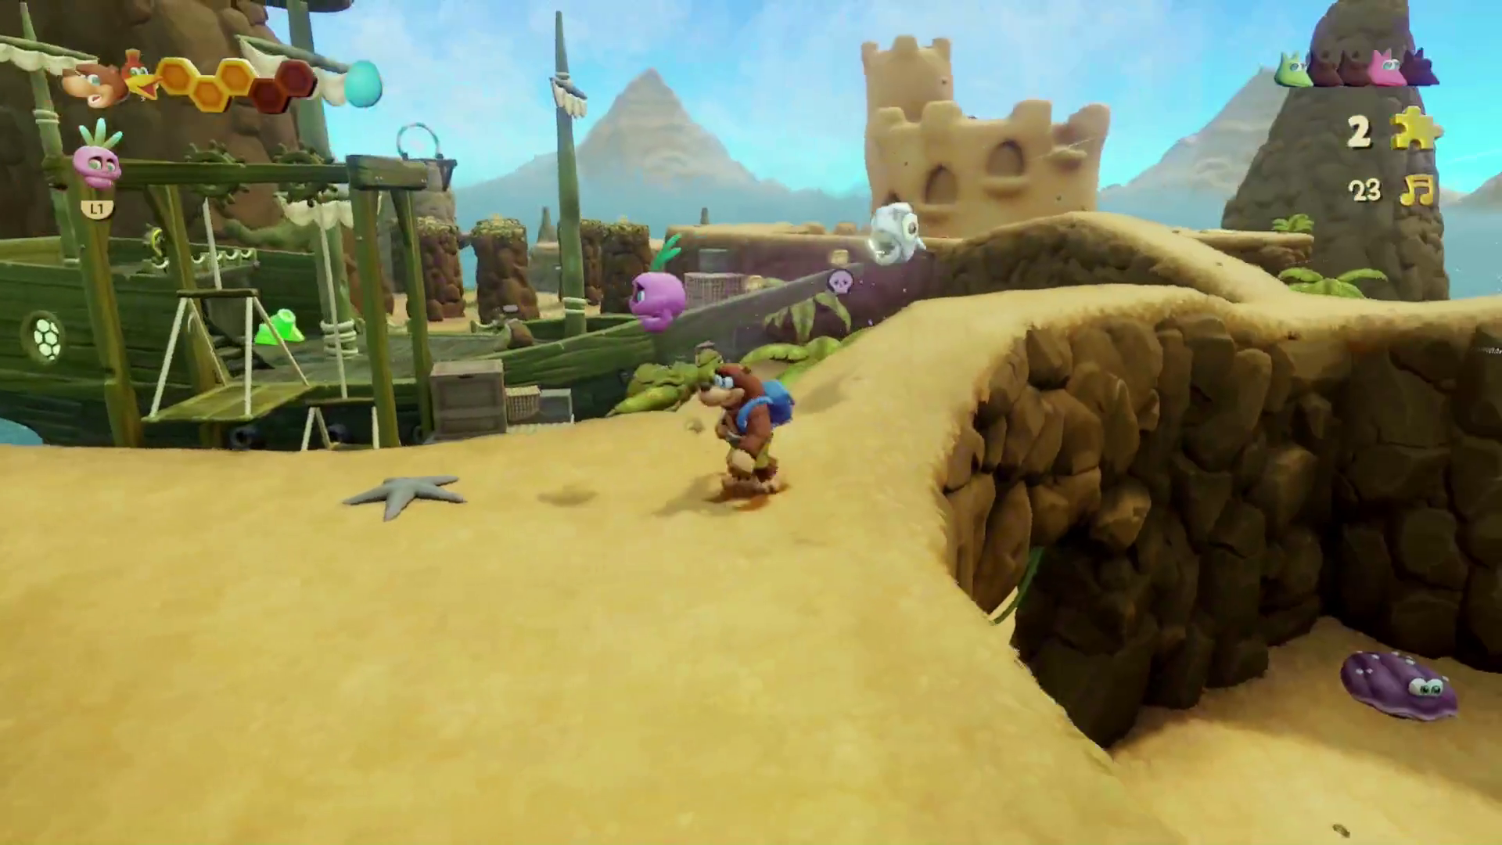
pyautogui.press('w')
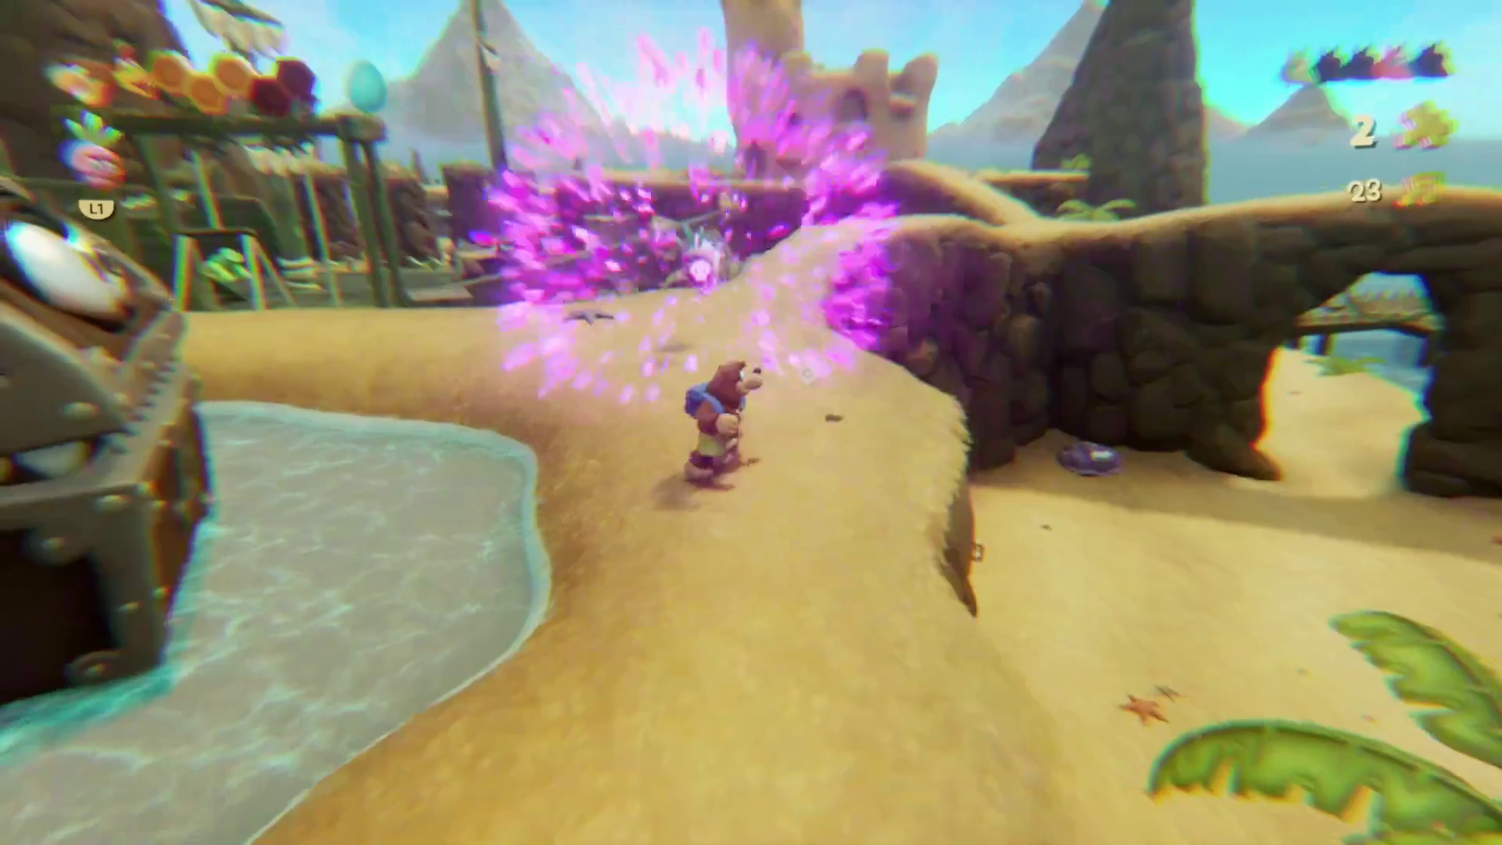
pyautogui.press('w')
pyautogui.press('w')
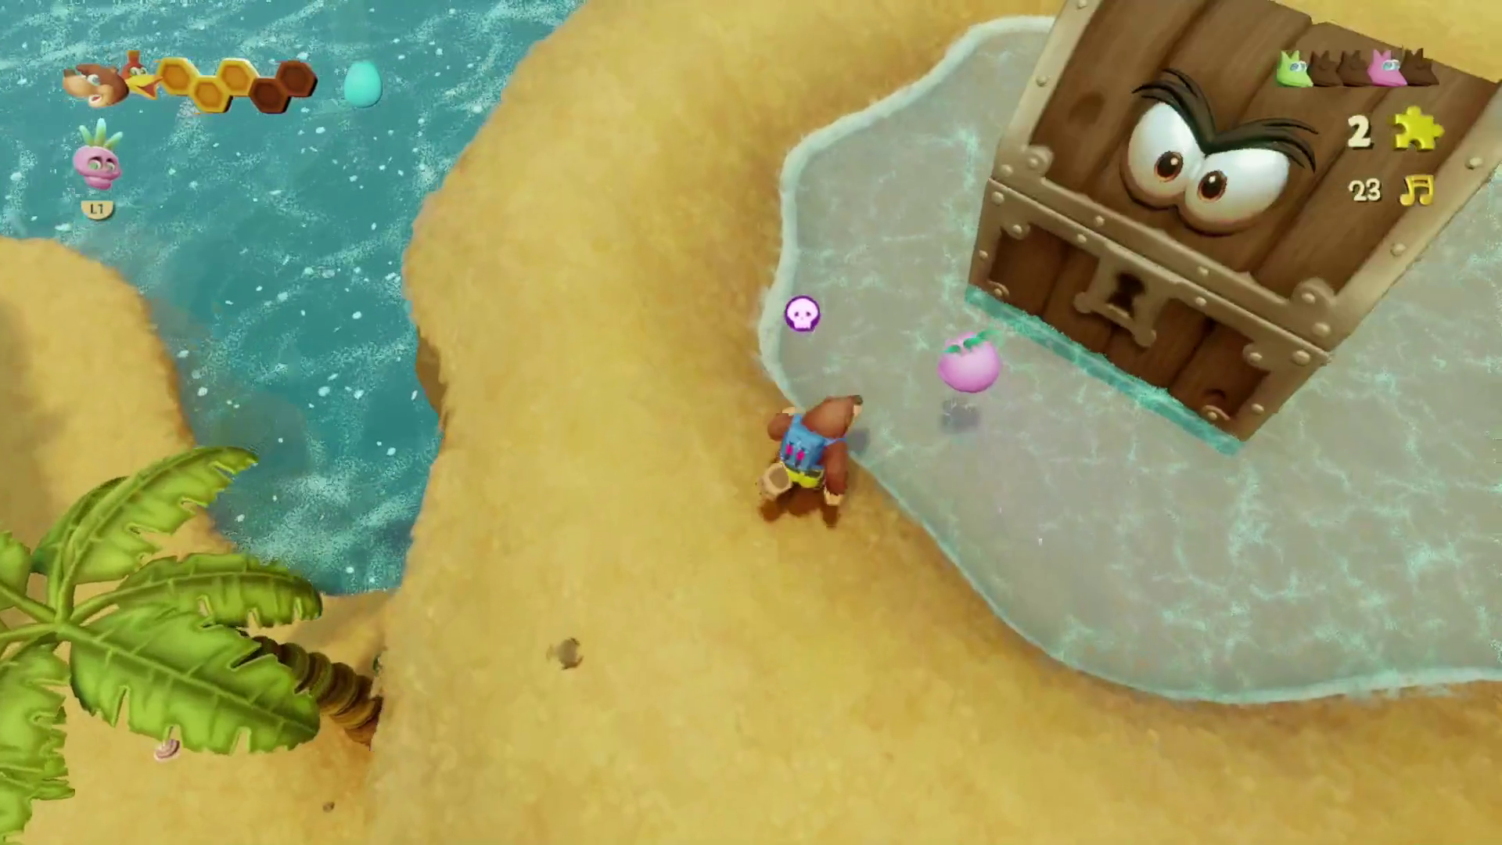
pyautogui.press('w')
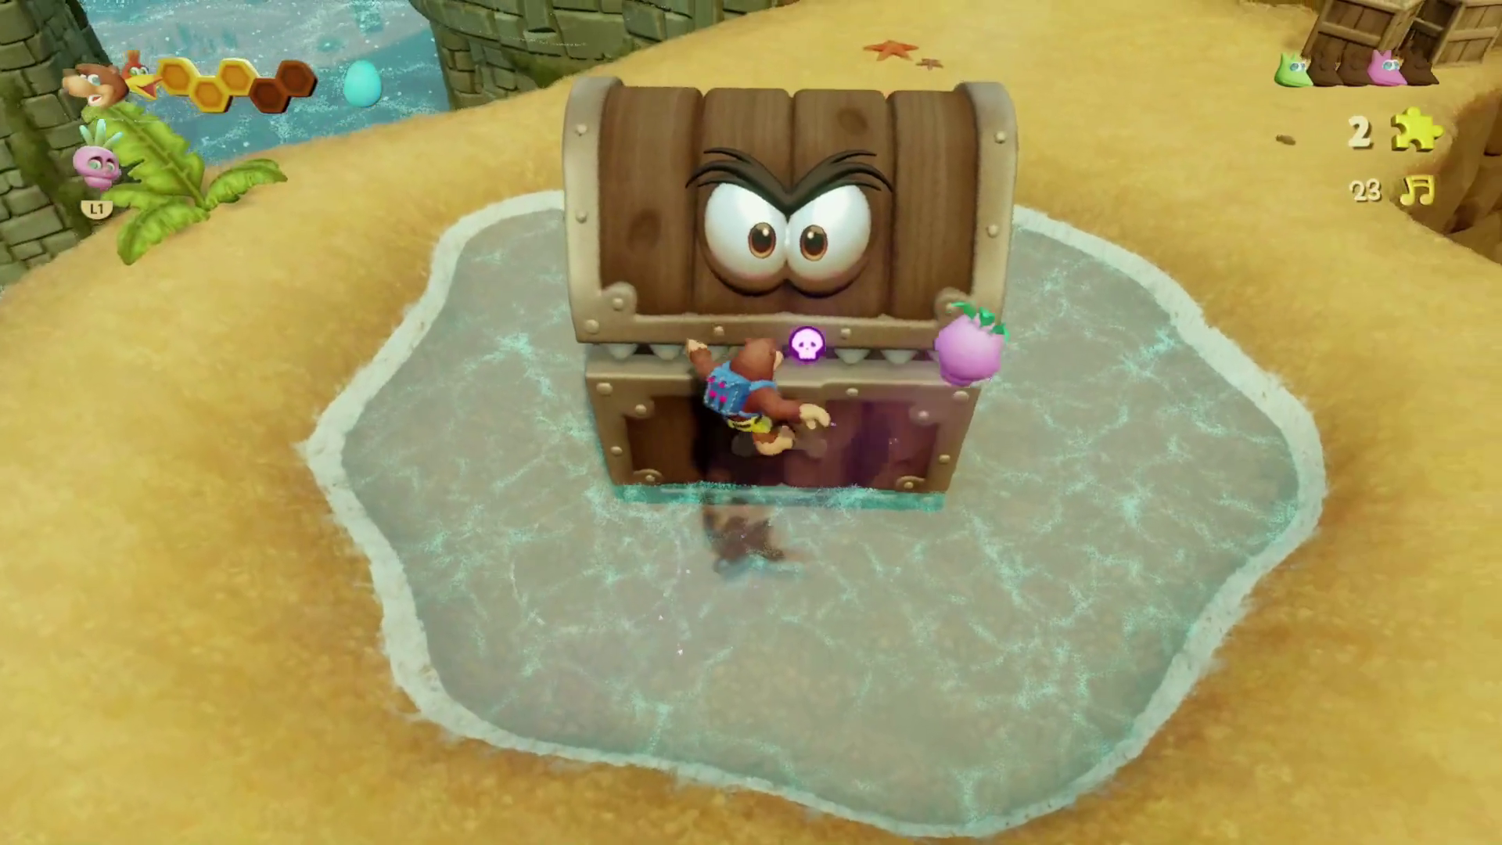
pyautogui.press('w')
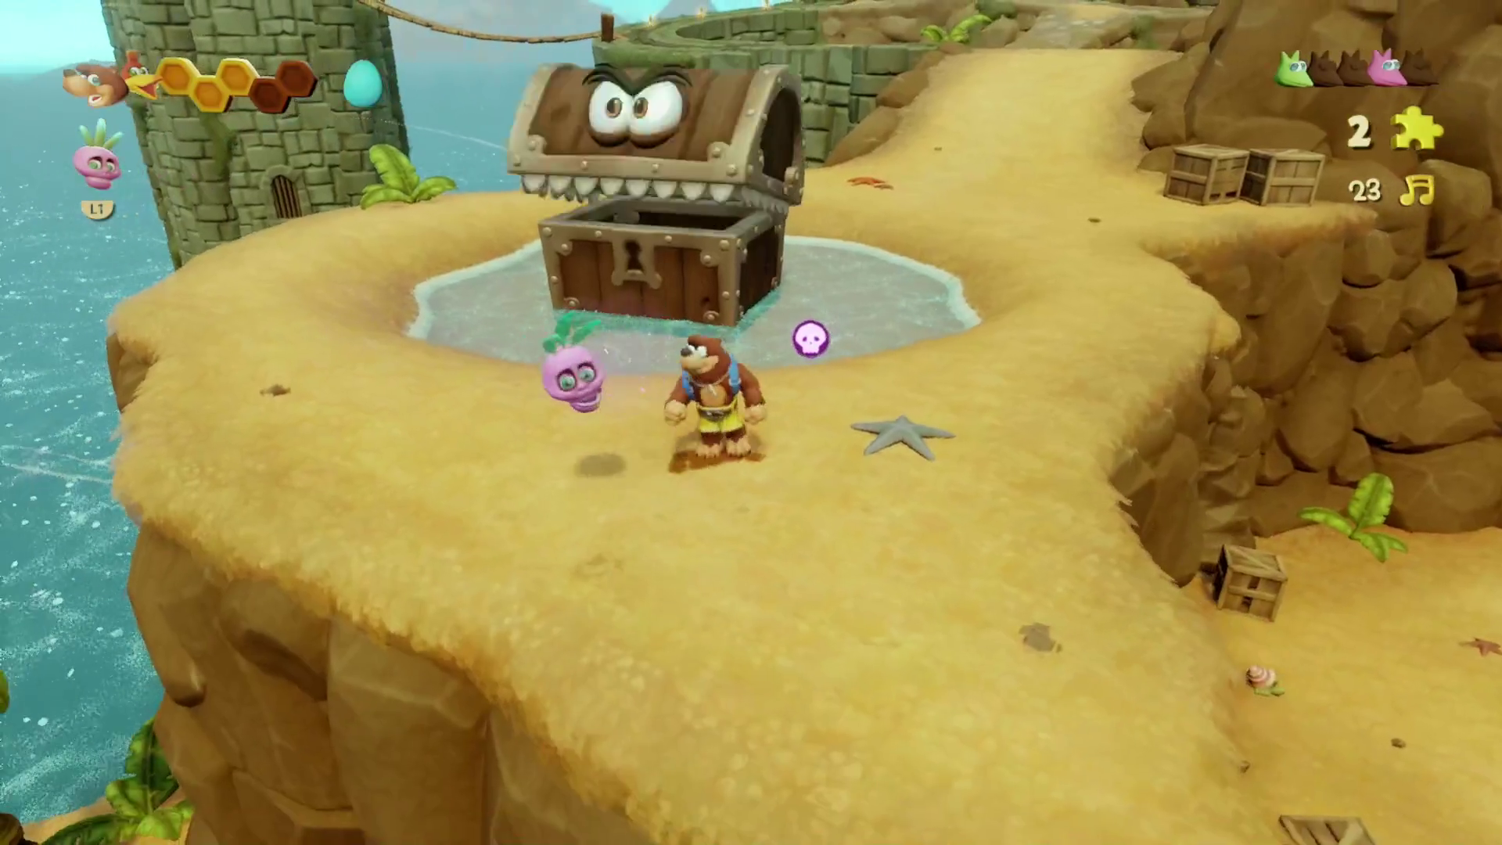
pyautogui.press('w')
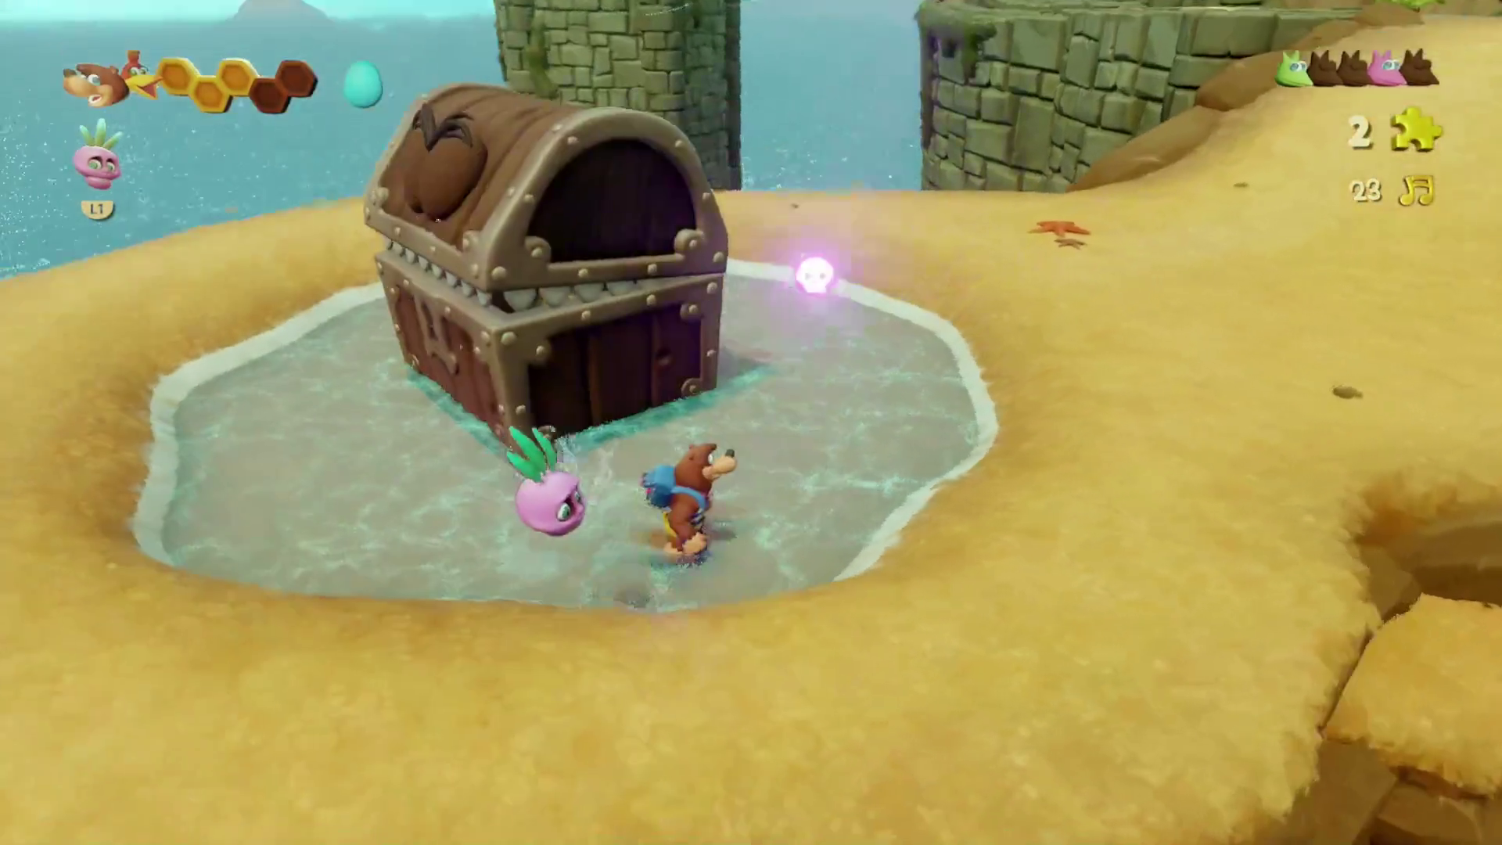
pyautogui.press('w')
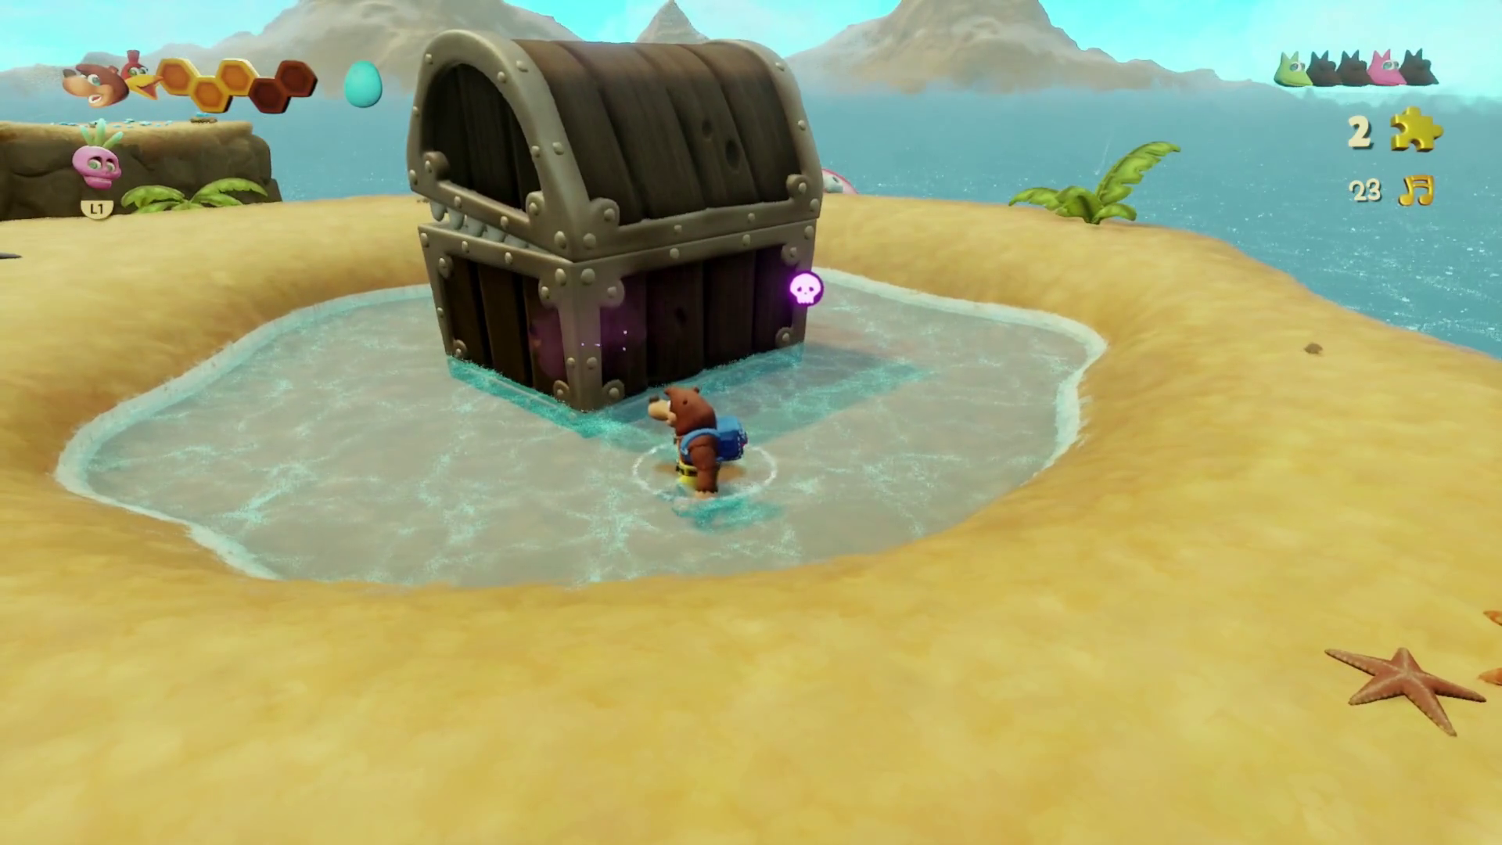
pyautogui.press('w')
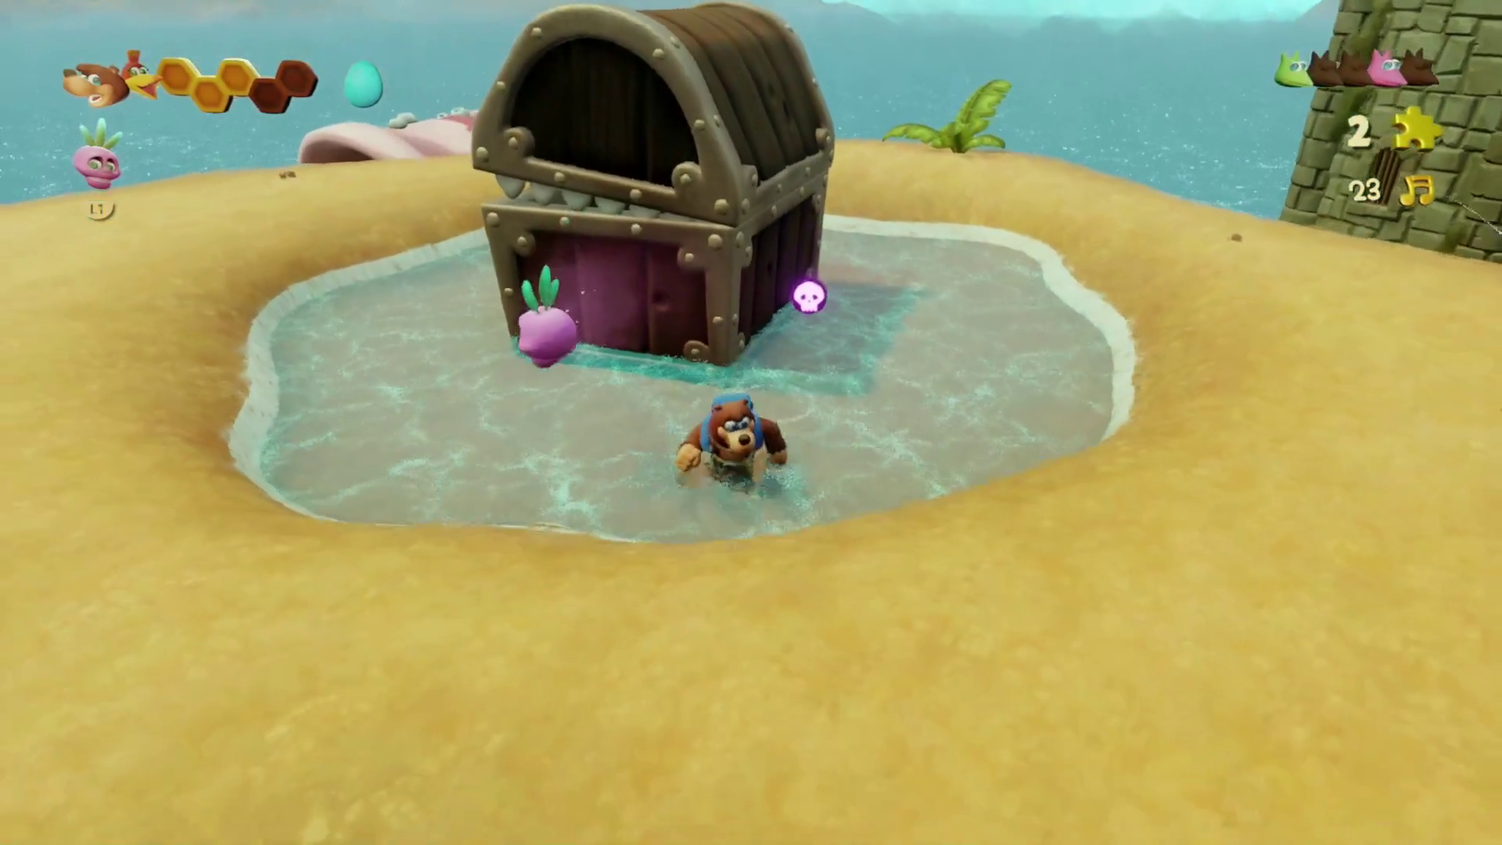
# - Drop to the lower beach and talk with the hermit crab and pirate turtle
pyautogui.press('s')
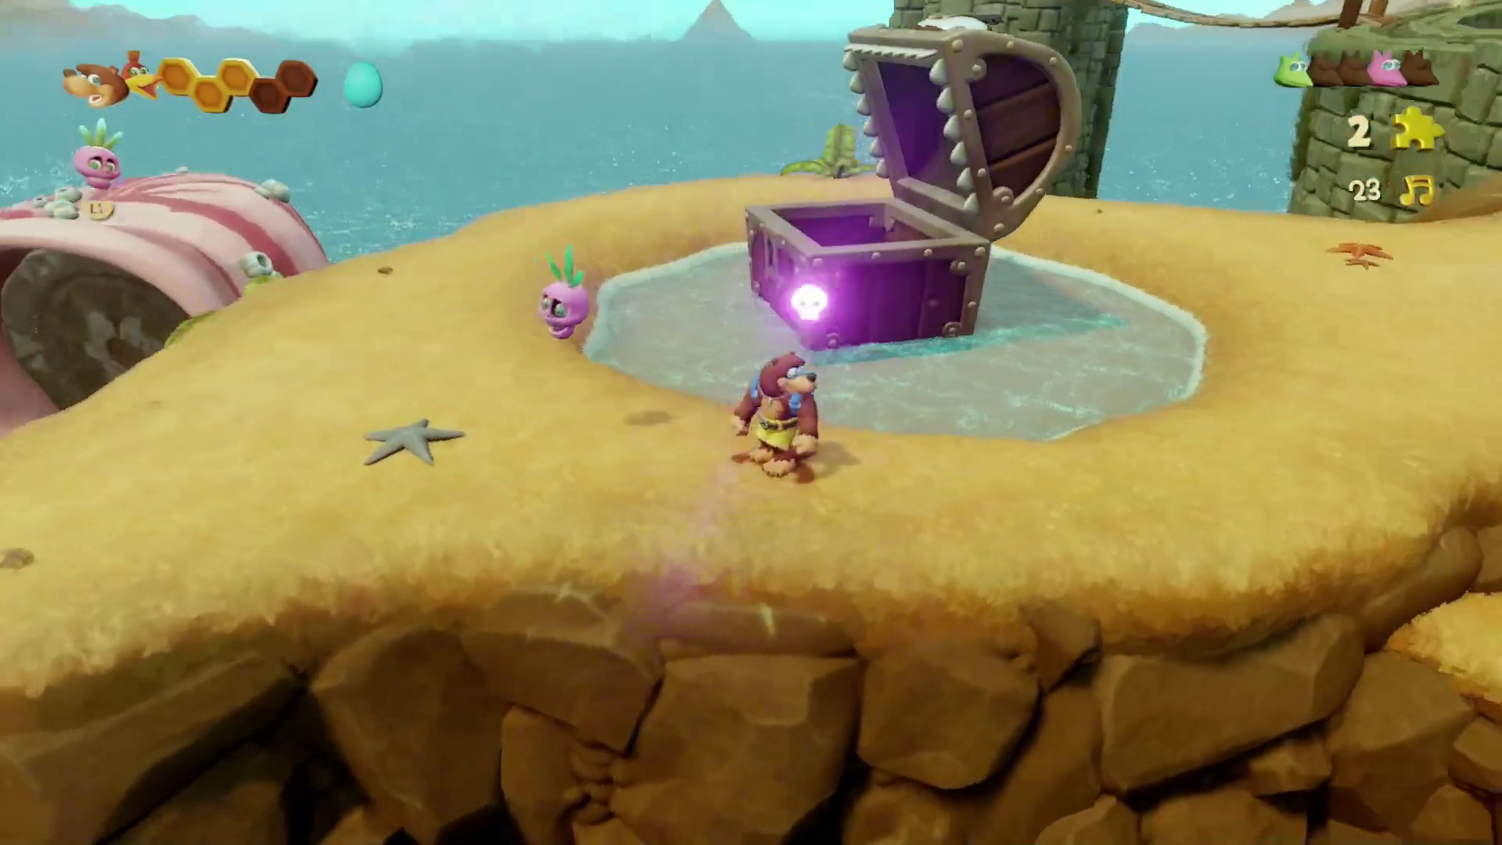
pyautogui.press('s')
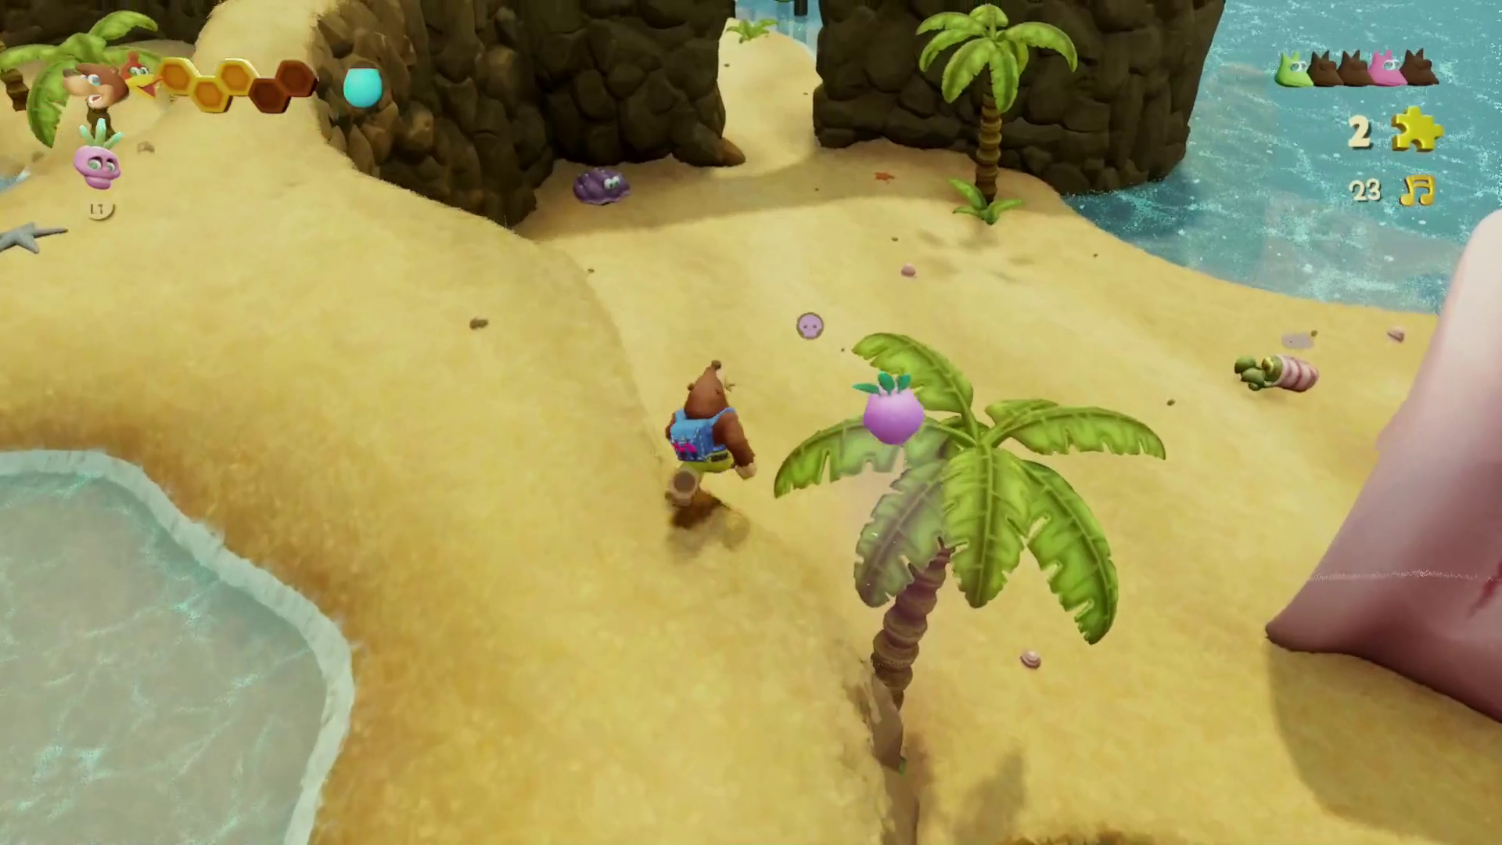
pyautogui.press('w')
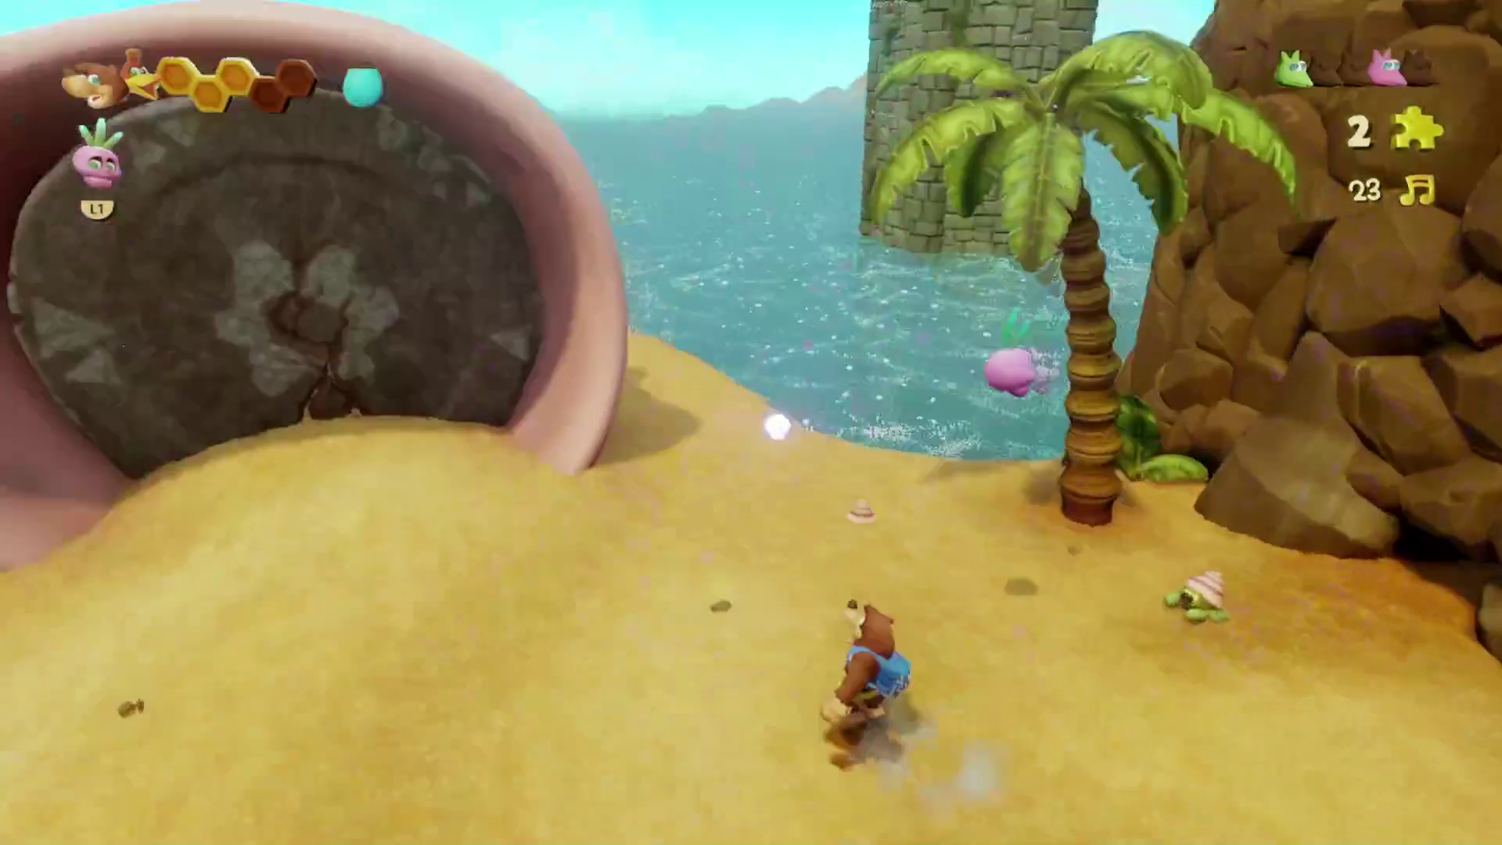
pyautogui.press('a')
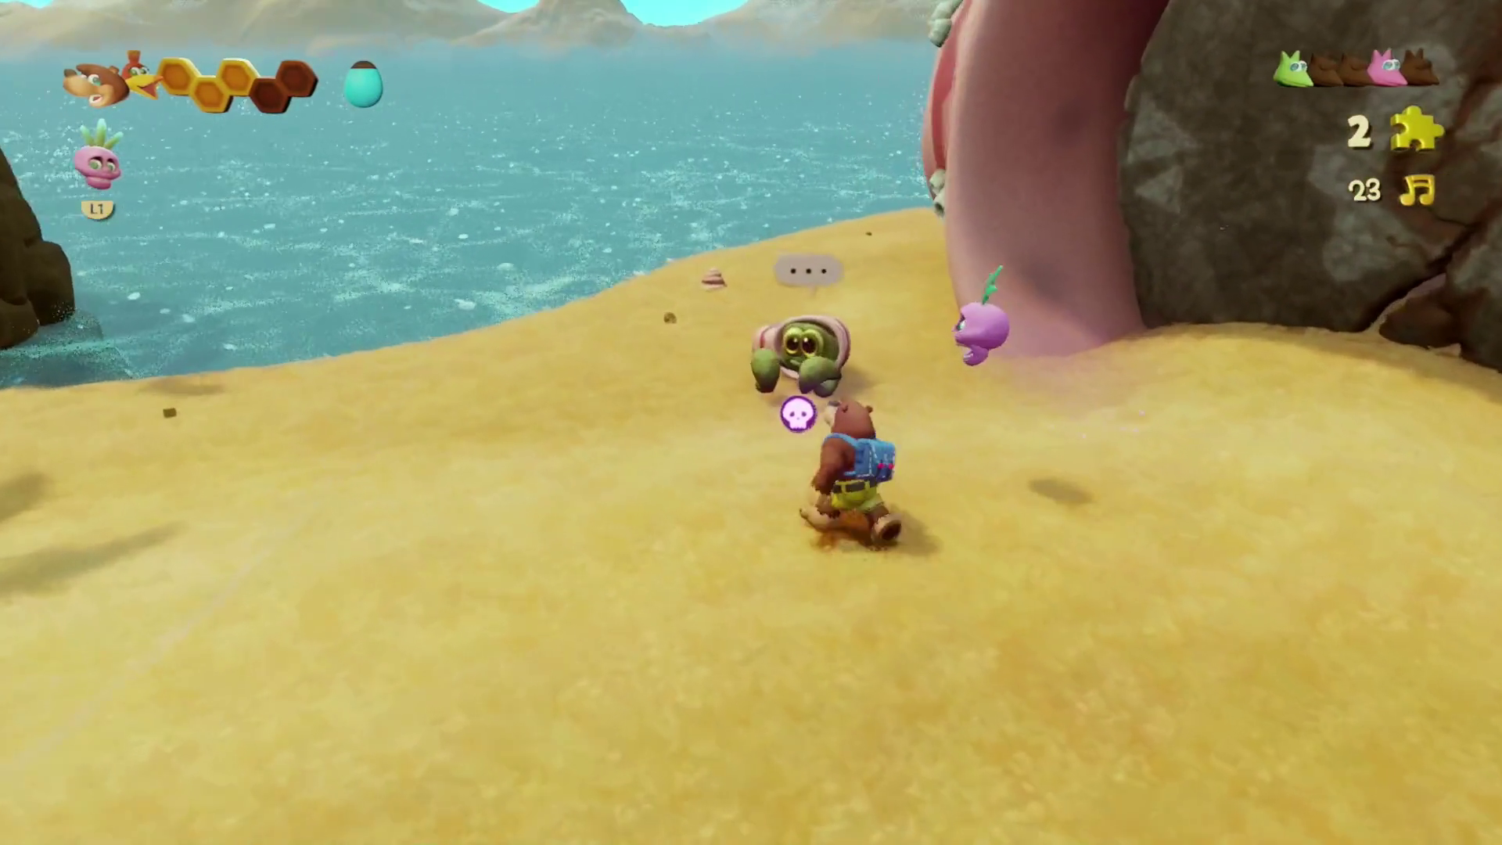
pyautogui.press('e')
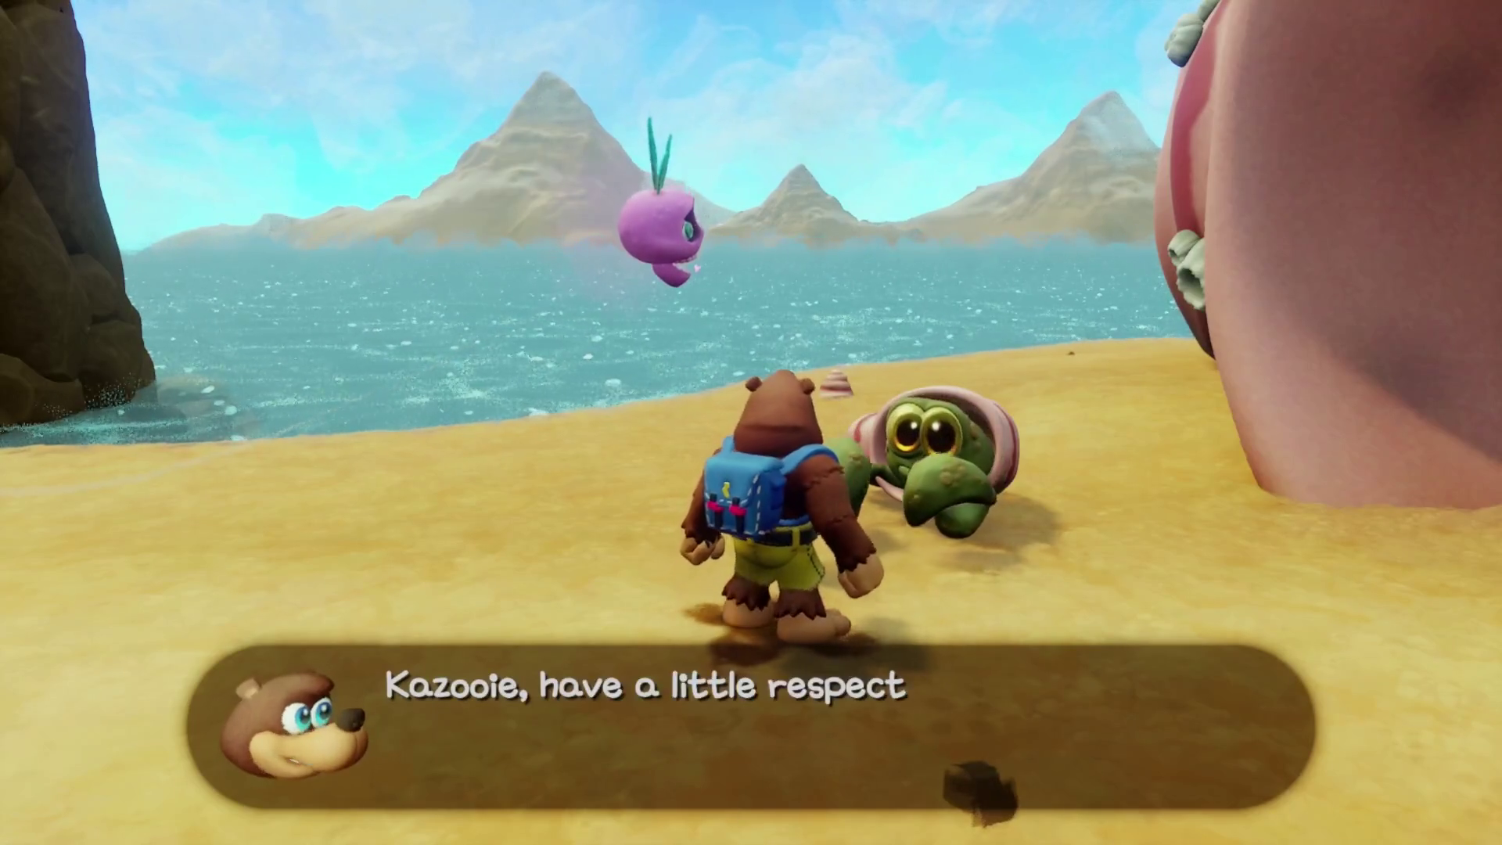
pyautogui.press('Return')
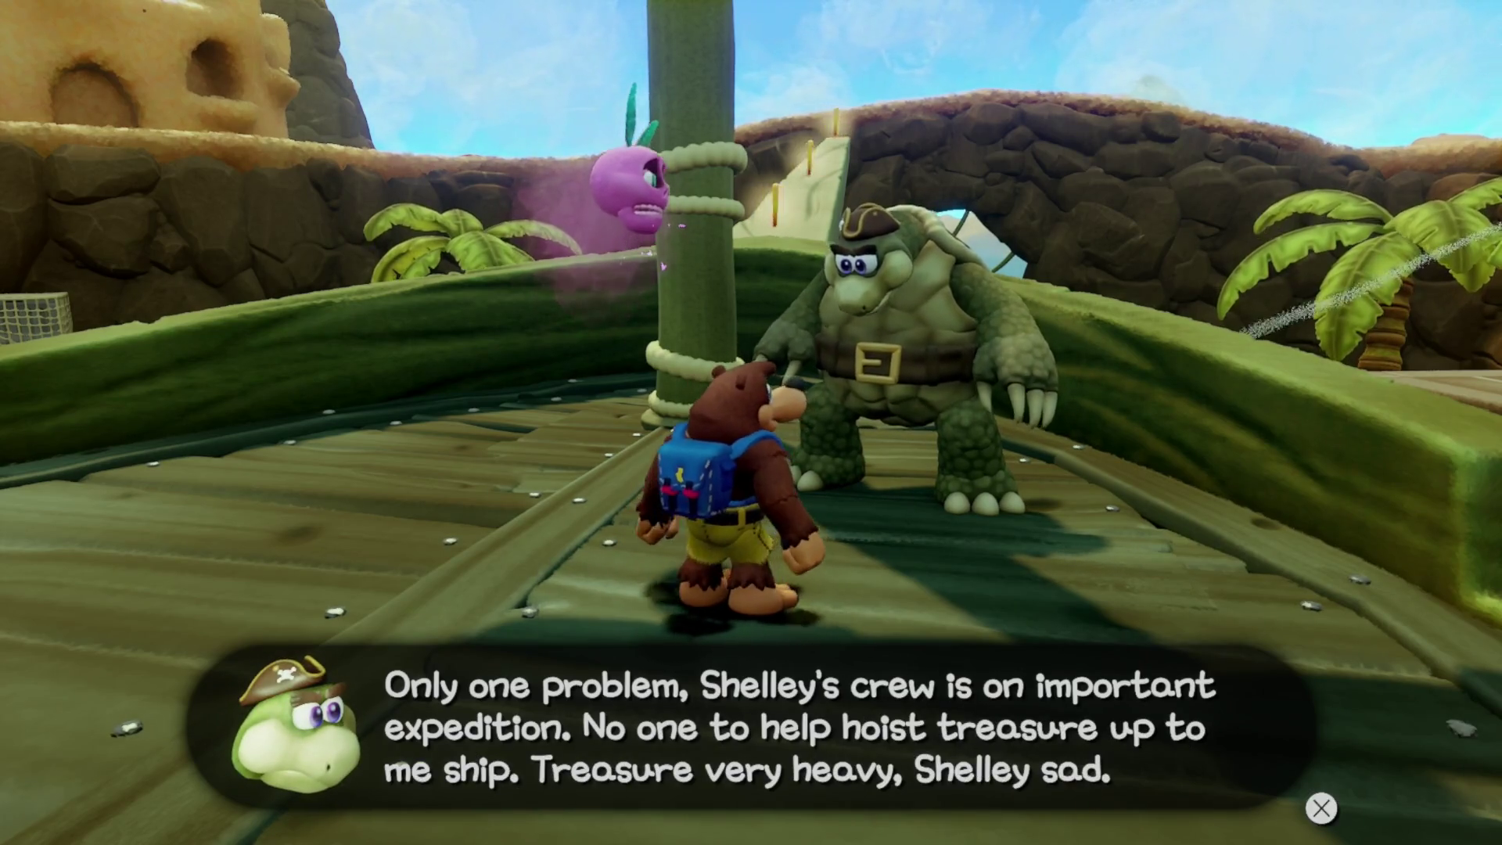
pyautogui.press('Return')
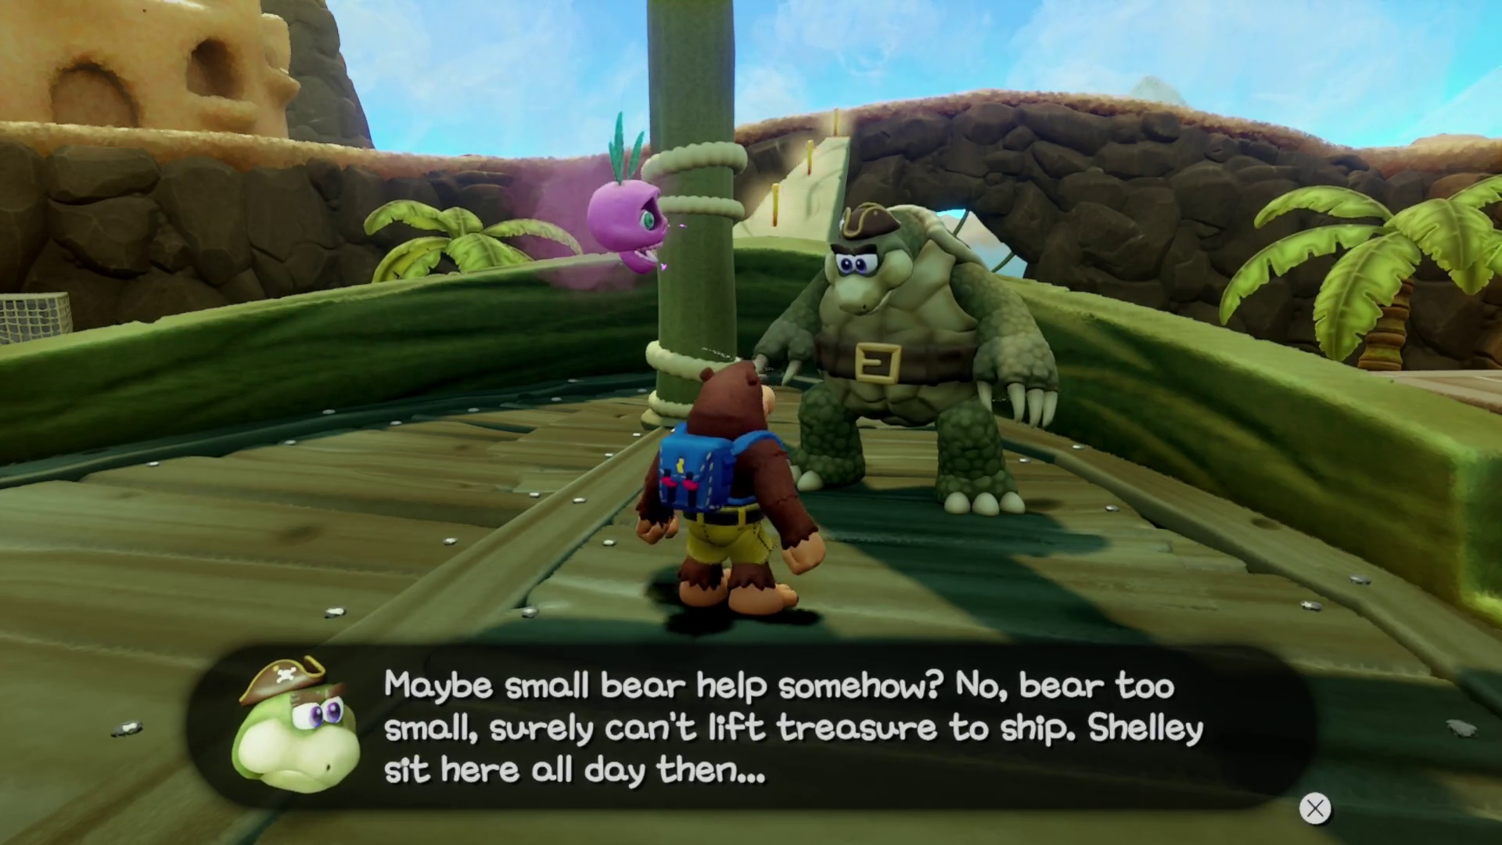
pyautogui.press('Return')
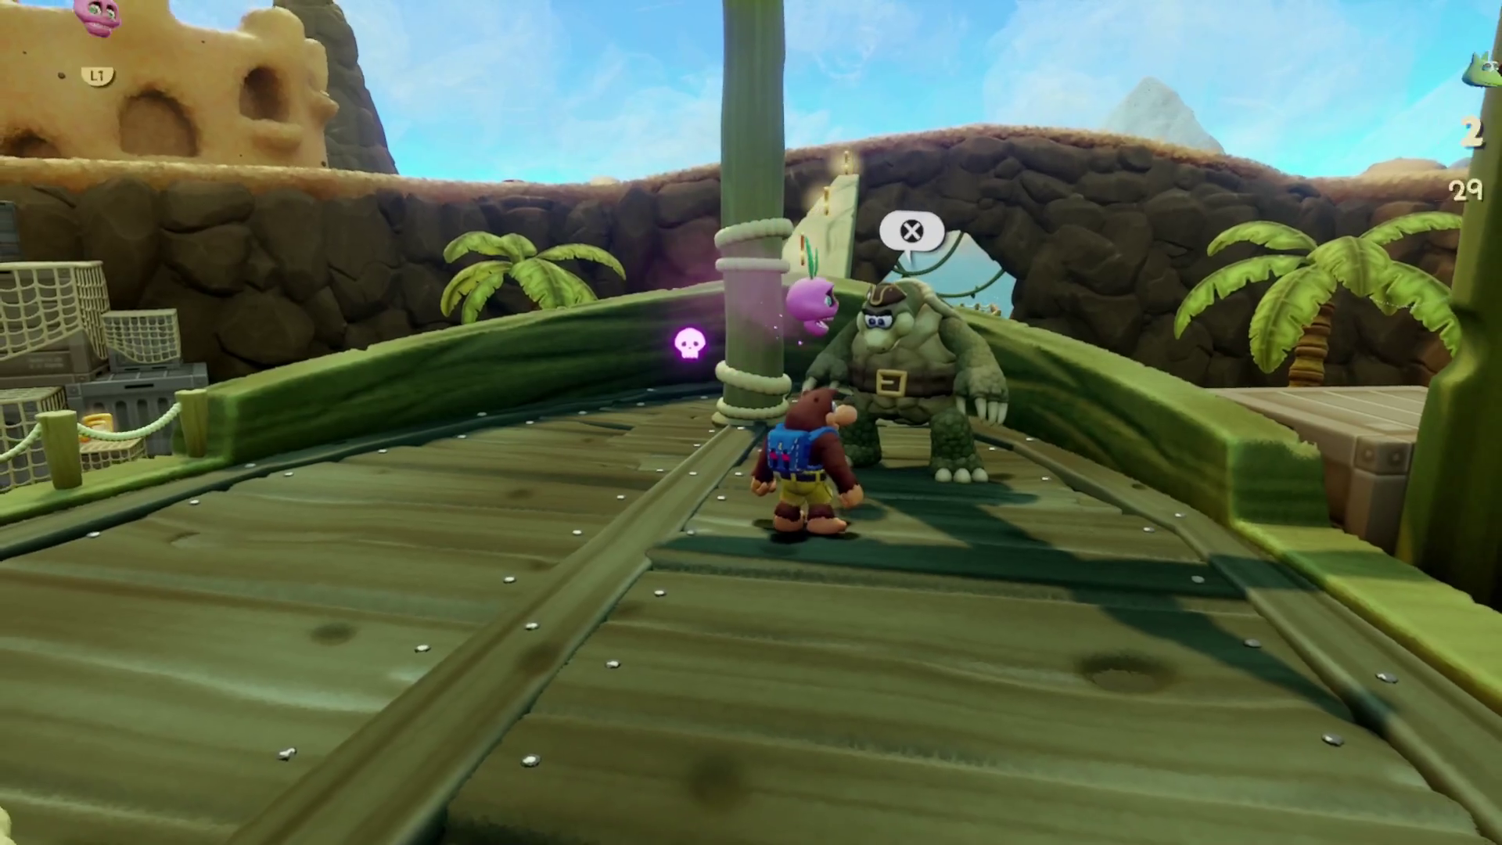
# - Run up the green ramp collecting notes, then climb the crates onto the ship's deck
pyautogui.press('a')
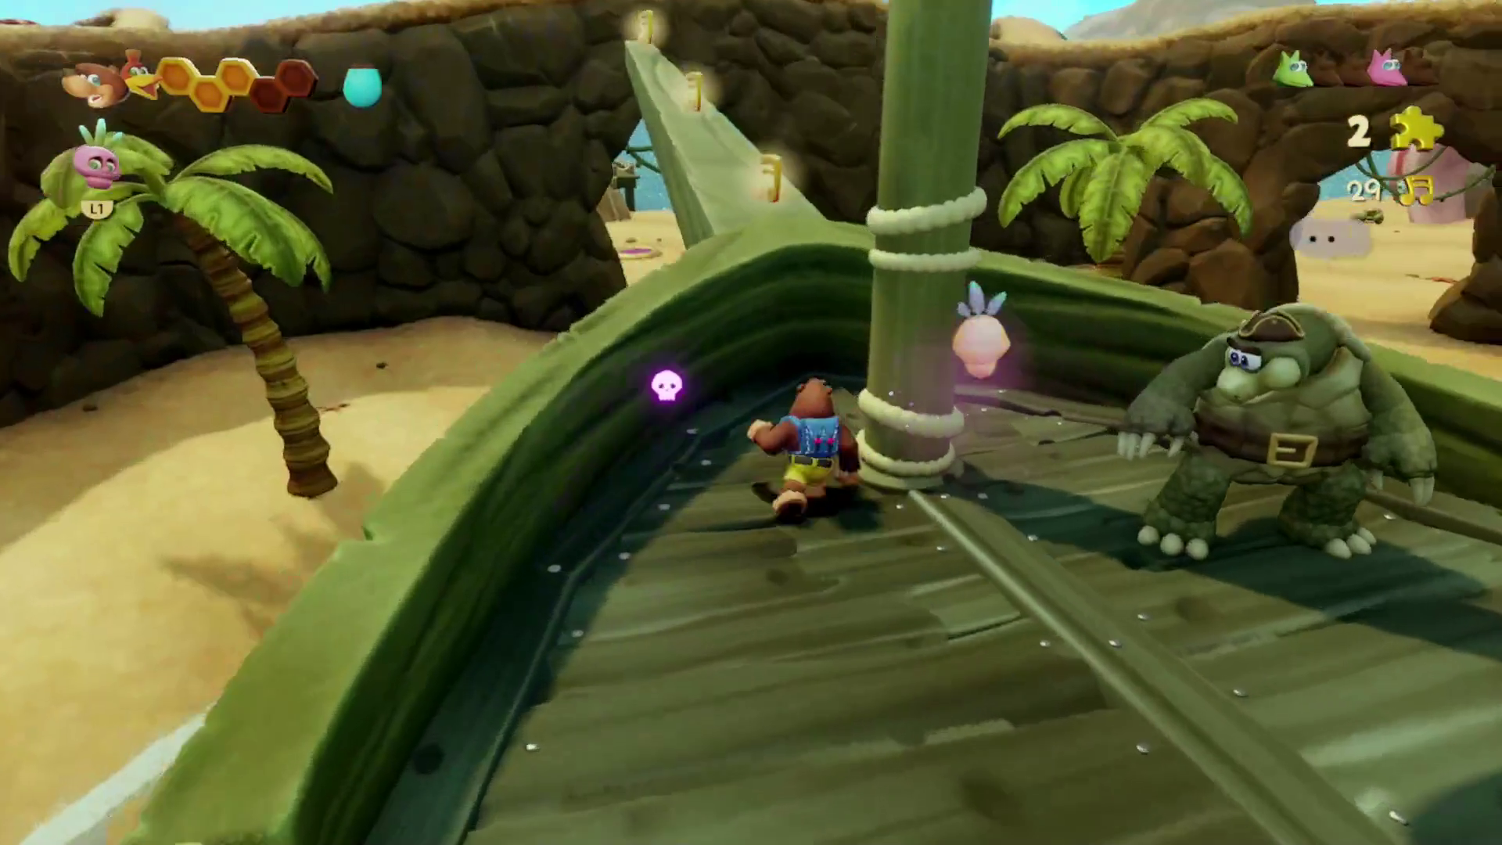
pyautogui.press('space')
pyautogui.press('w')
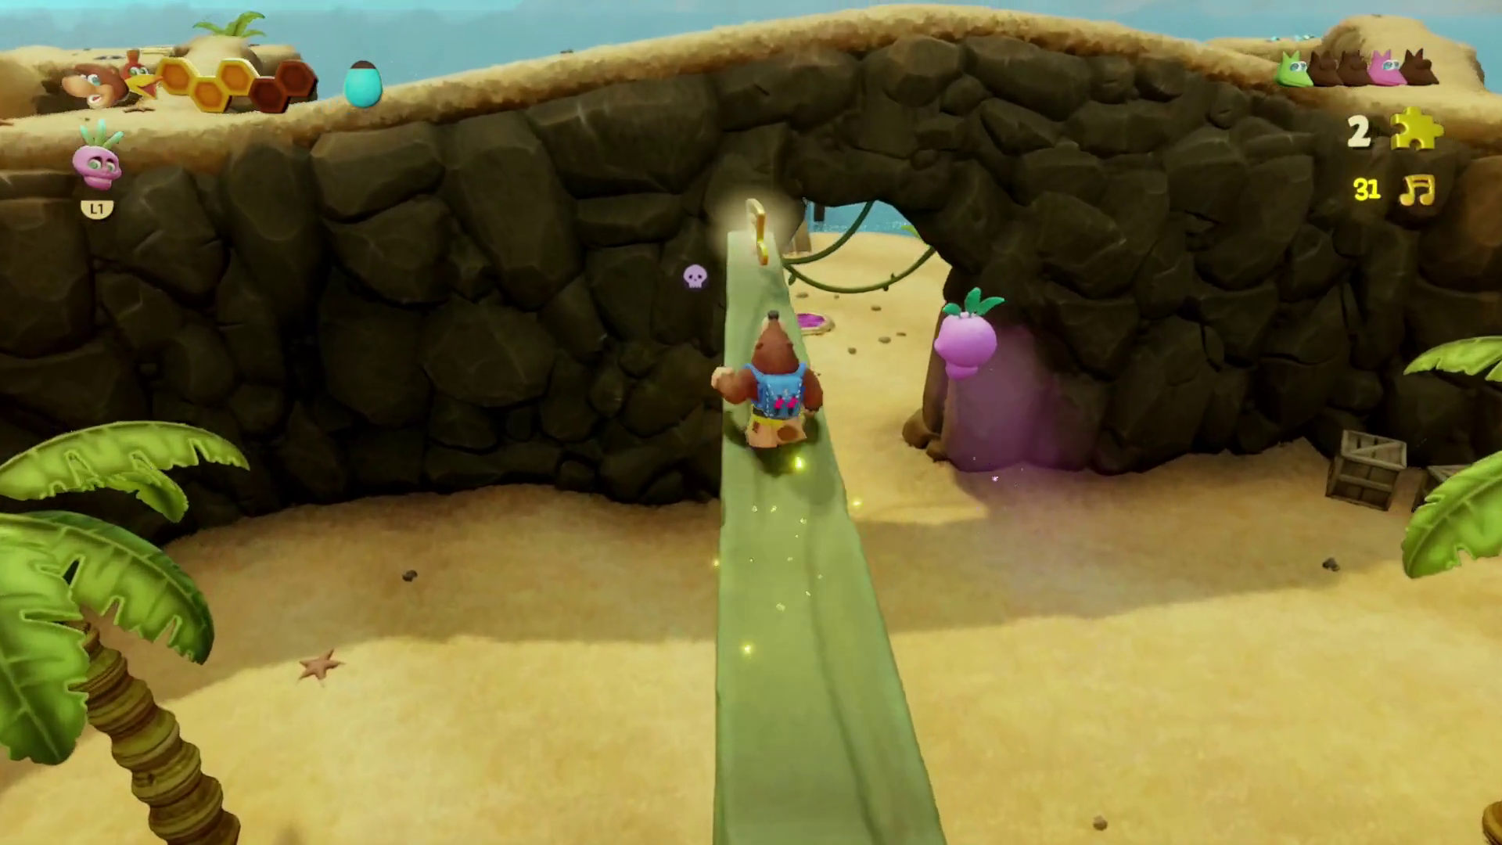
pyautogui.press('w')
pyautogui.press('space')
pyautogui.press('a')
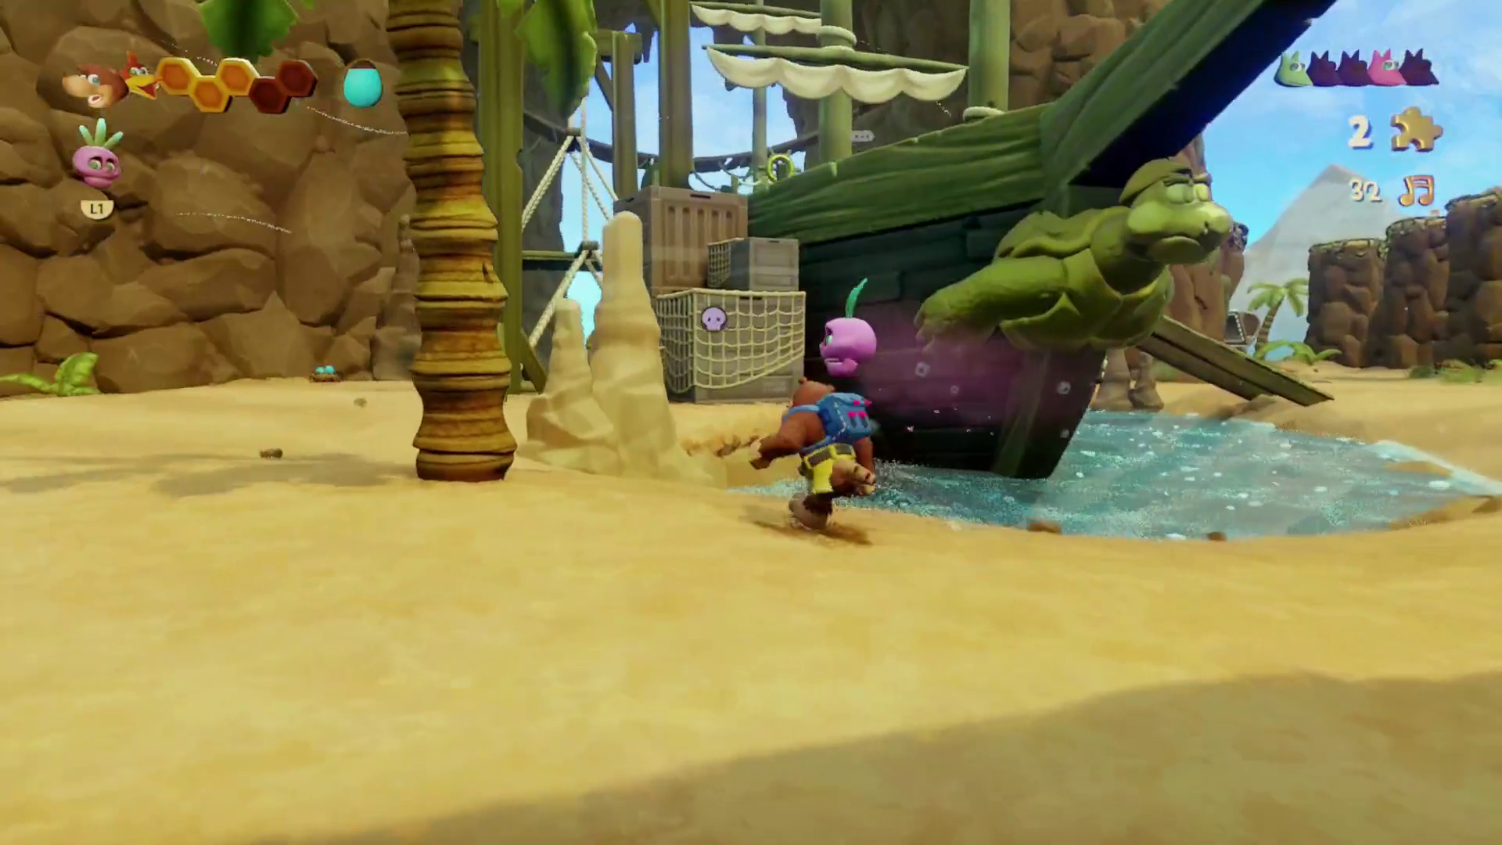
pyautogui.press('w')
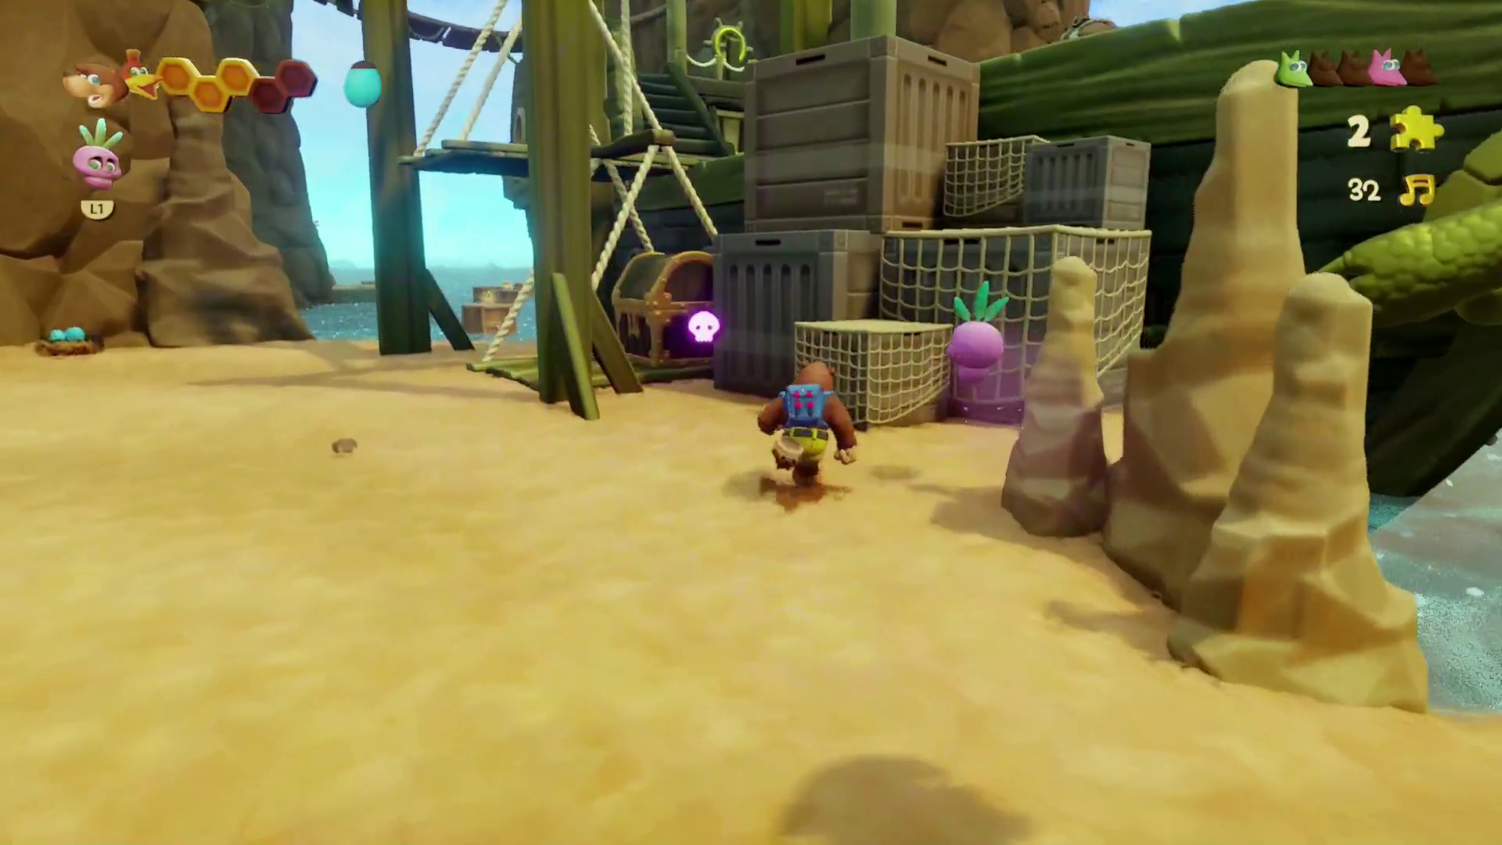
pyautogui.press('space')
pyautogui.press('space')
pyautogui.press('space')
# - Explore the ship's upper deck and wheel, then hop onto the hanging swing platform
pyautogui.press('w')
pyautogui.press('w')
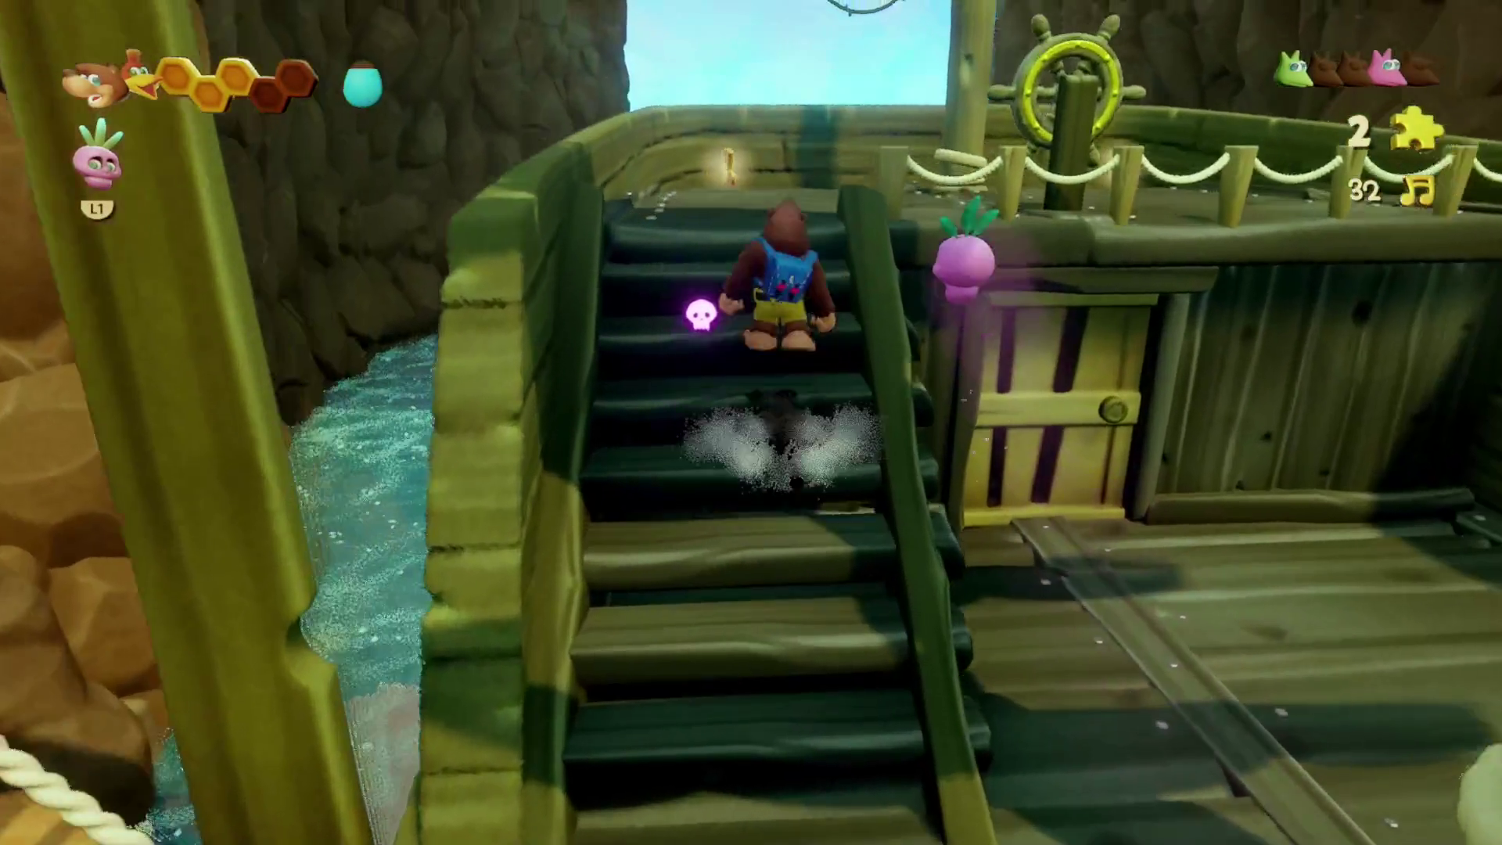
pyautogui.press('w')
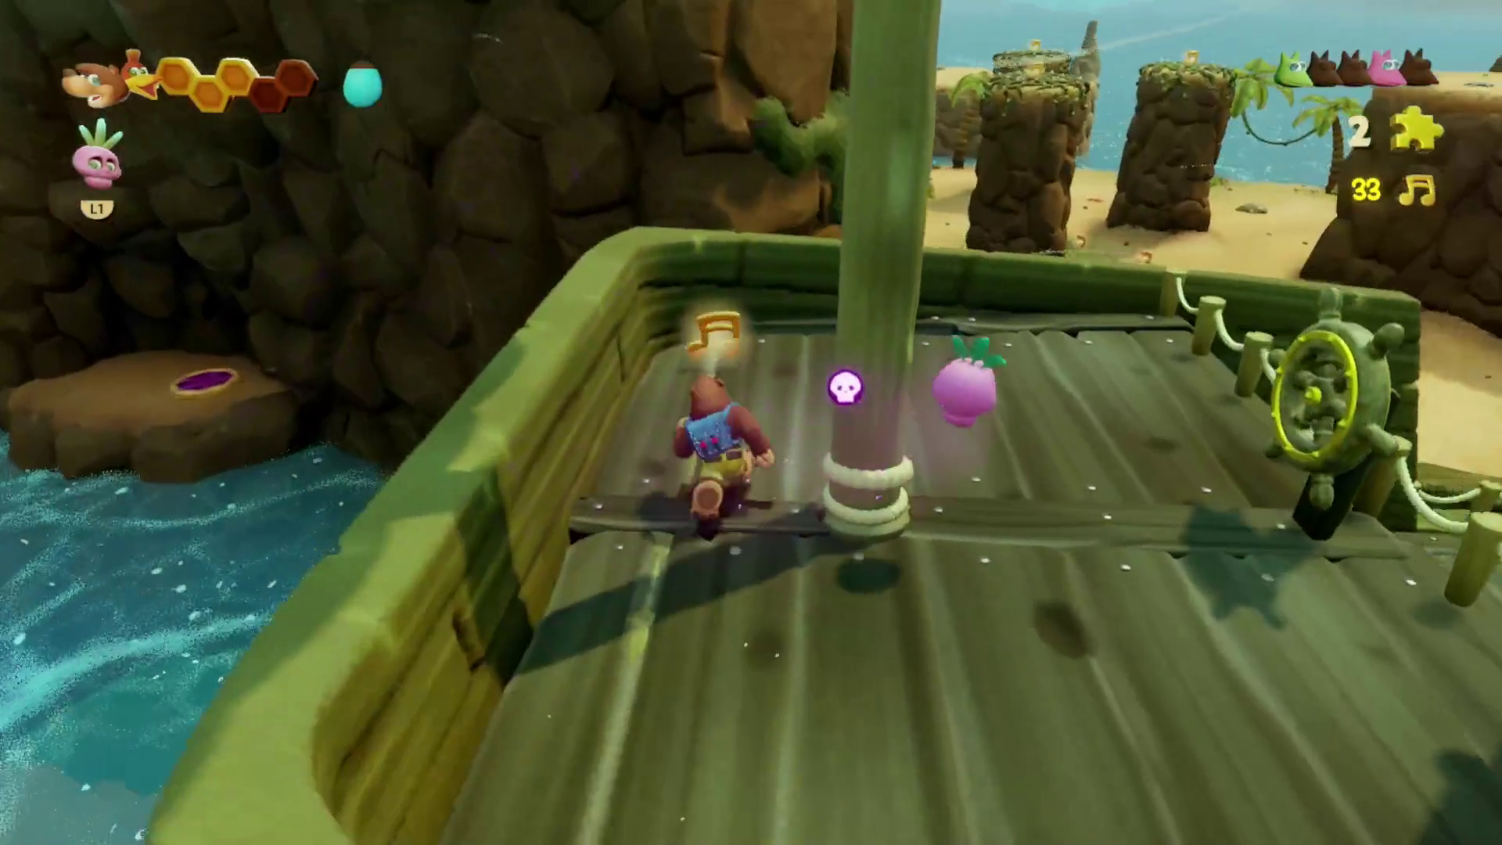
pyautogui.press('w')
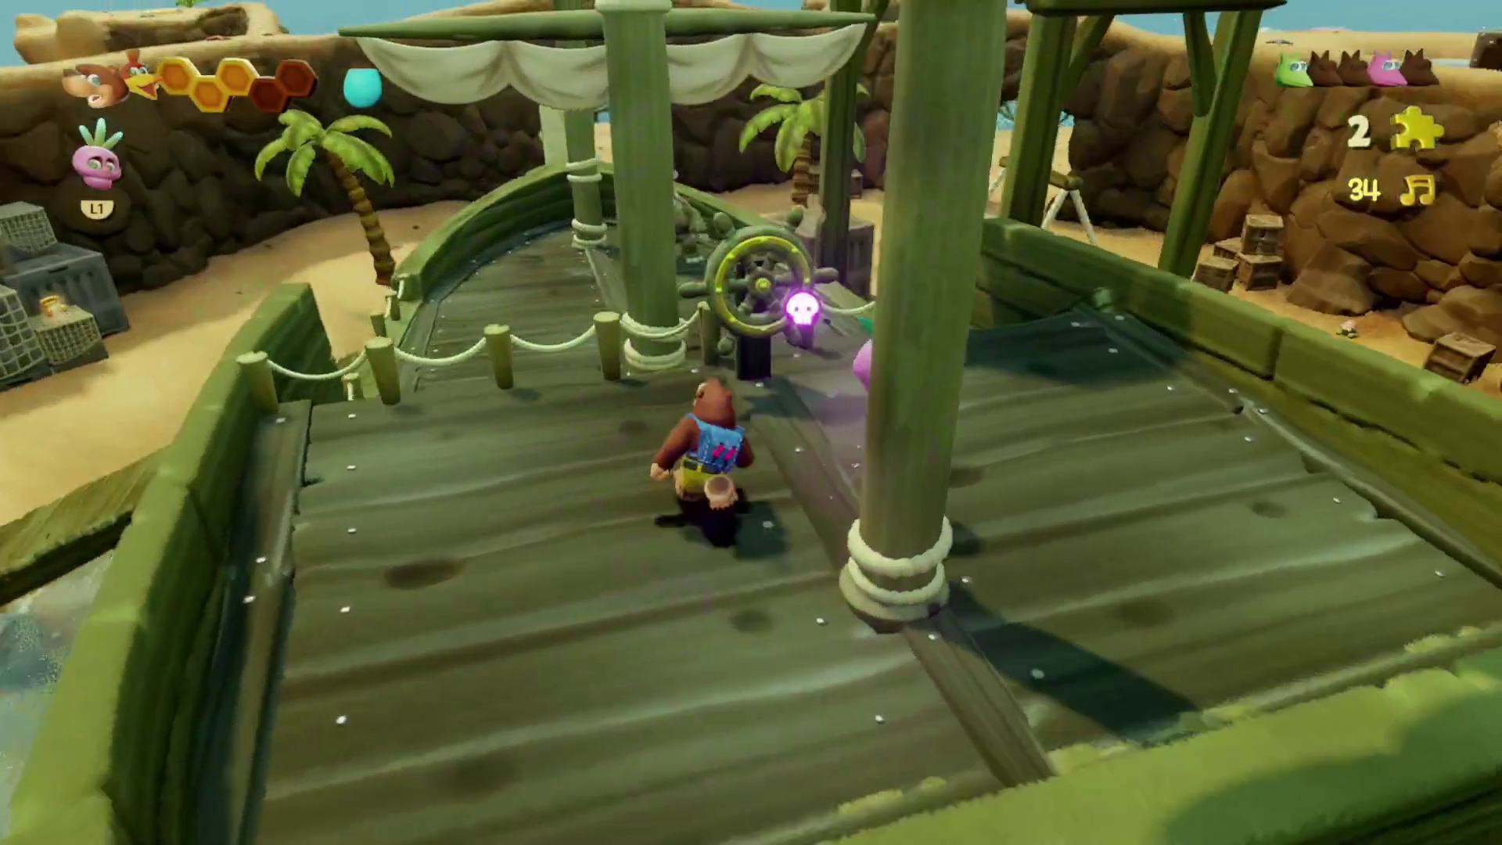
pyautogui.press('w')
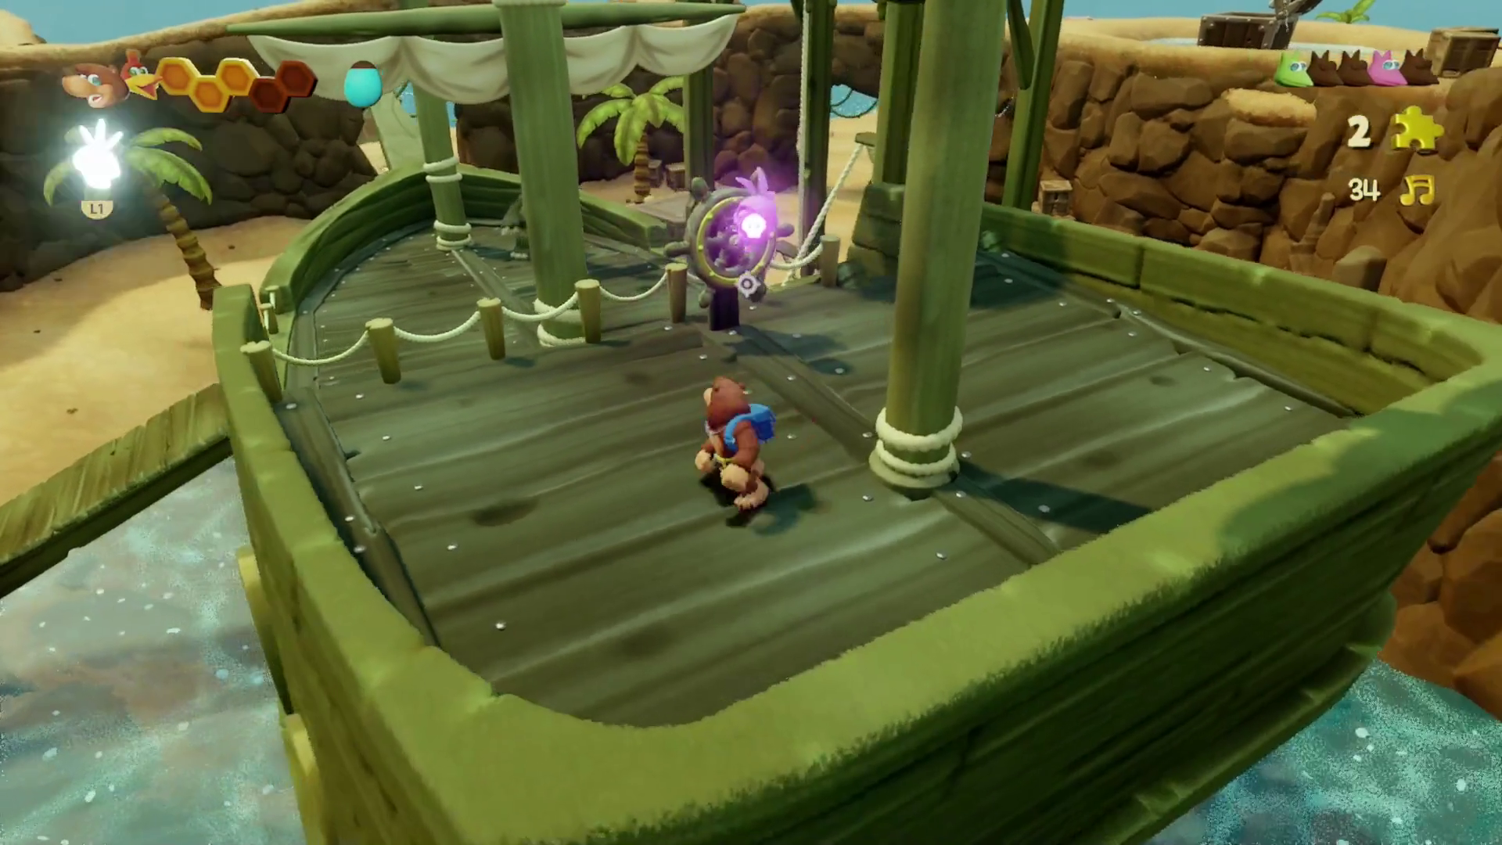
pyautogui.press('w')
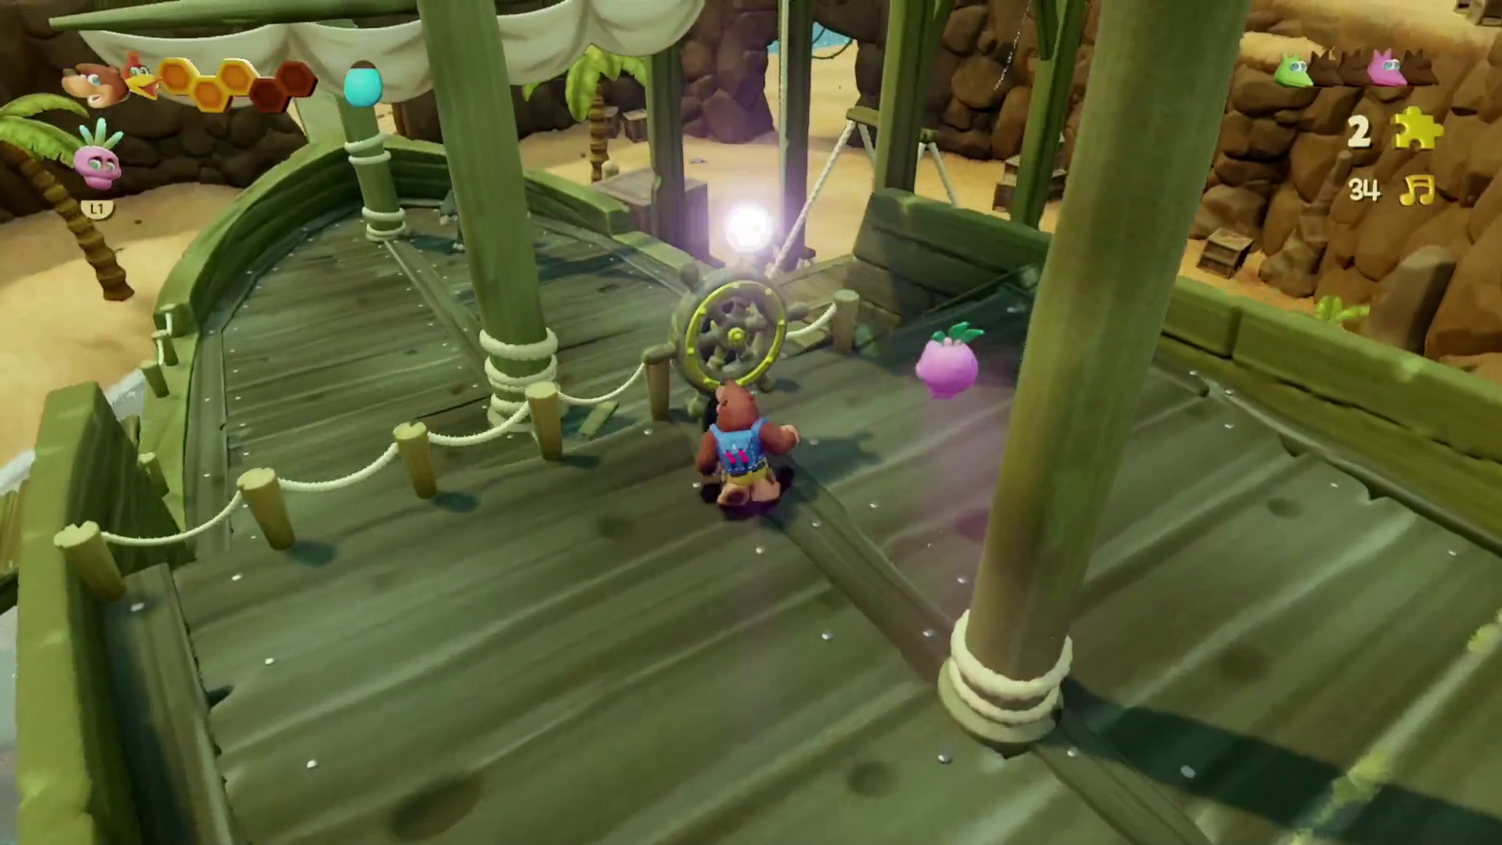
pyautogui.press('w')
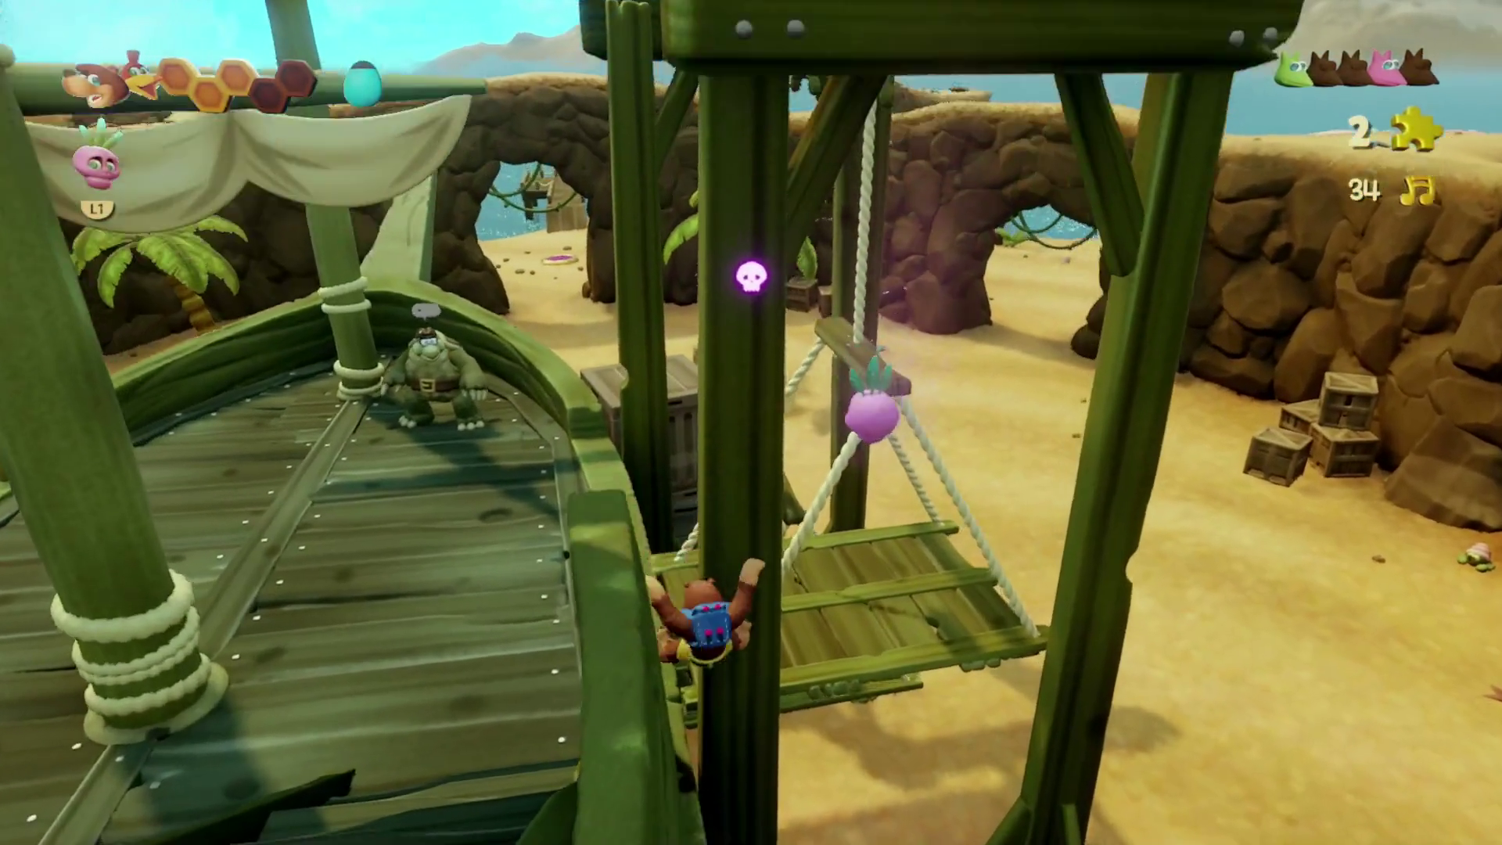
pyautogui.press('w')
pyautogui.press('w')
pyautogui.press('w')
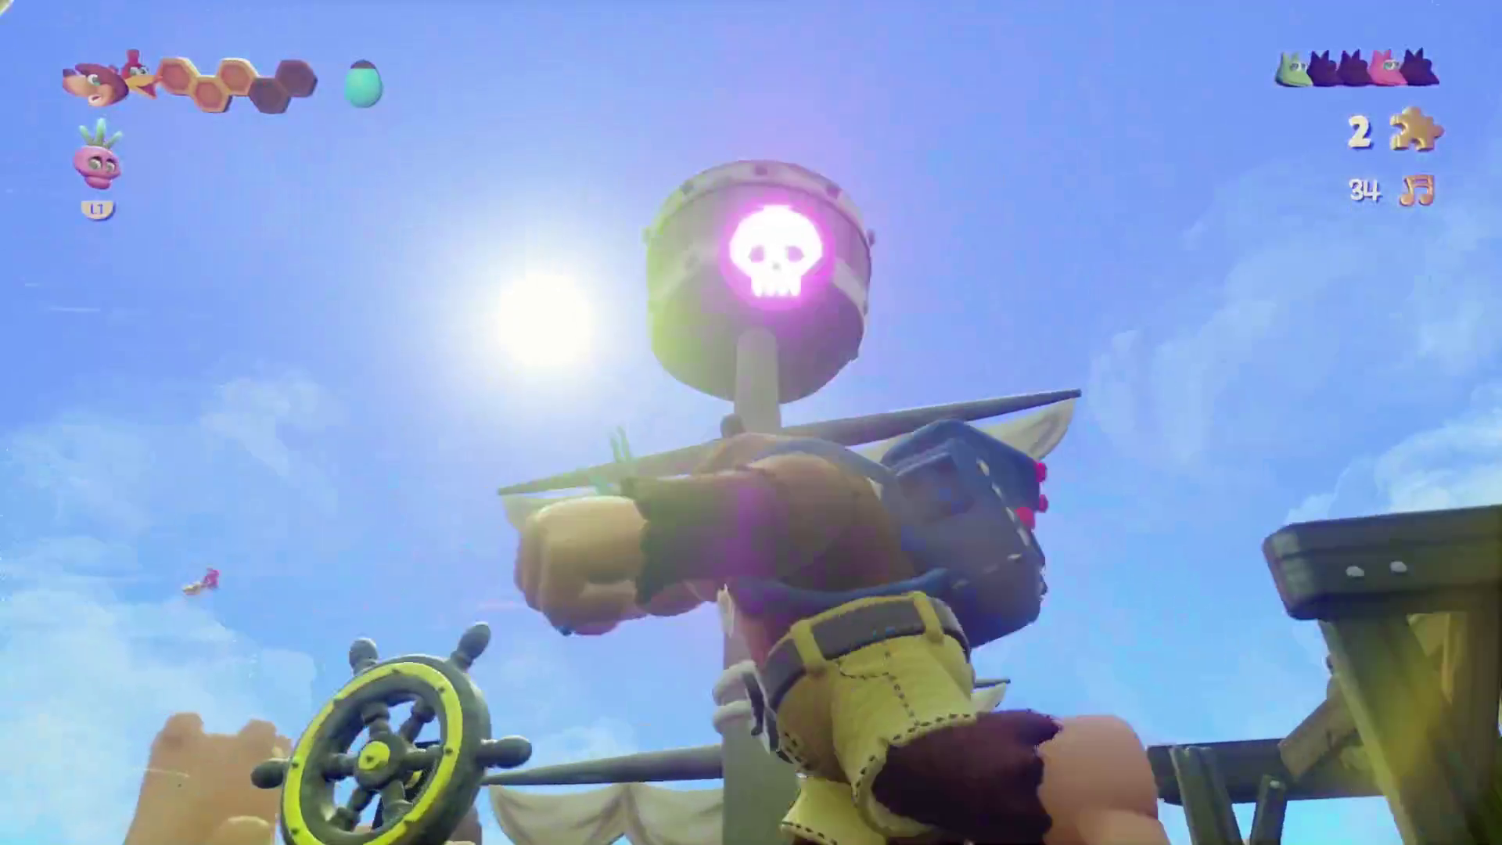
pyautogui.press('w')
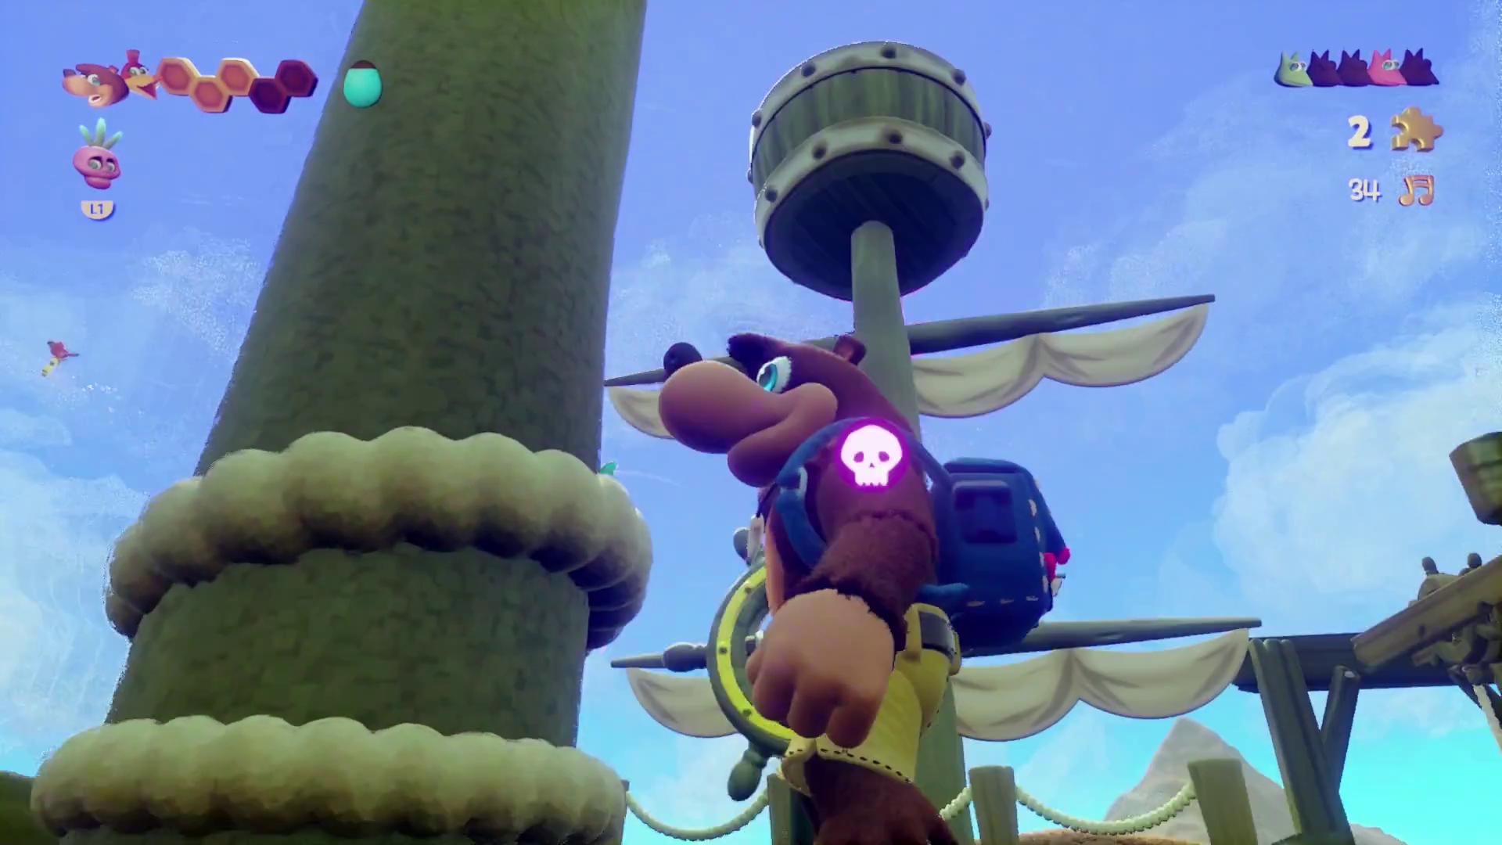
pyautogui.press('w')
pyautogui.press('space')
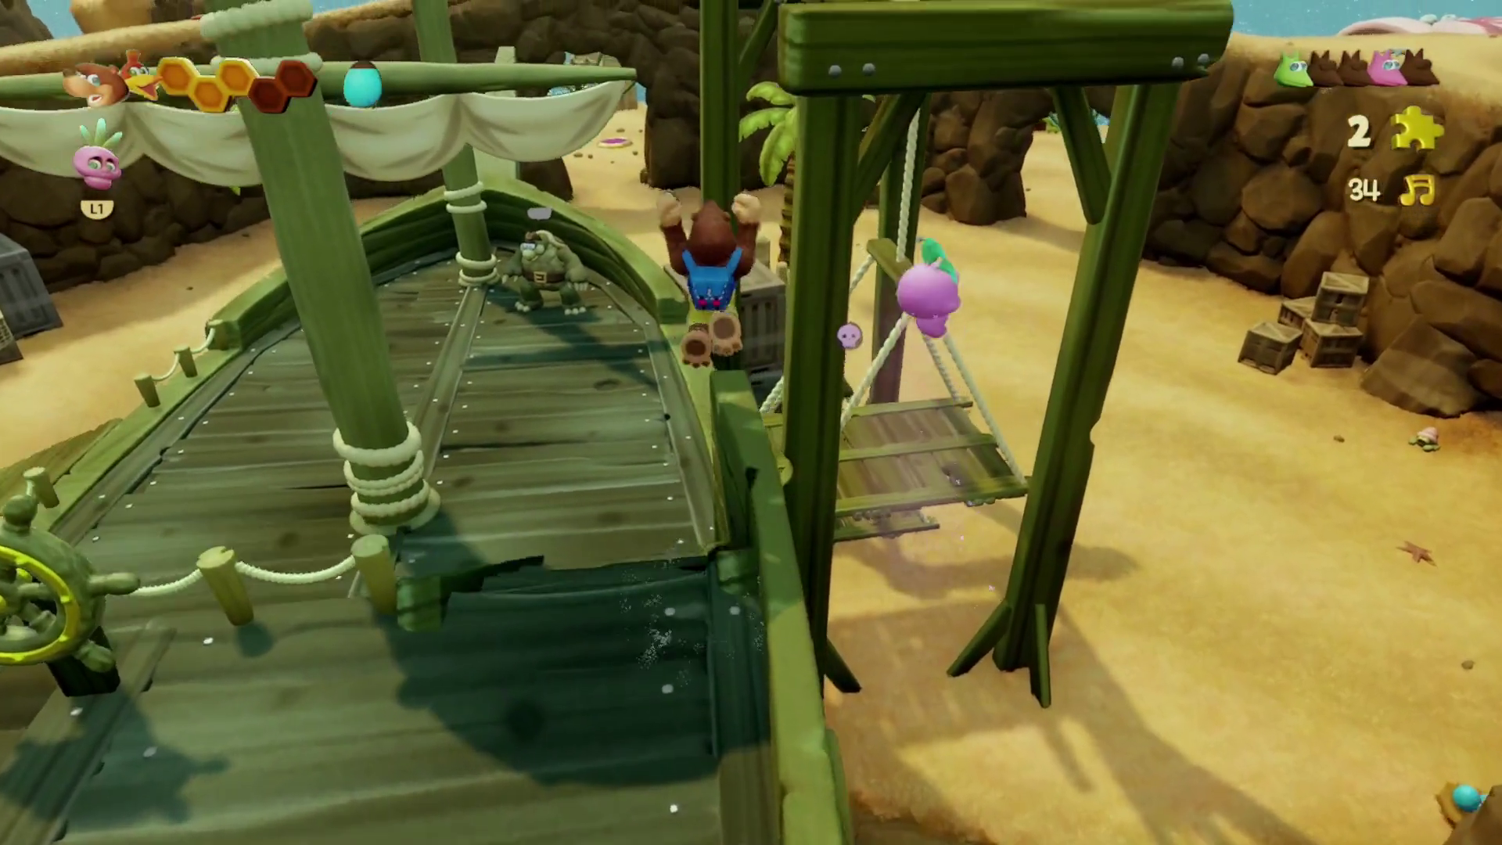
pyautogui.press('w')
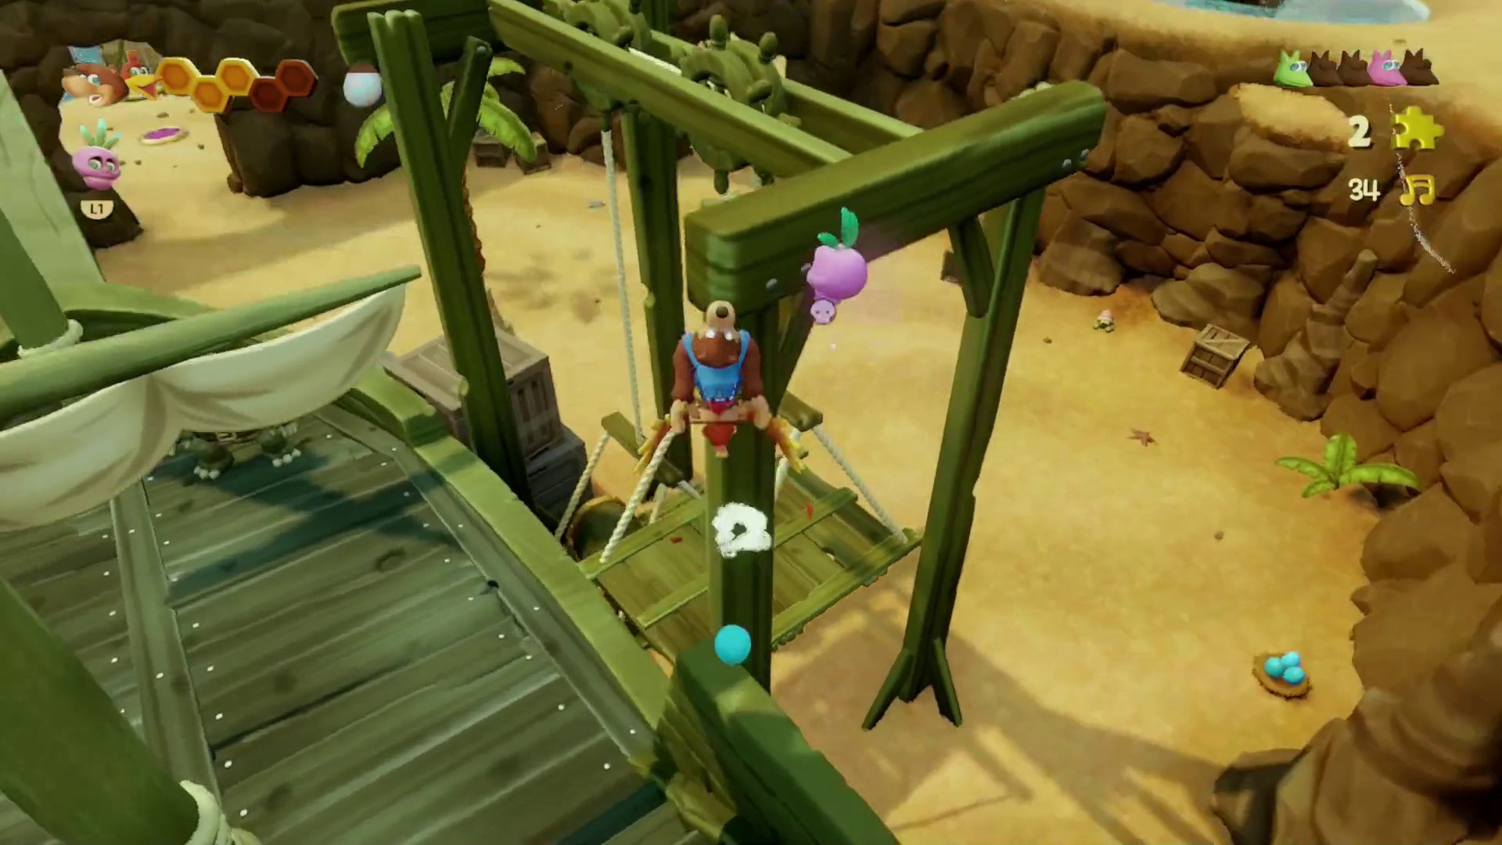
# - Transform into the Cannon on the Mumbo pad by the chest, then return to bear form
pyautogui.press('w')
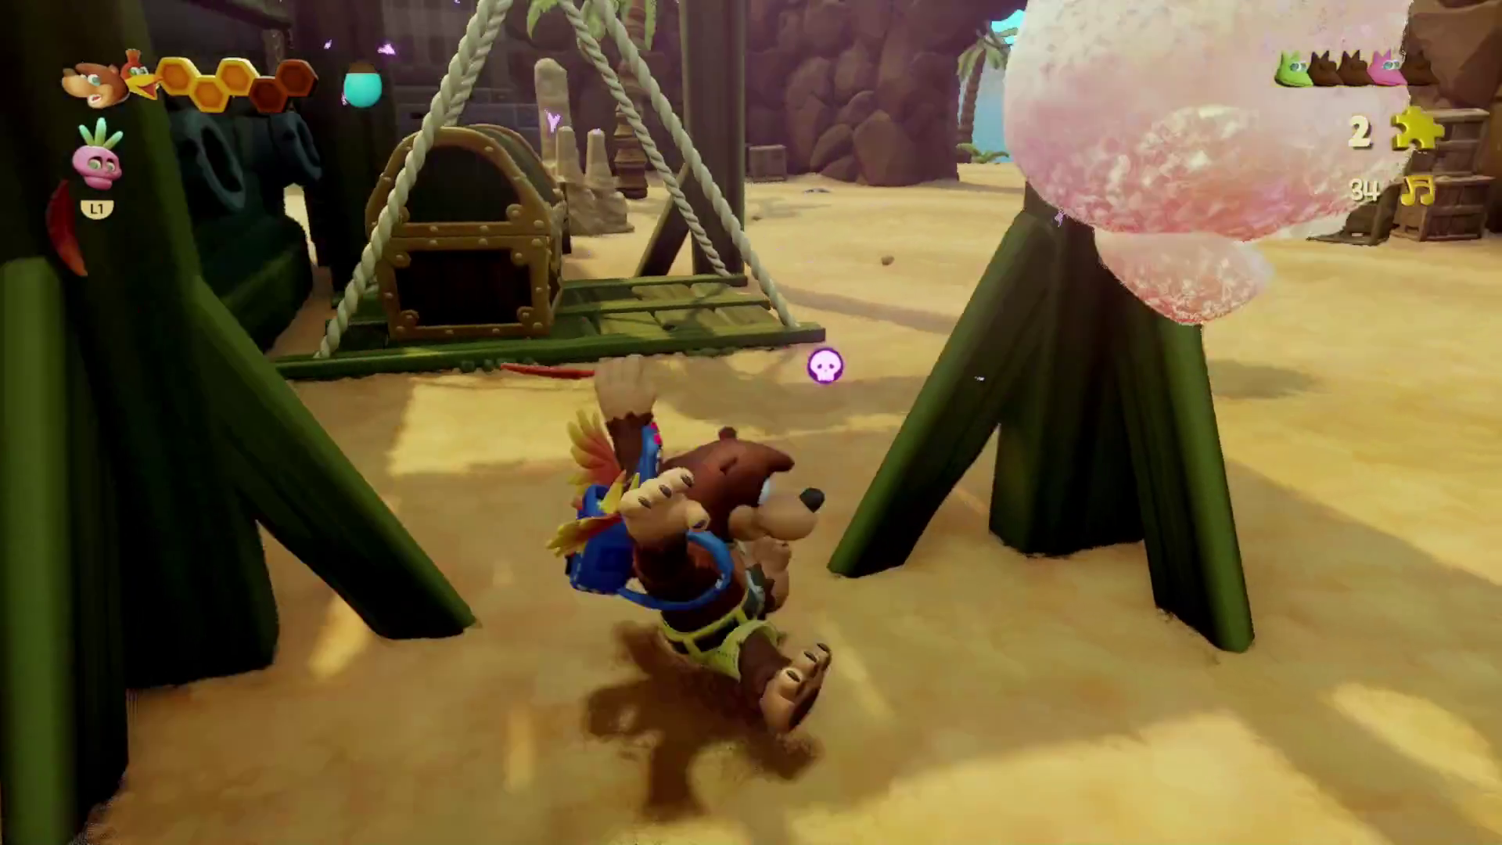
pyautogui.press('w')
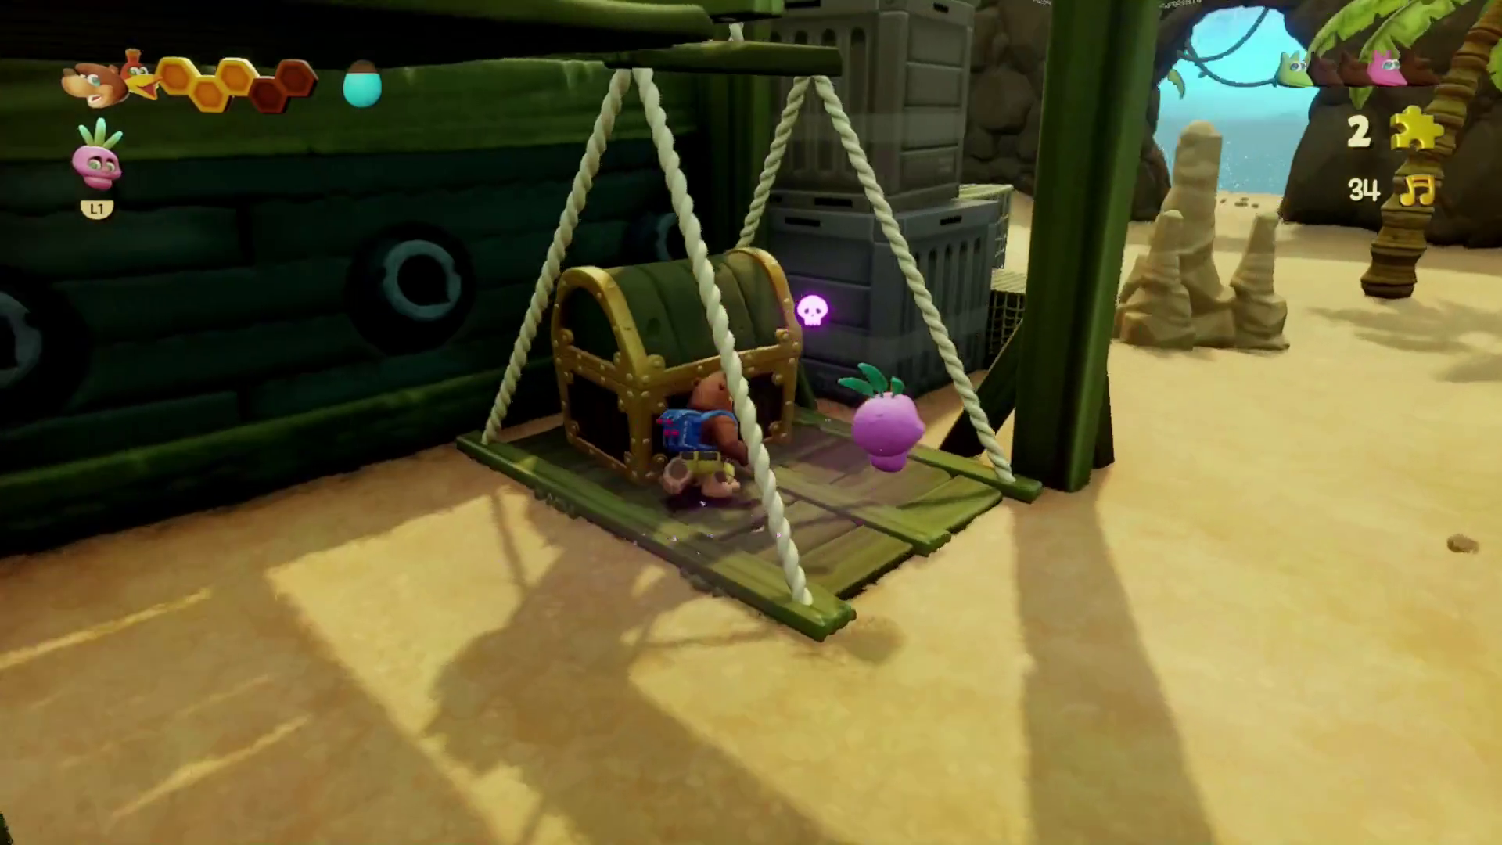
pyautogui.press('s')
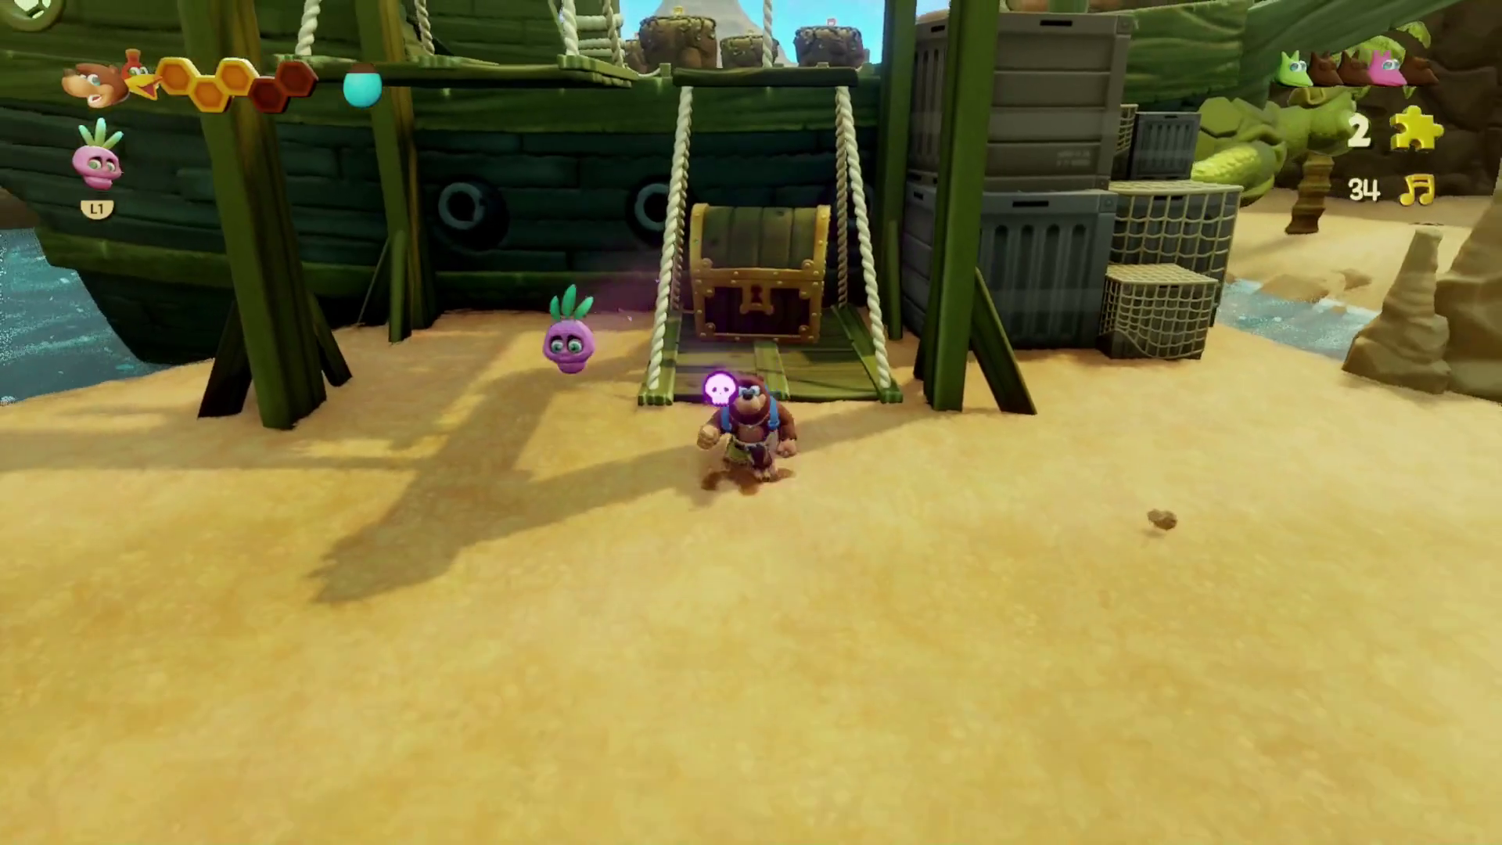
pyautogui.press('Tab')
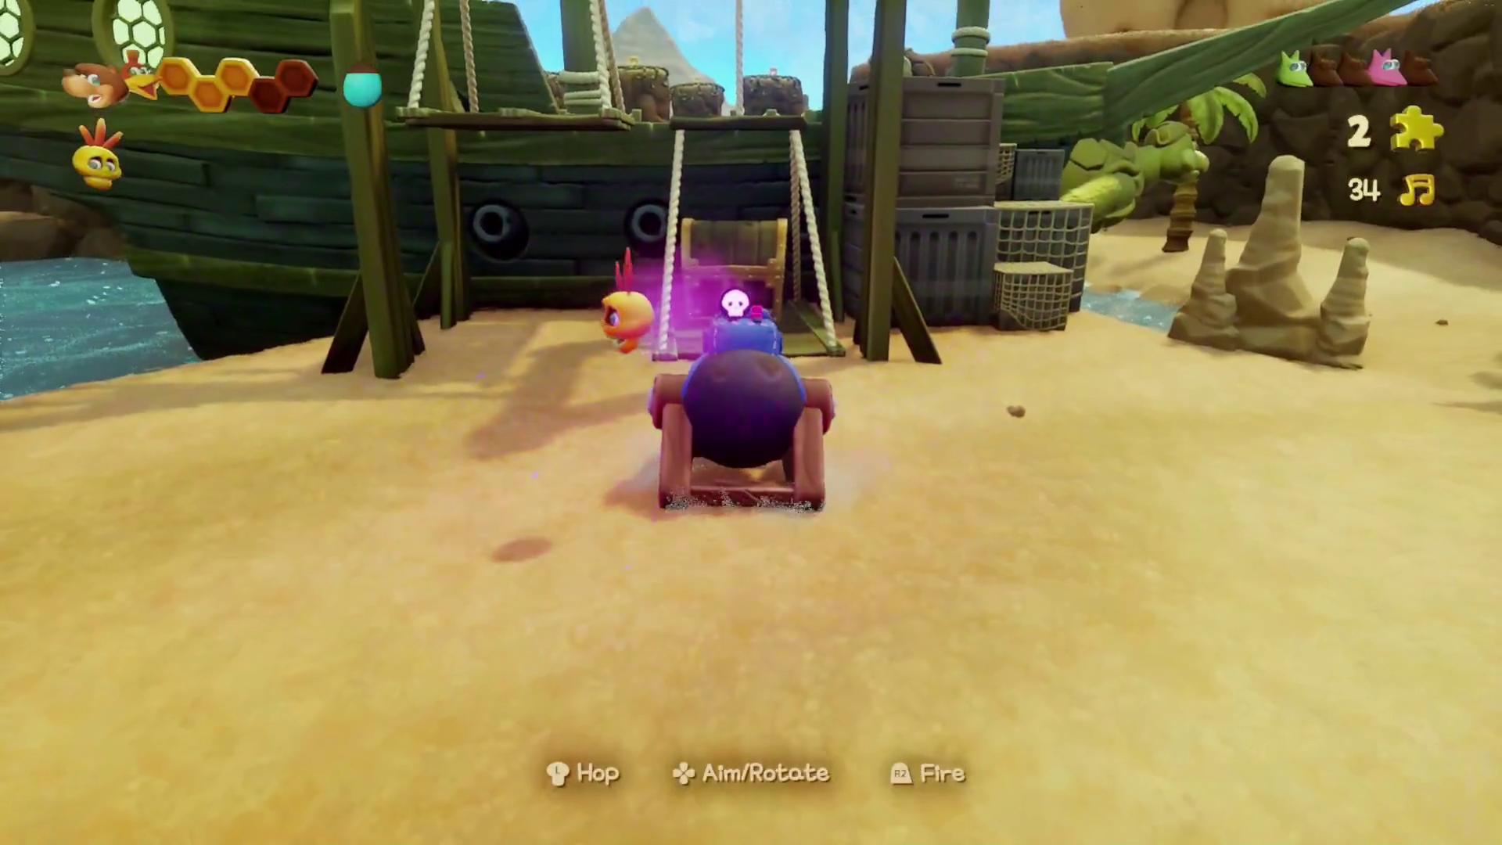
pyautogui.press('Tab')
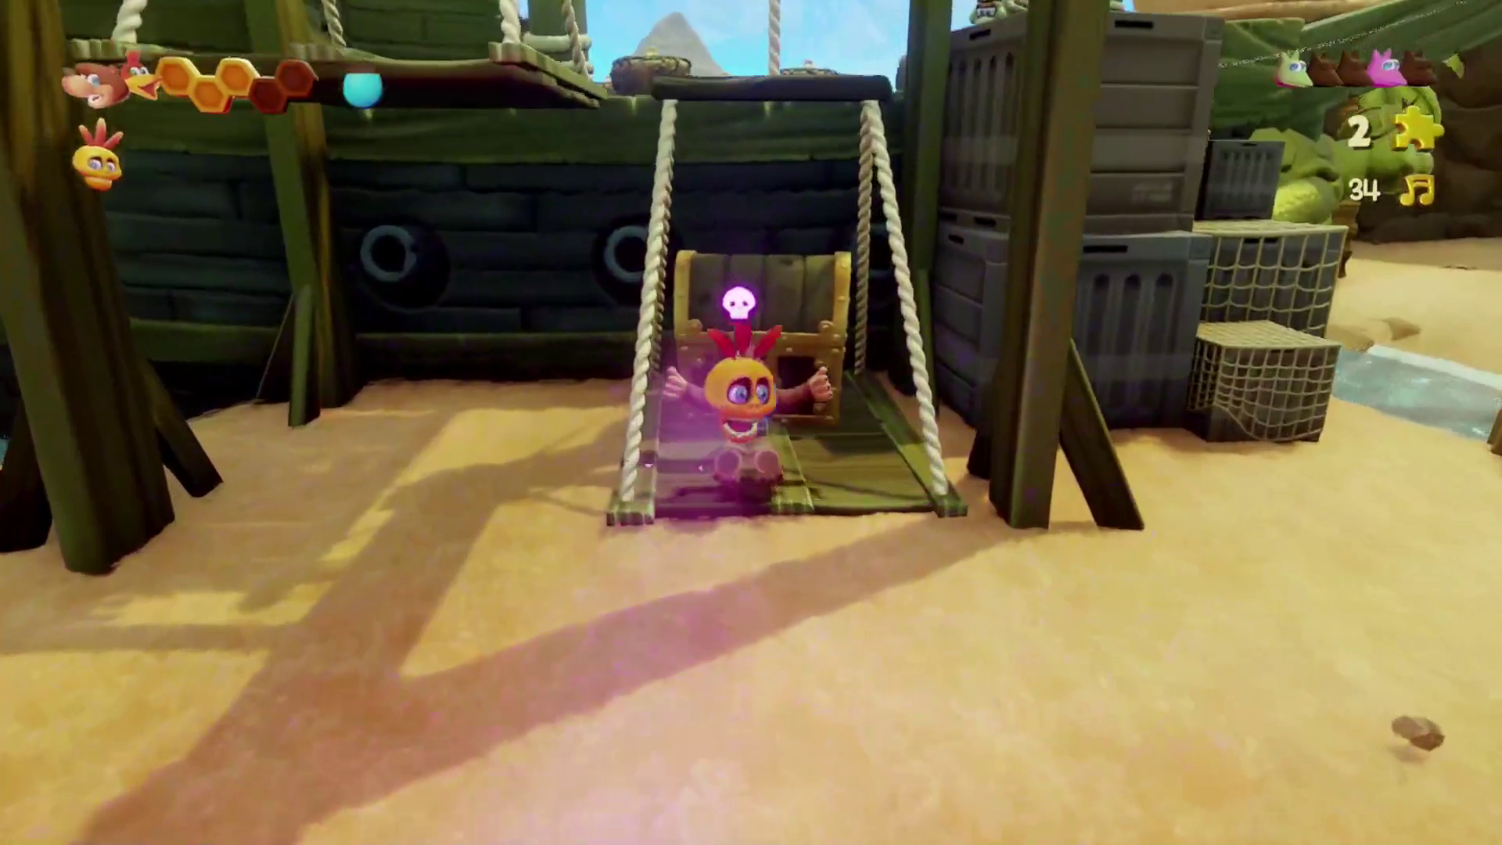
pyautogui.press('s')
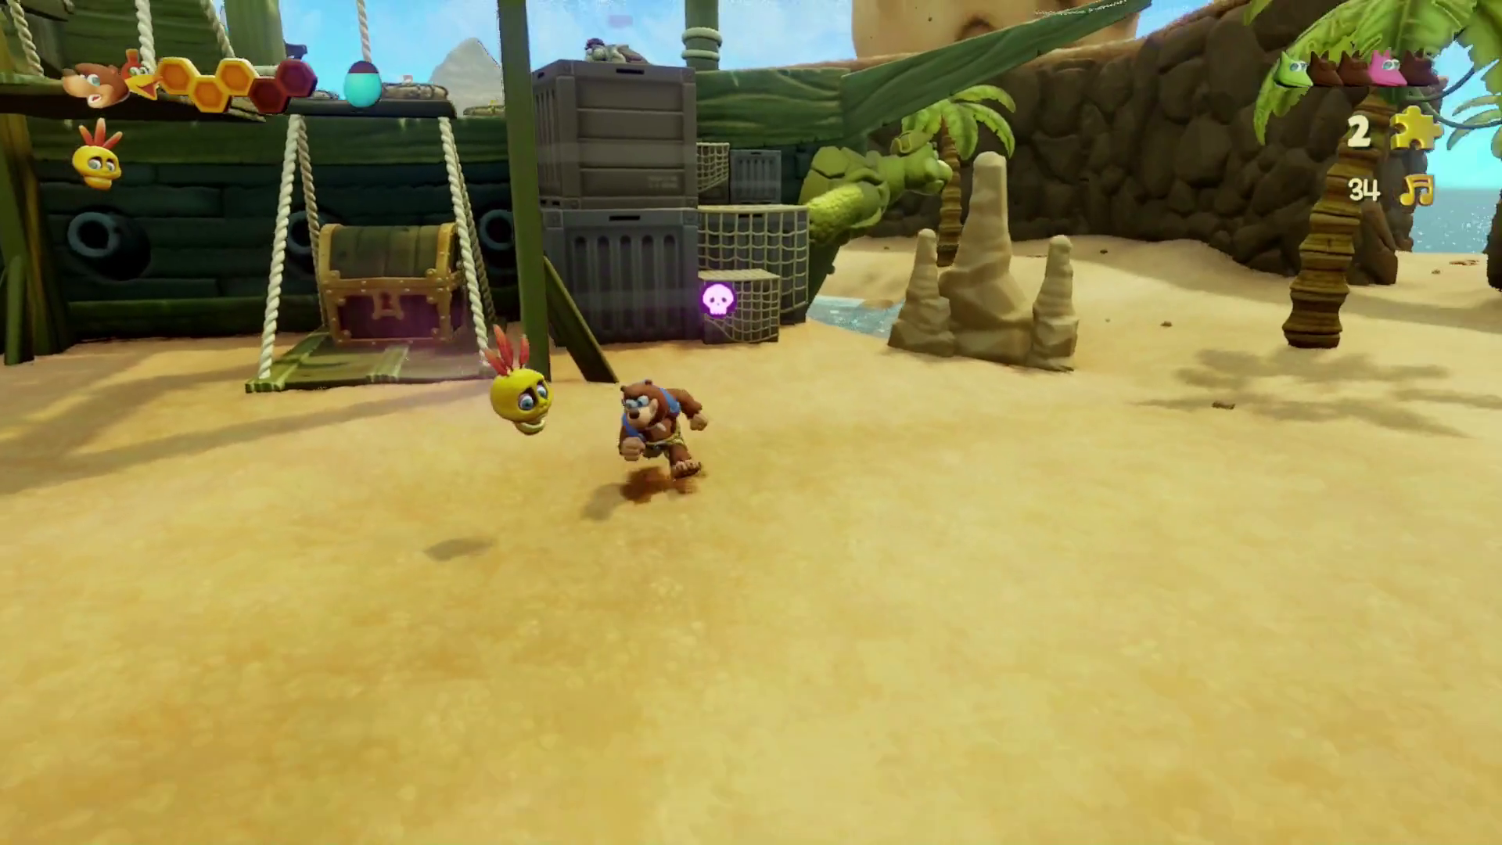
# - Return to the ship and collect the notes inside the dark cabin under the stairs
pyautogui.press('a')
pyautogui.press('w')
pyautogui.press('s')
pyautogui.press('w')
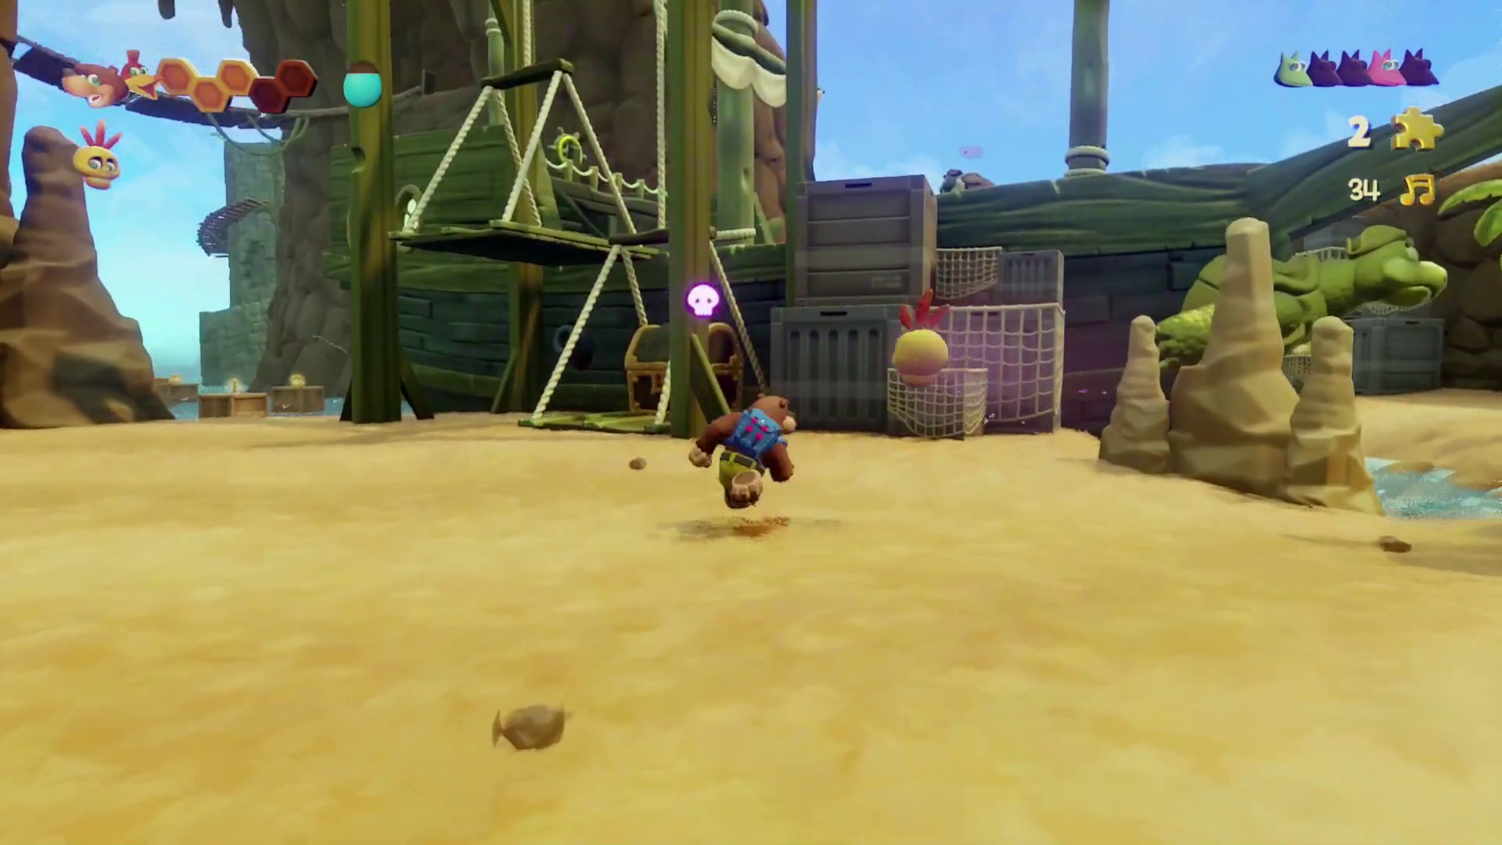
pyautogui.press('space')
pyautogui.press('w')
pyautogui.press('space')
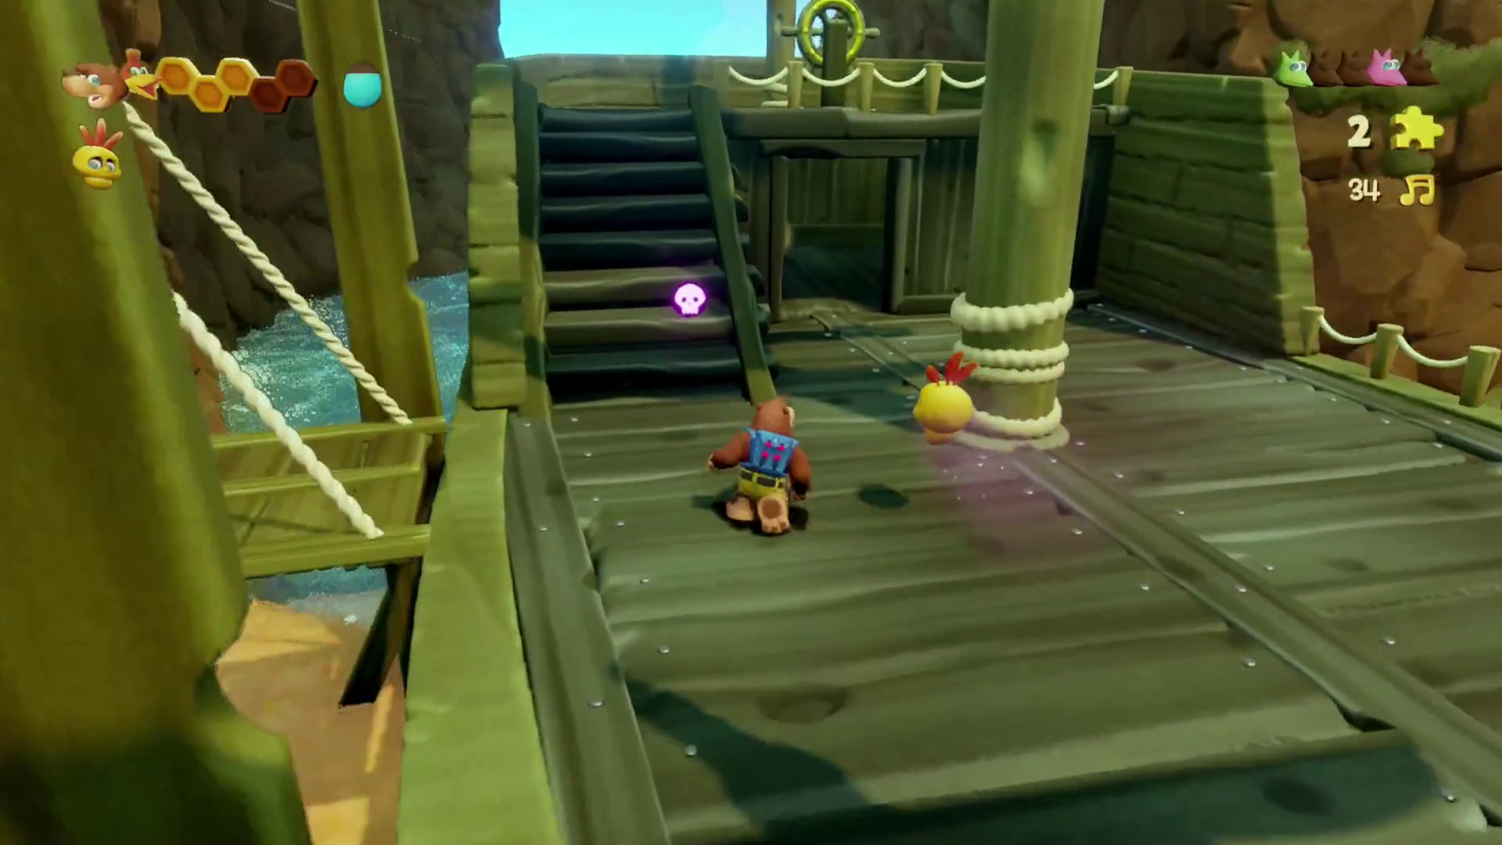
pyautogui.press('d')
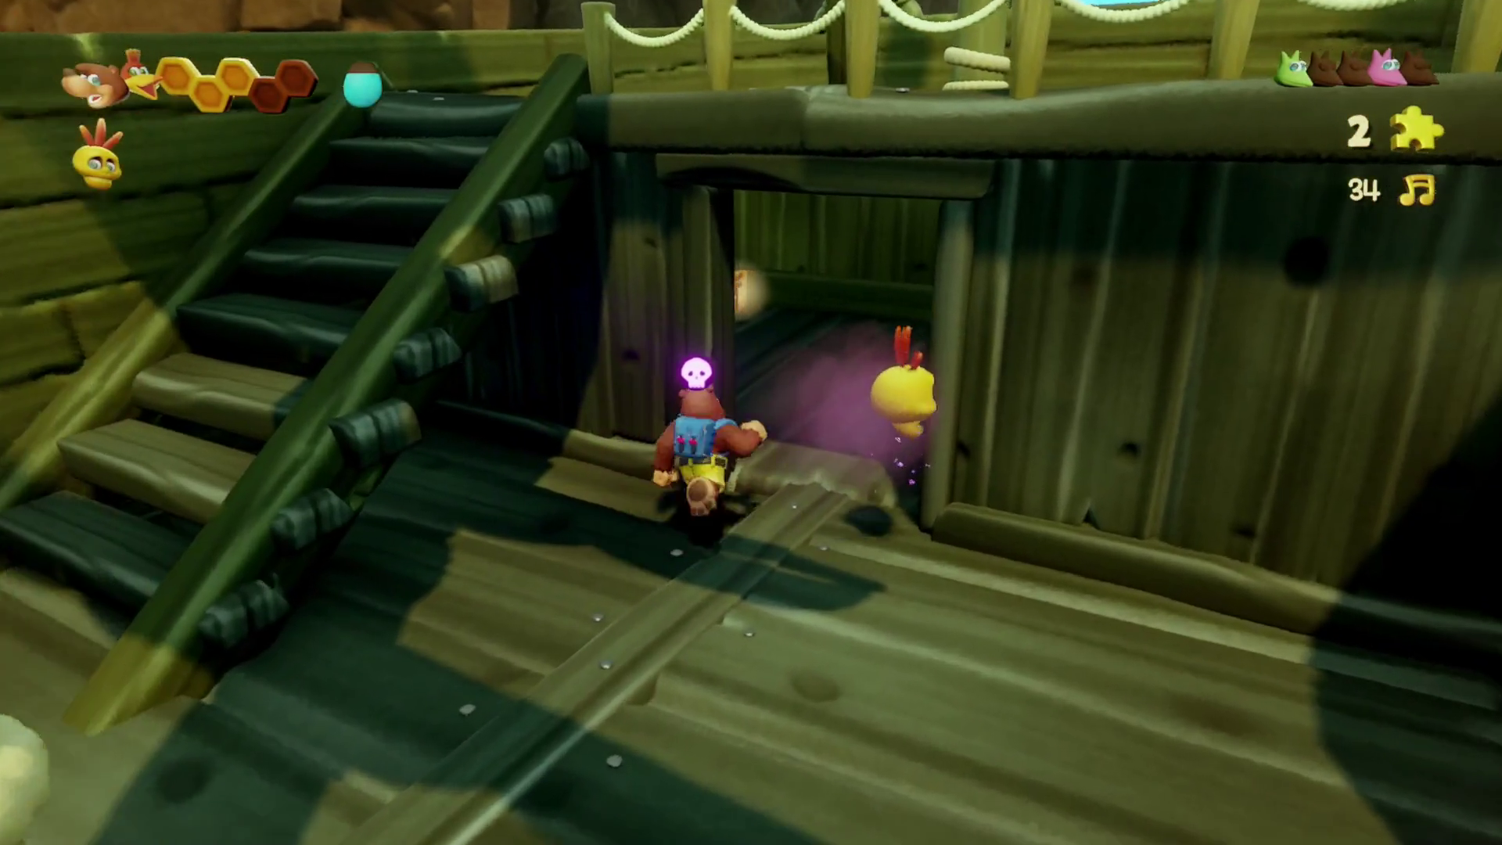
pyautogui.press('w')
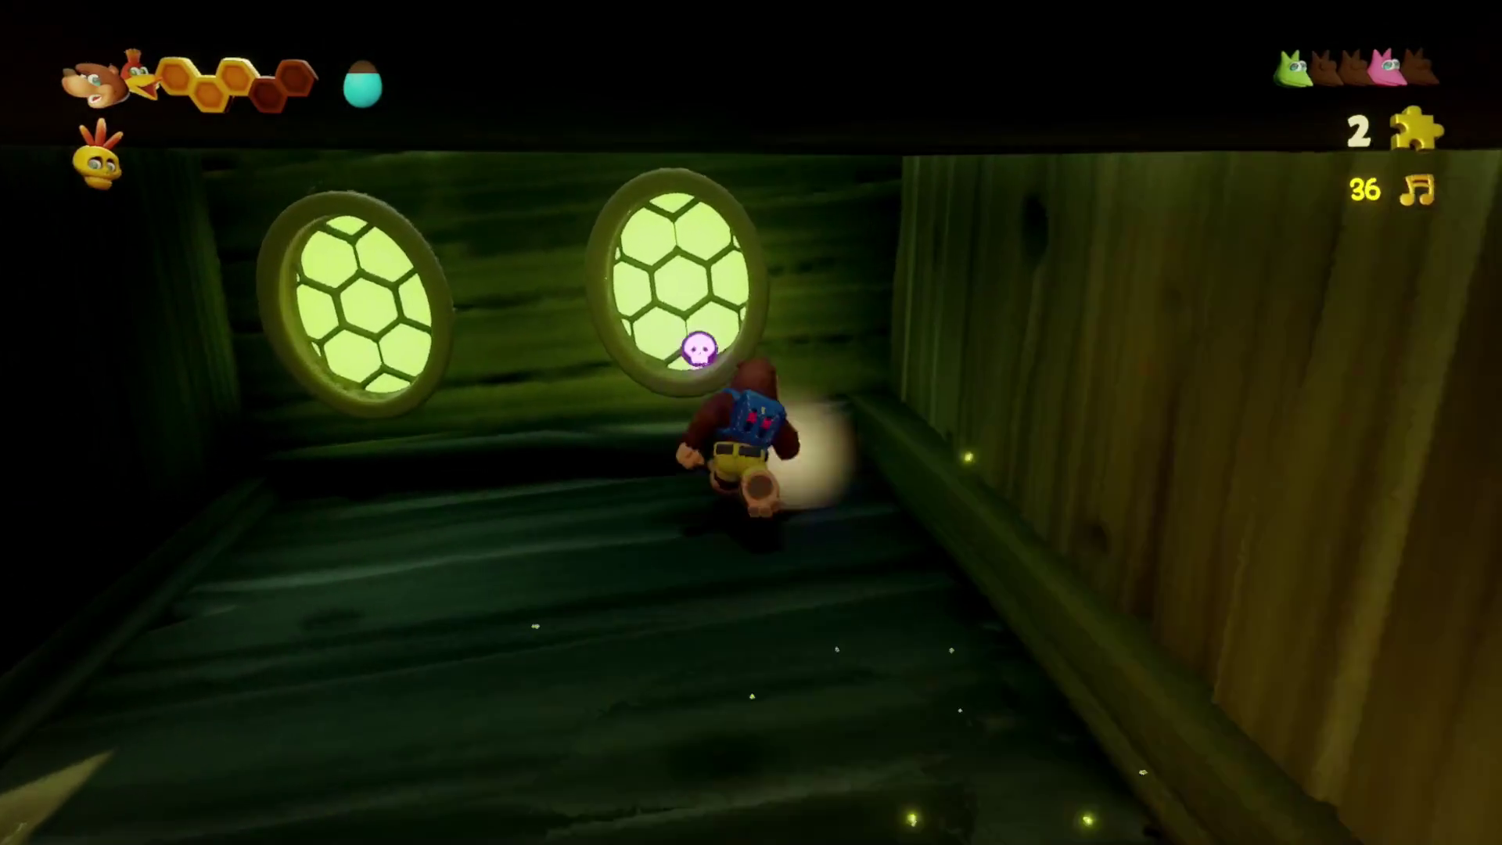
pyautogui.press('w')
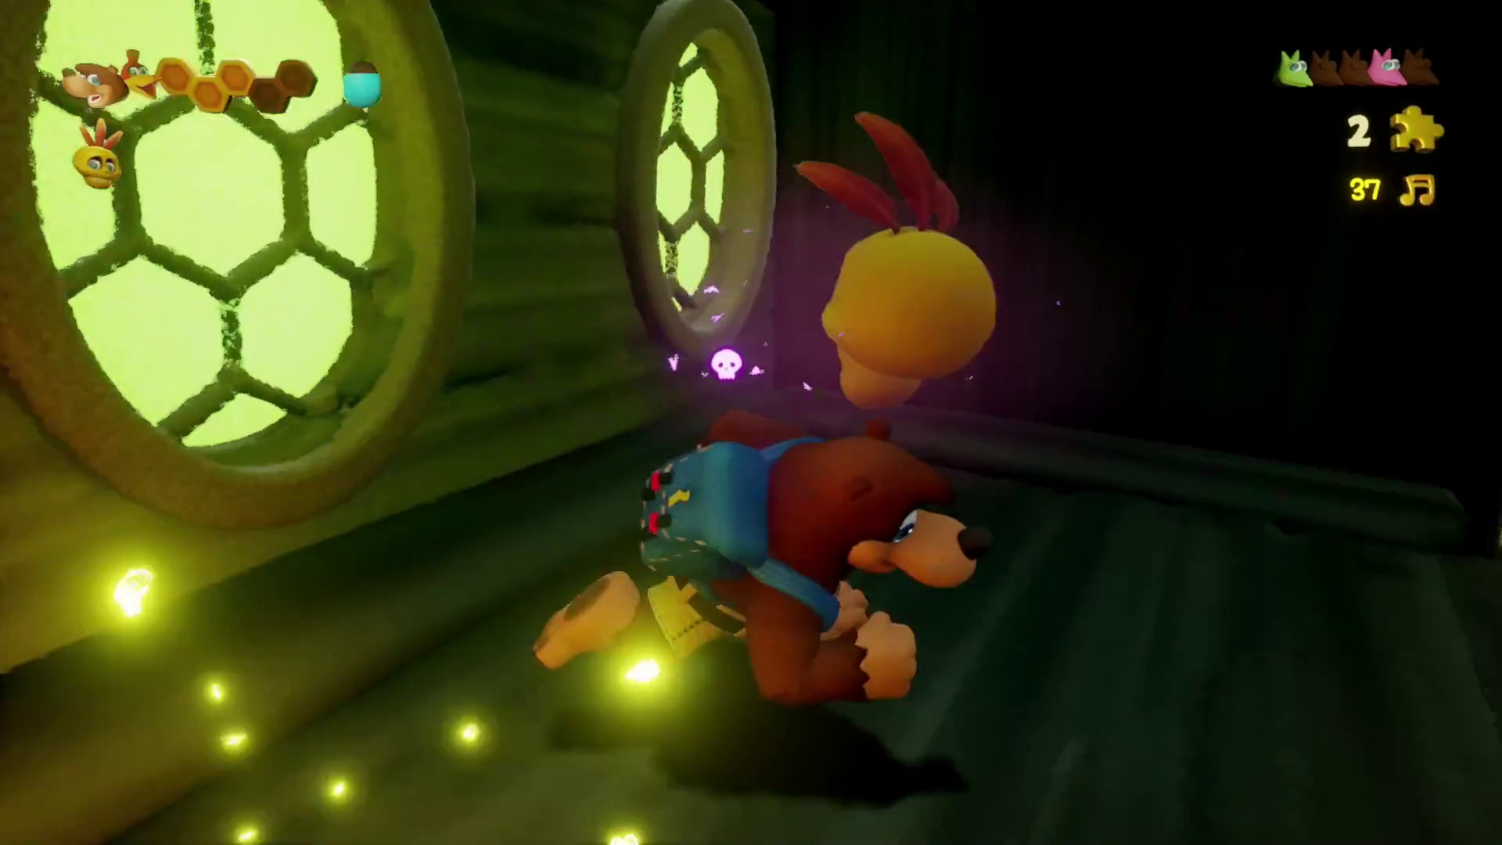
pyautogui.press('w')
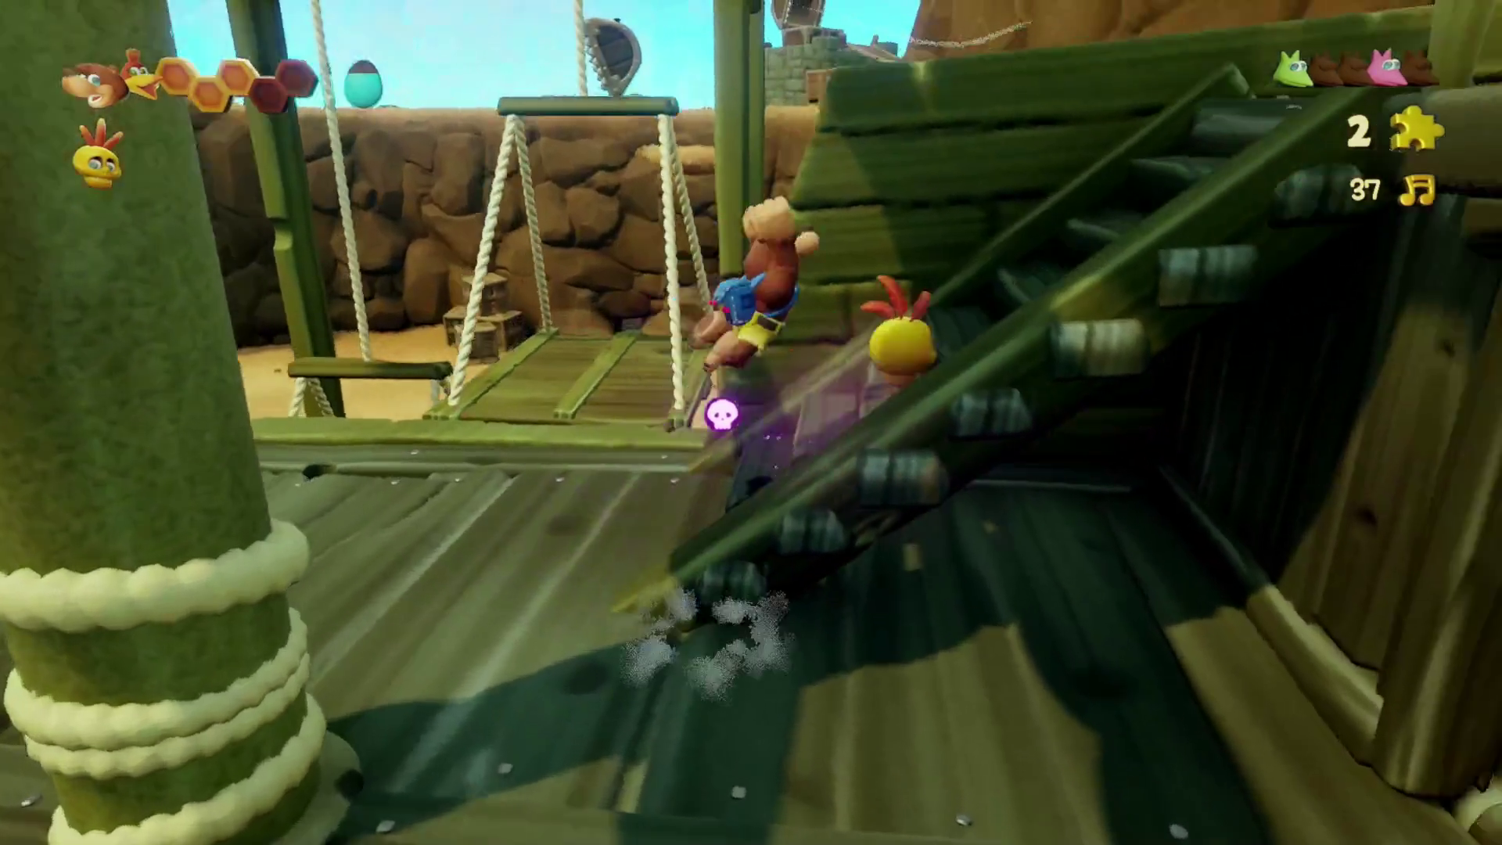
# - Check the transformation choices on deck, then jump onto the crates to grab a note
pyautogui.press('w')
pyautogui.press('r')
pyautogui.press('r')
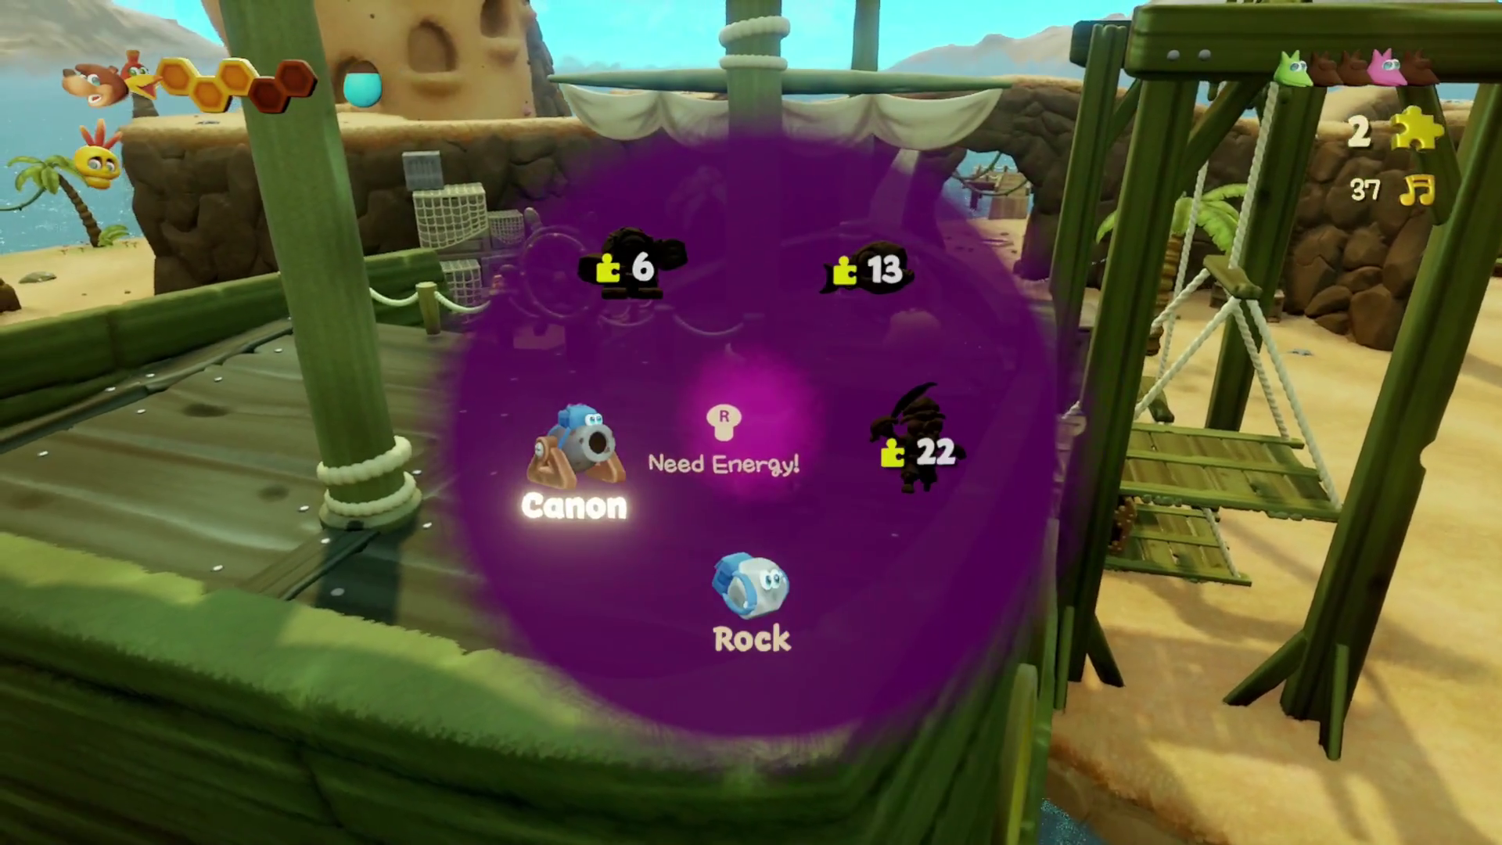
pyautogui.press('w')
pyautogui.press('w')
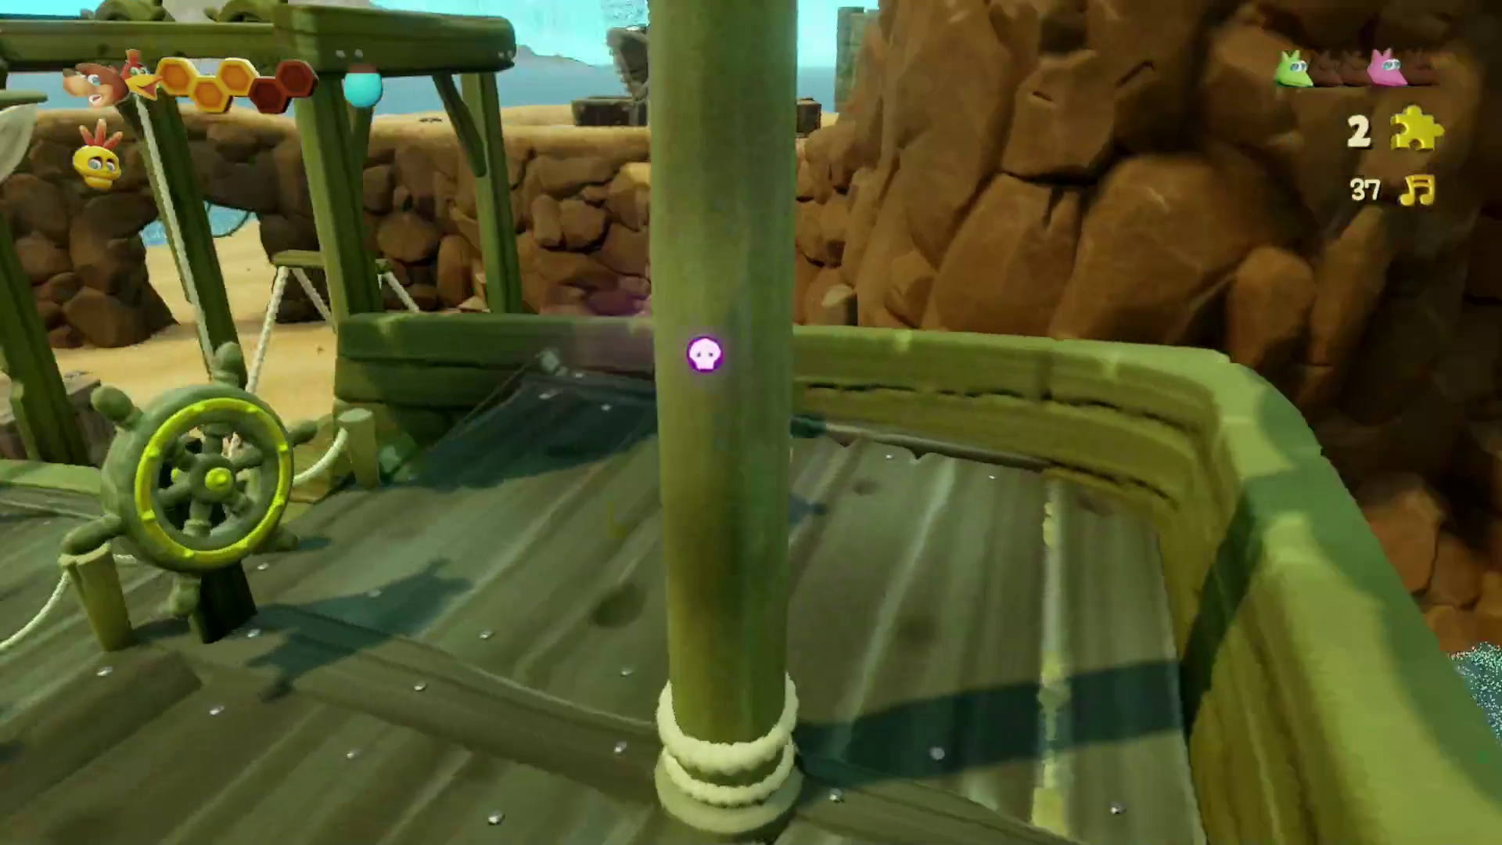
pyautogui.press('w')
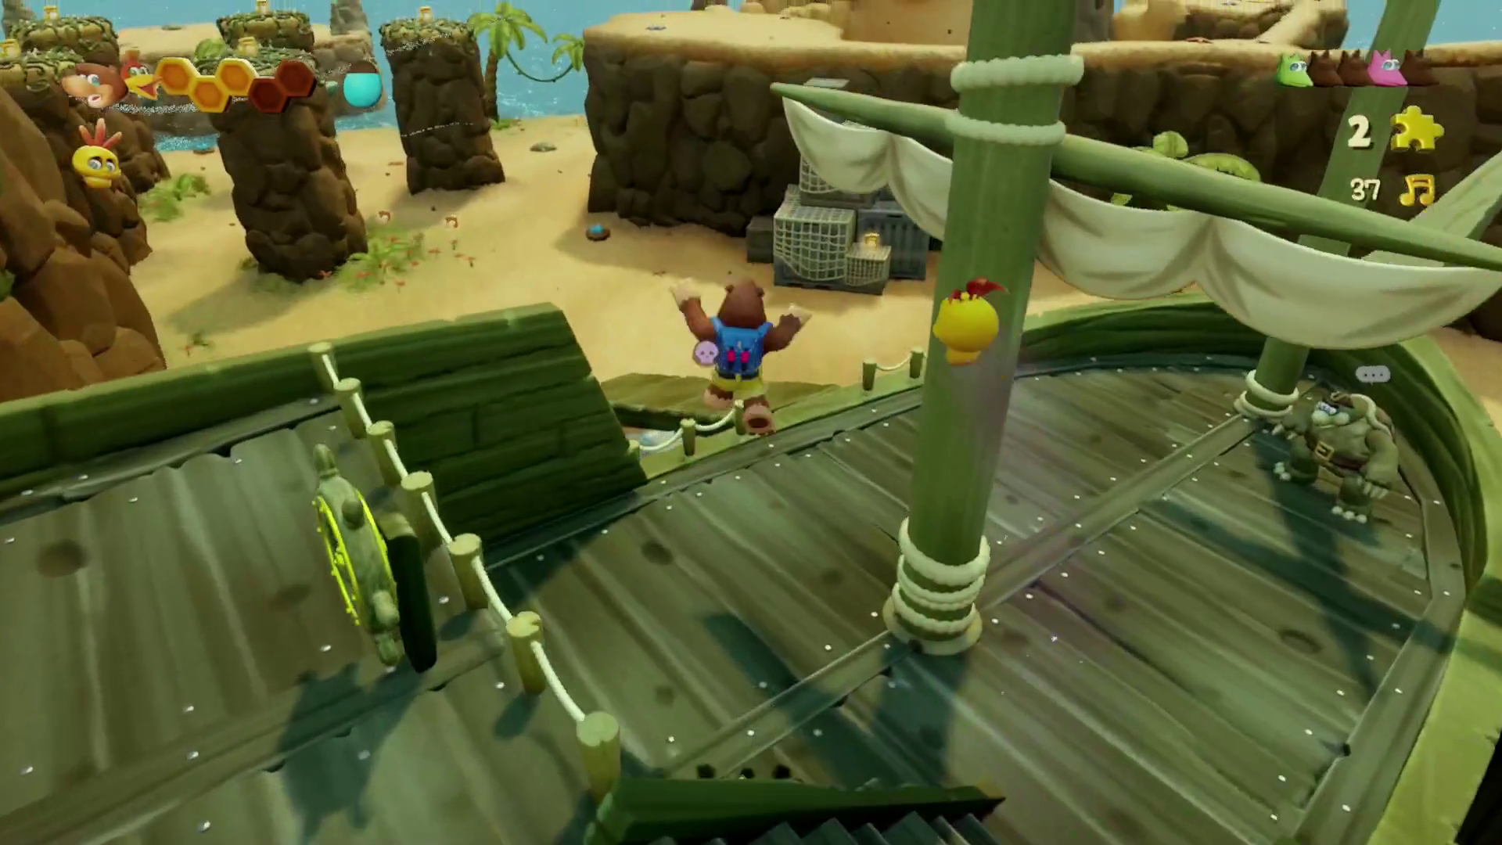
pyautogui.press('w')
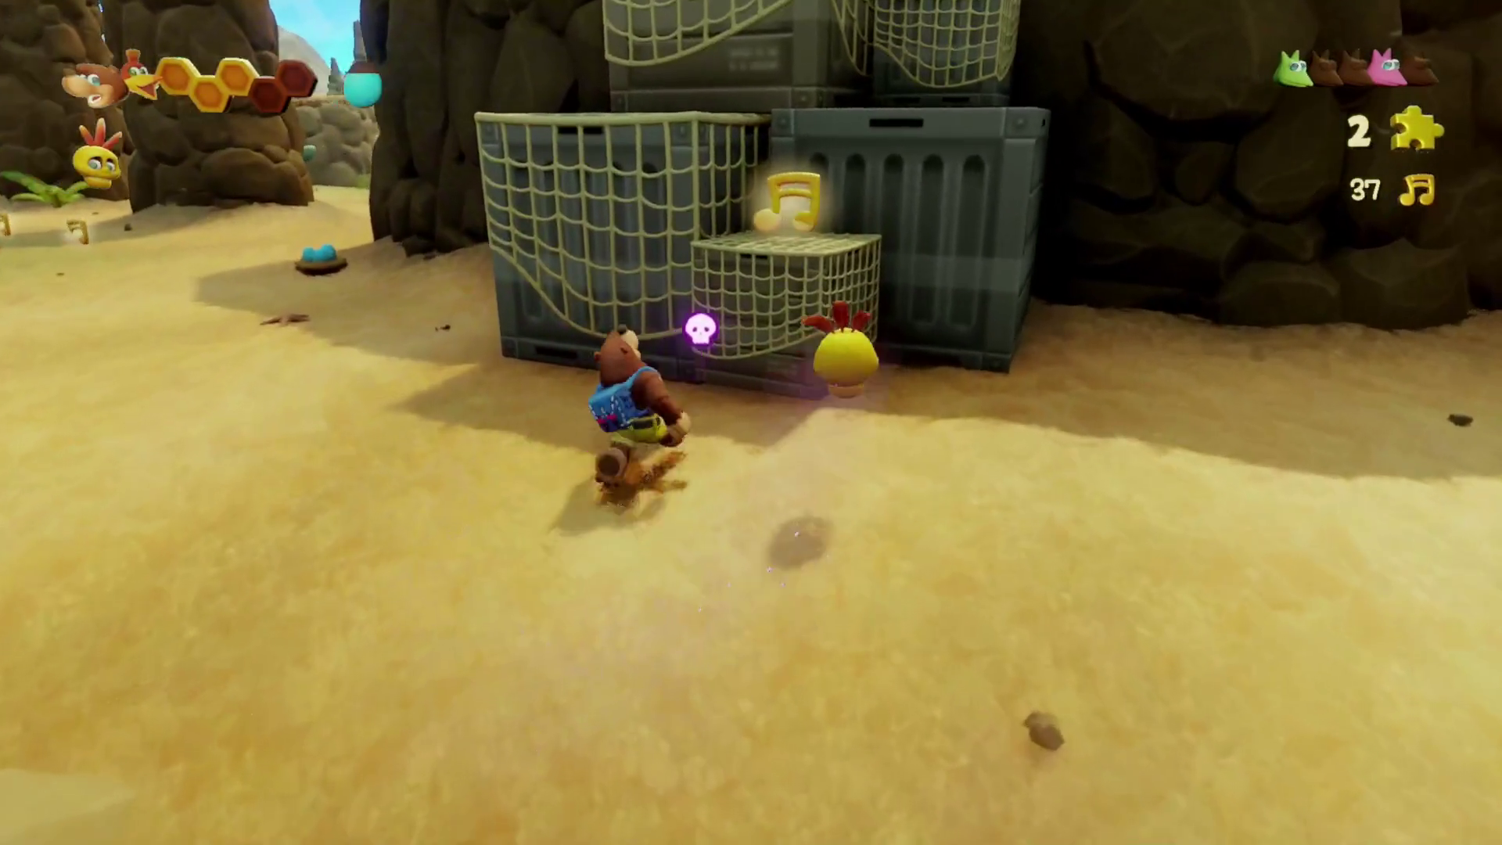
pyautogui.press('space')
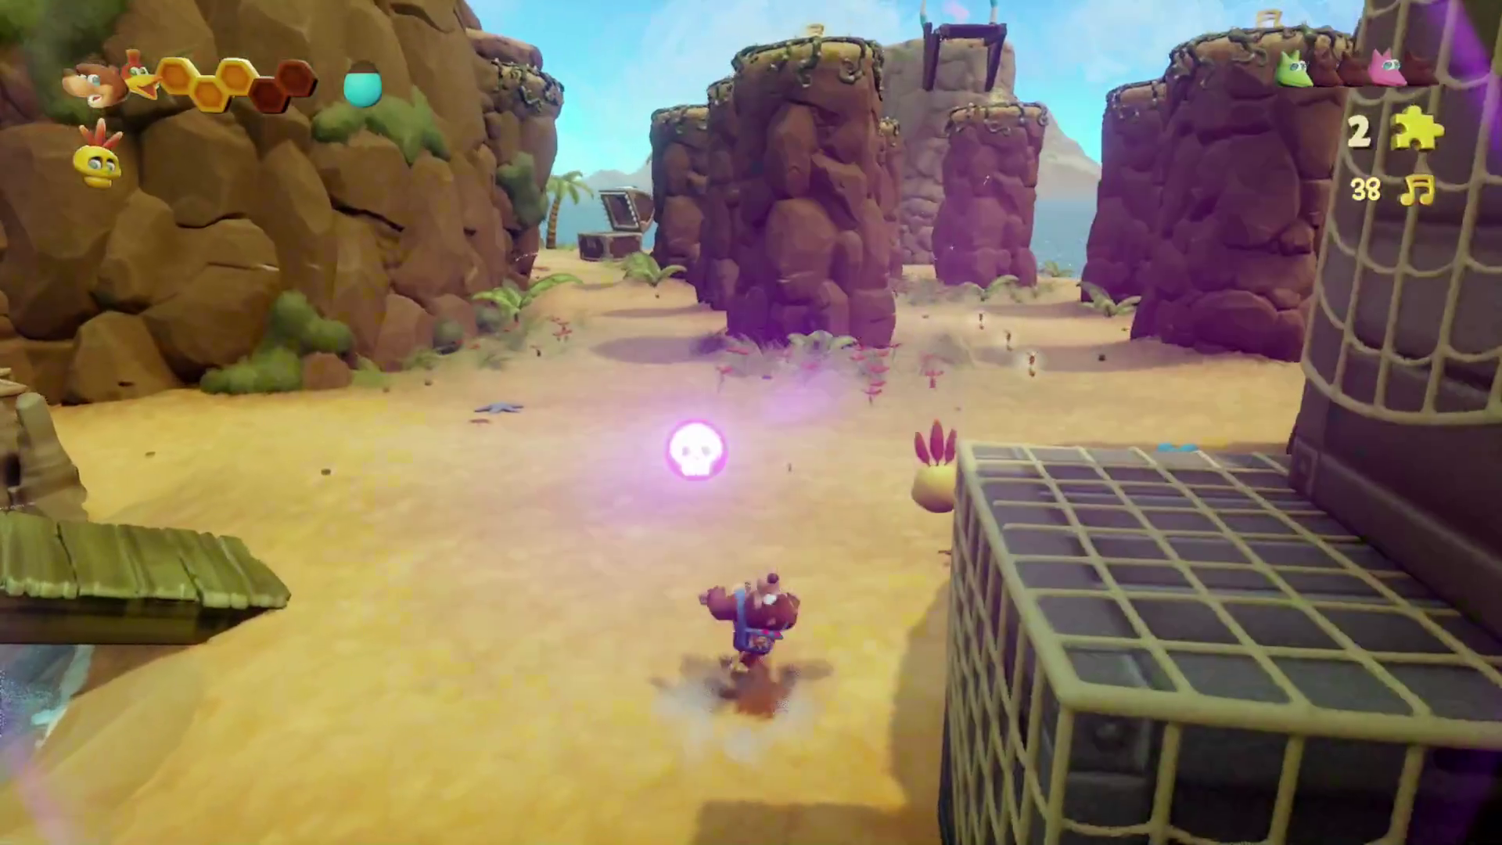
# - Run up the sandy path collecting notes and defeat the enemies and pirates along it
pyautogui.press('w')
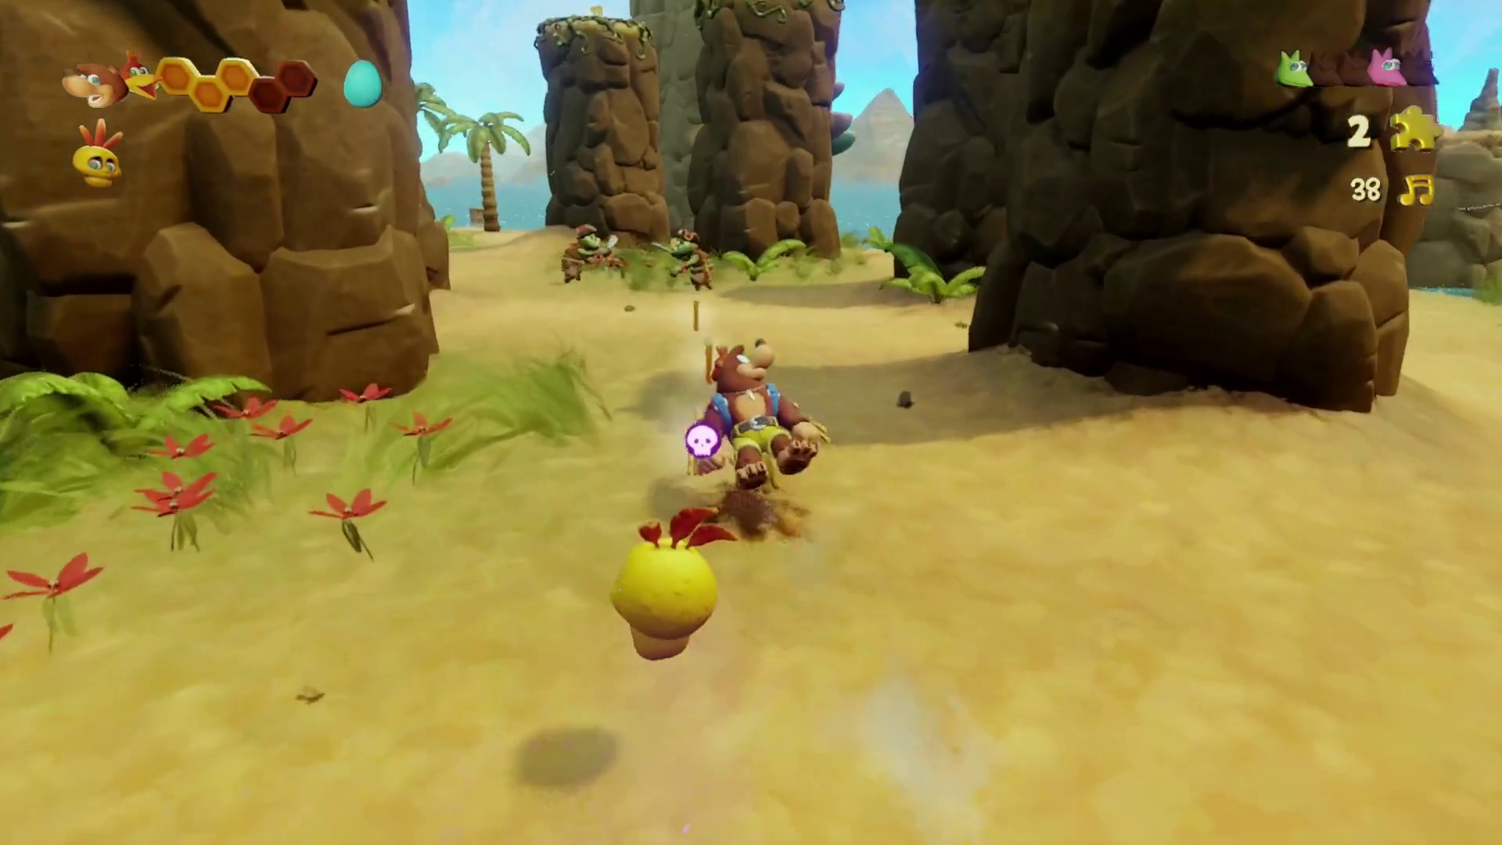
pyautogui.press('w')
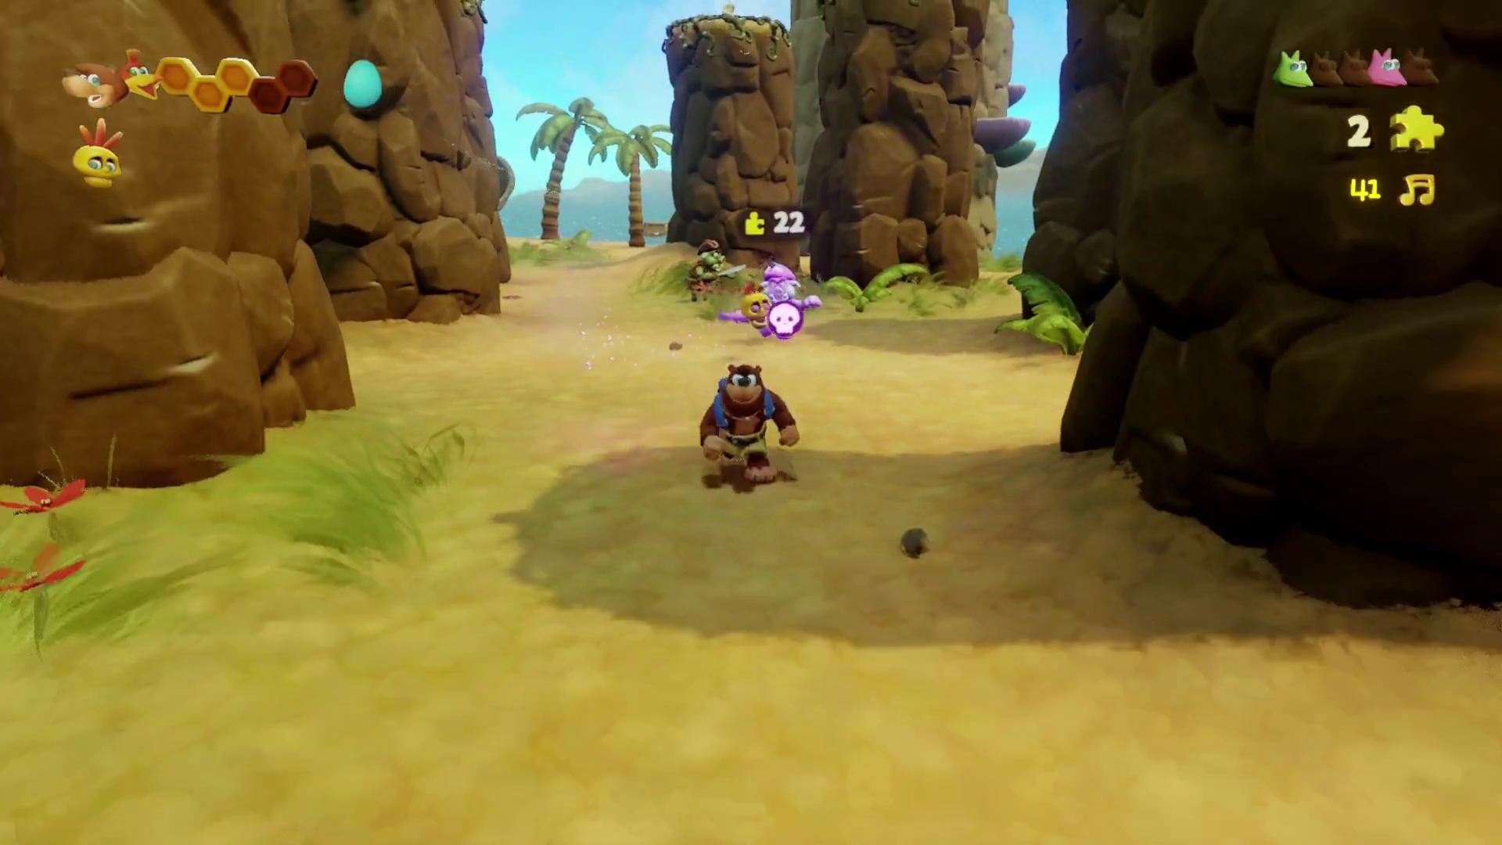
pyautogui.press('w')
pyautogui.press('w')
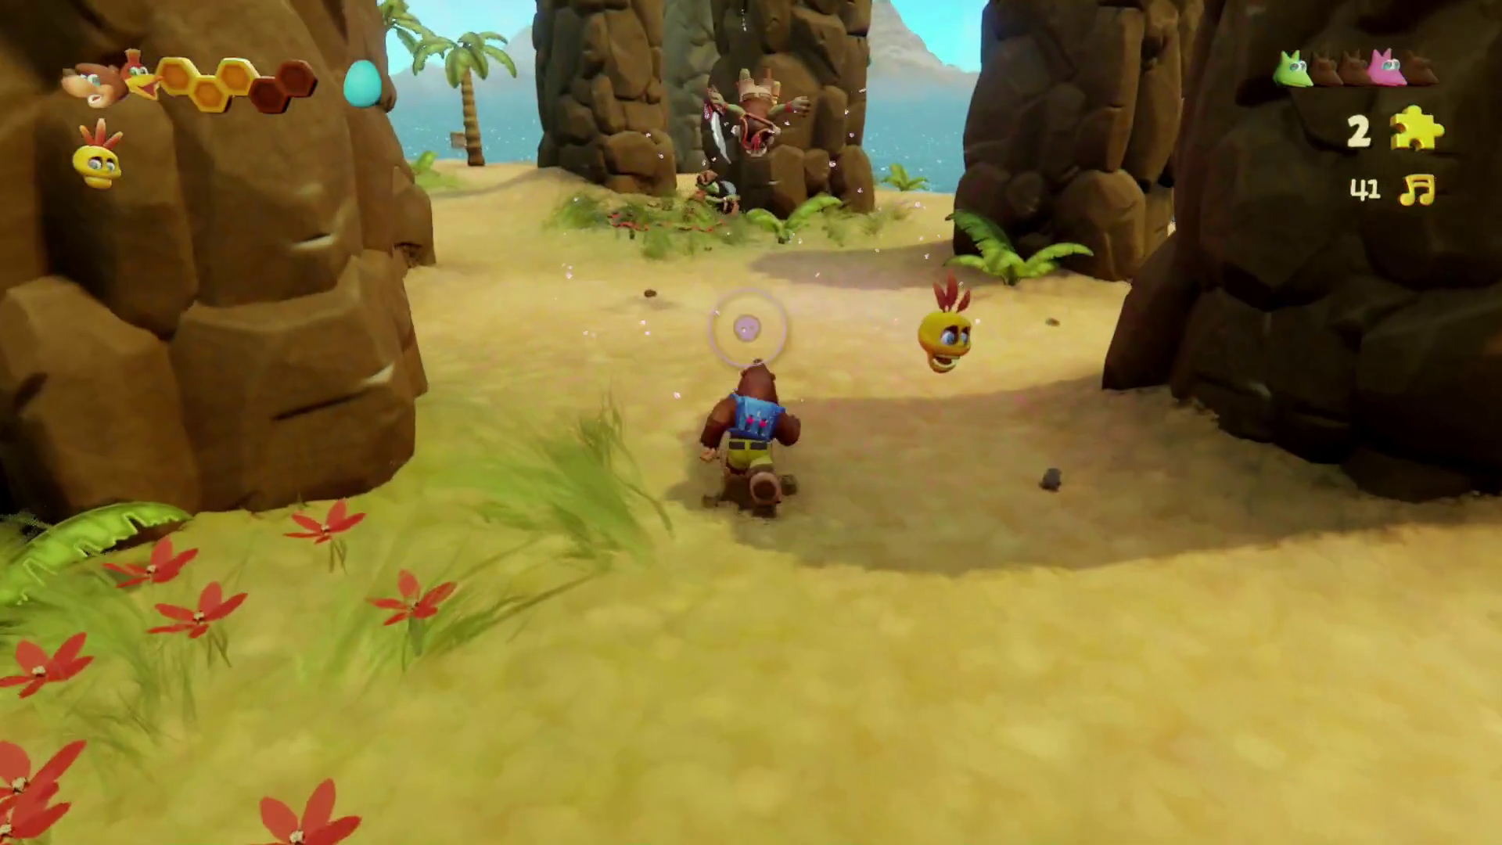
pyautogui.press('w')
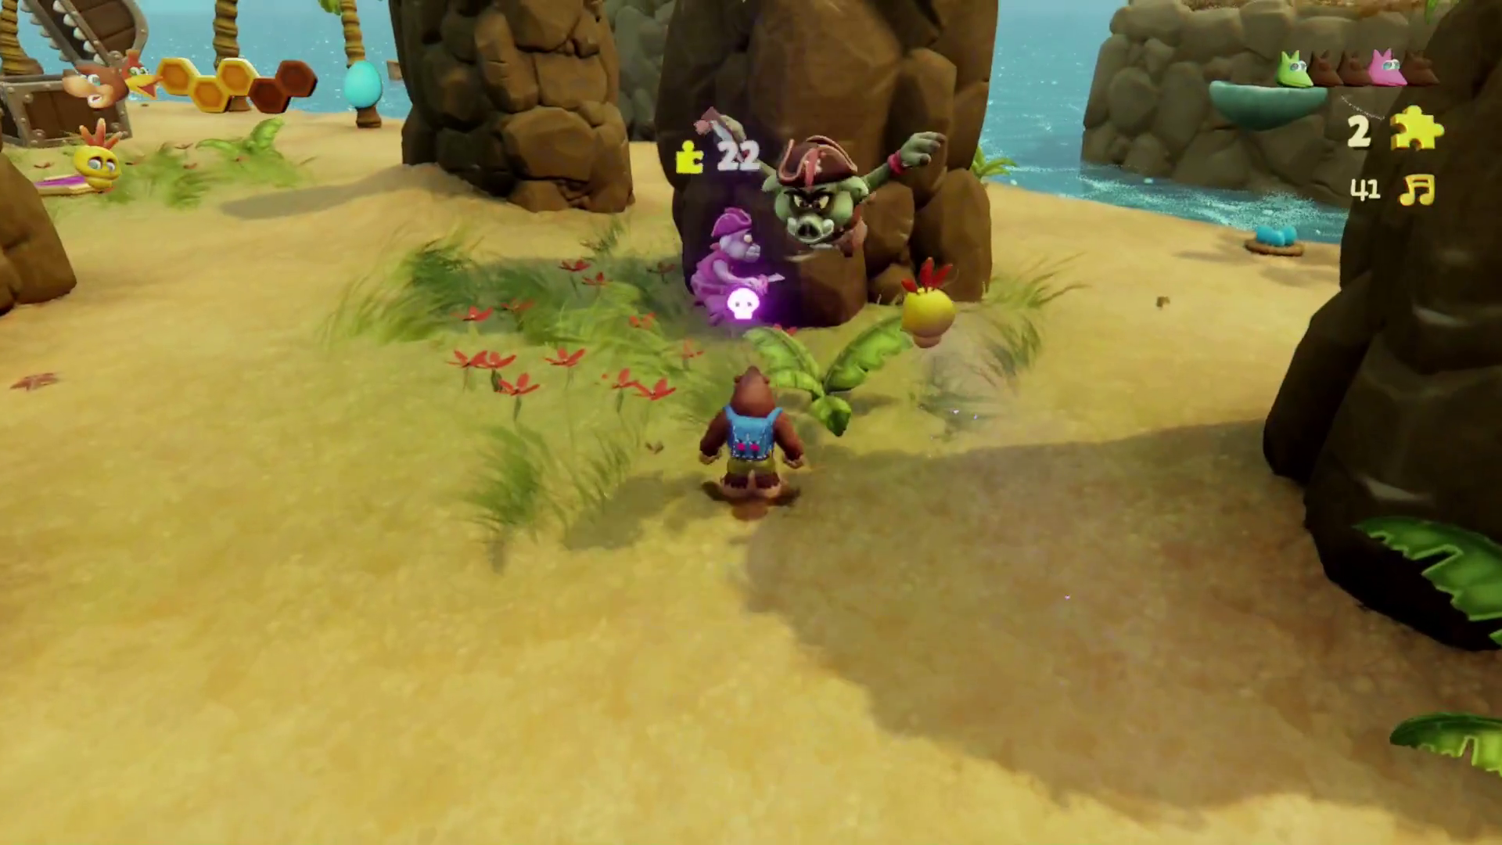
pyautogui.press('w')
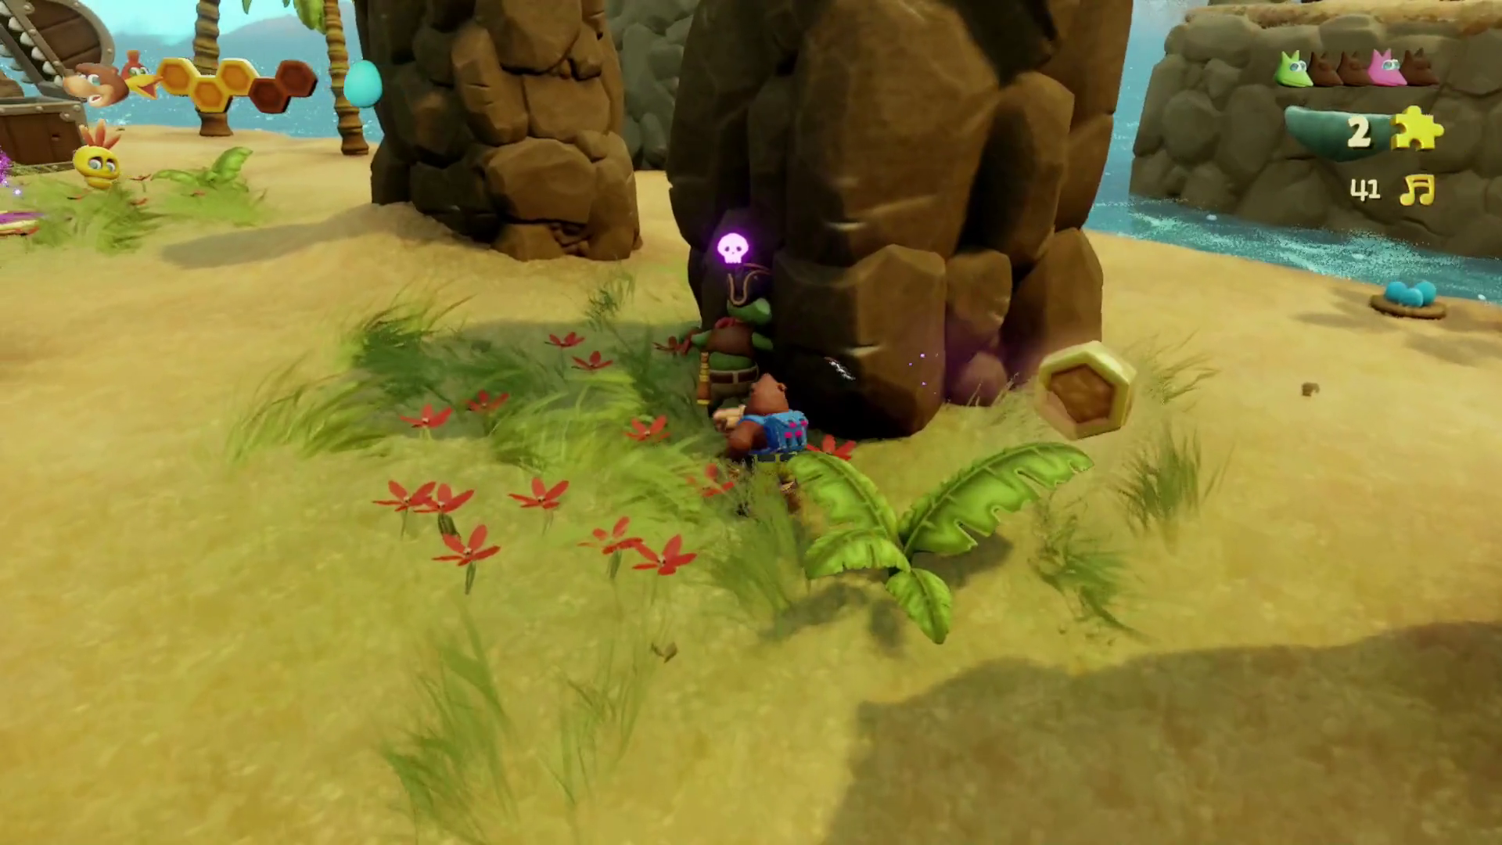
pyautogui.press('w')
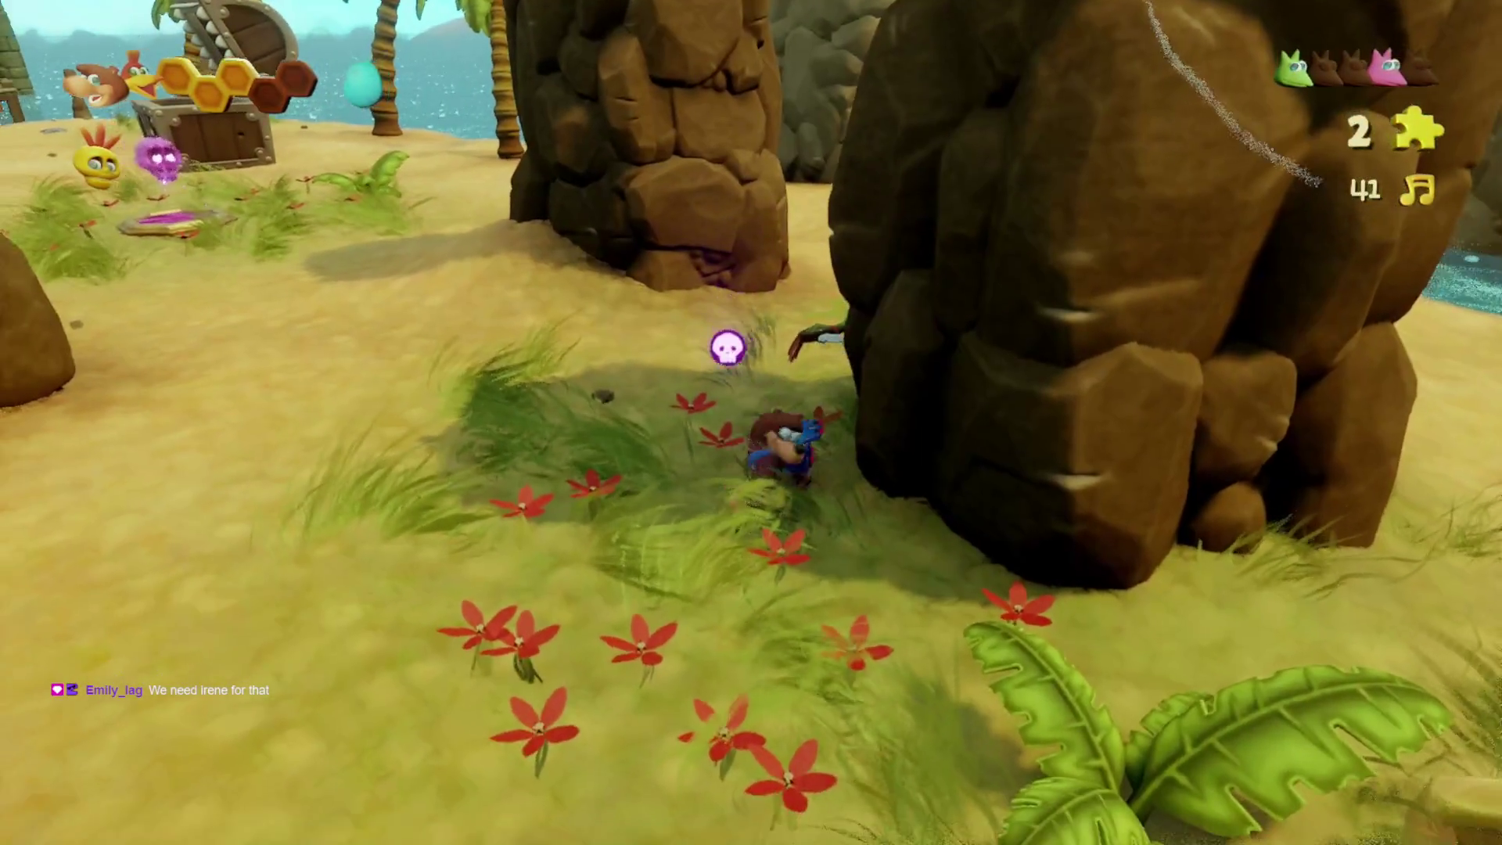
pyautogui.press('w')
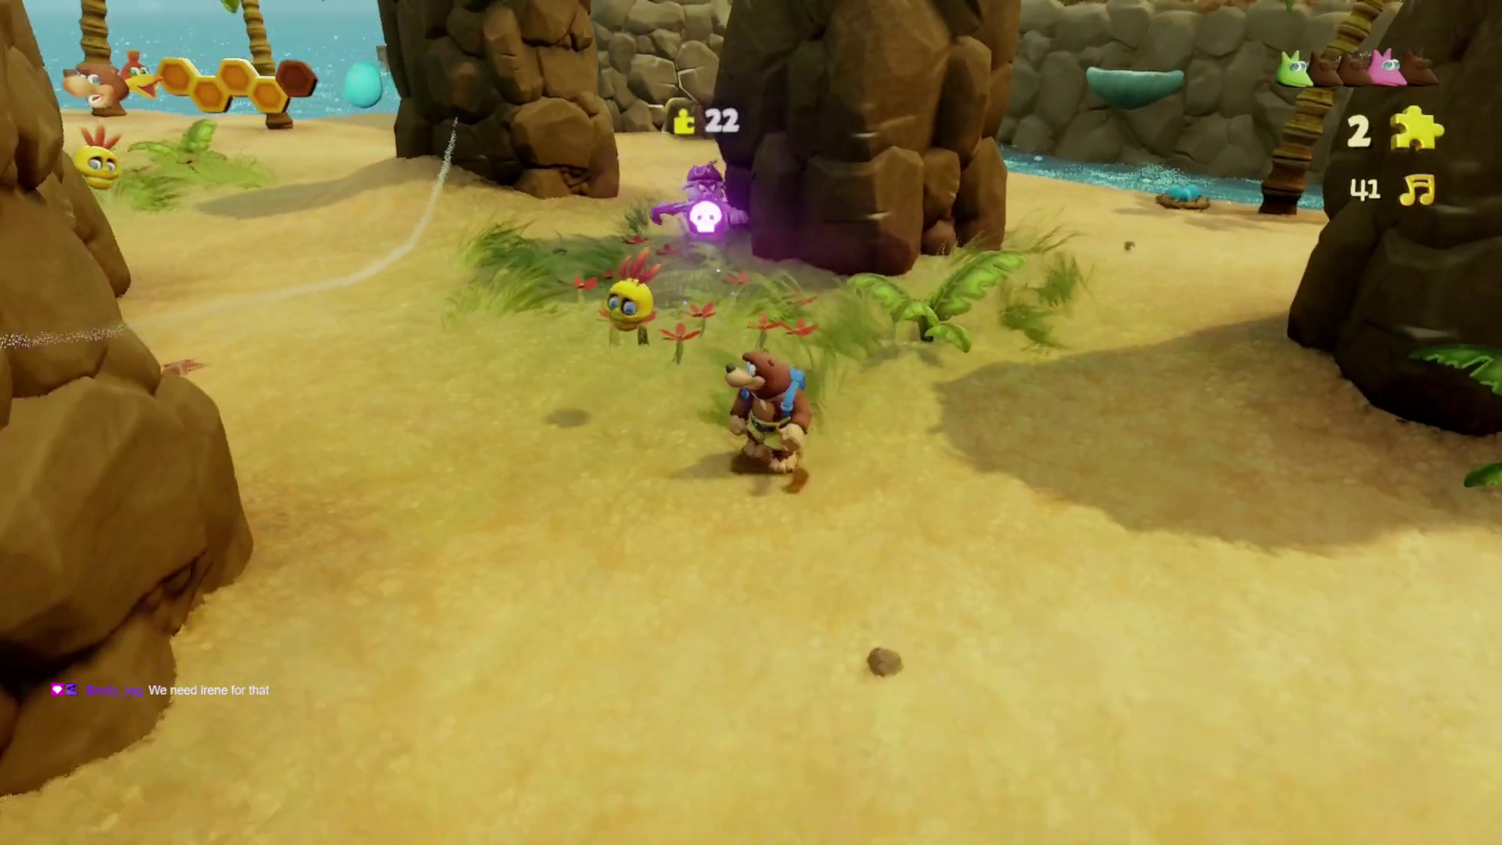
pyautogui.press('w')
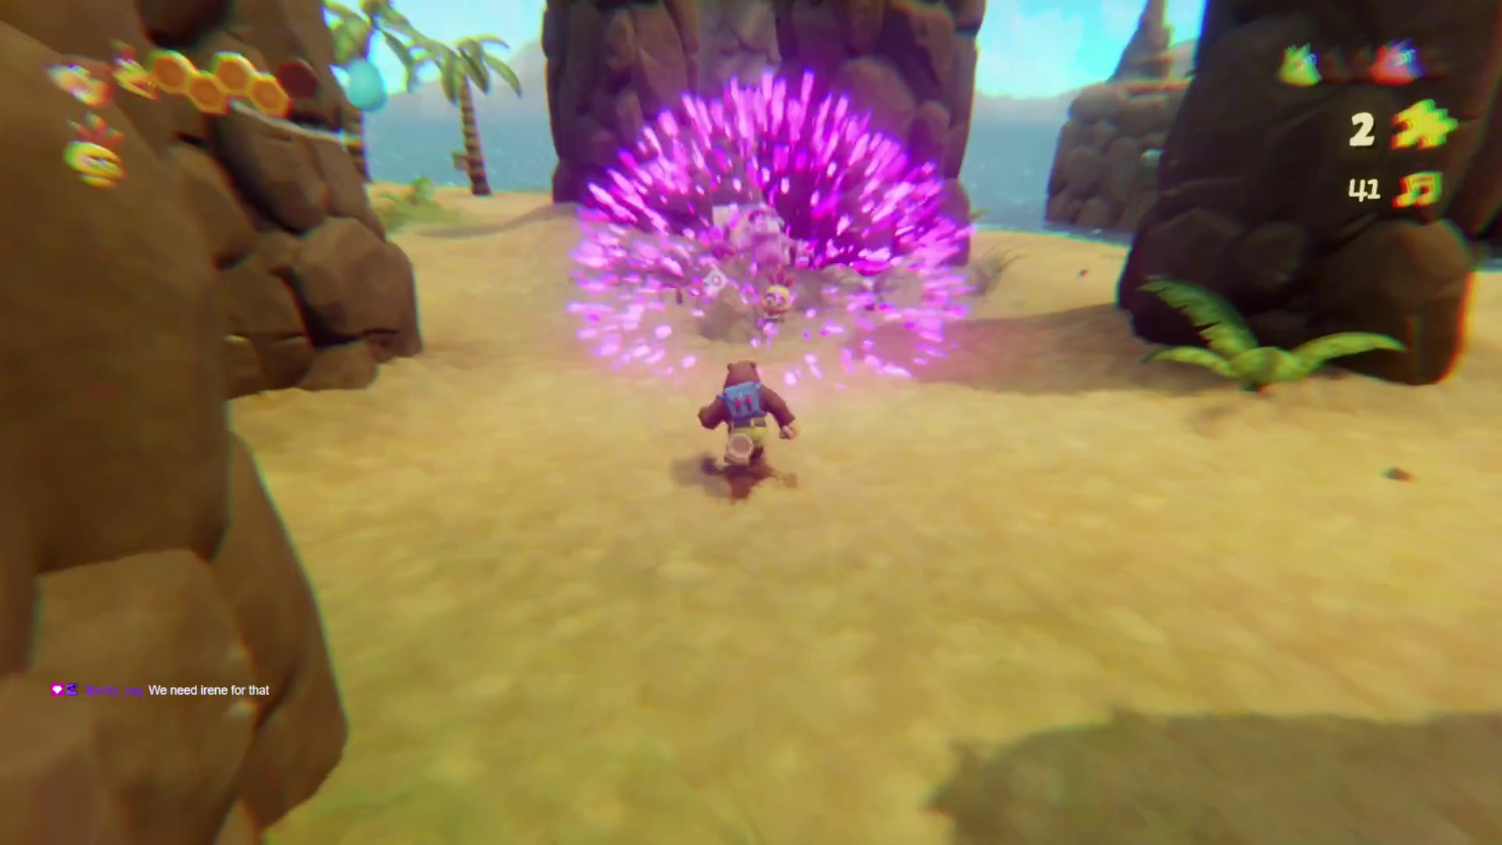
pyautogui.press('w')
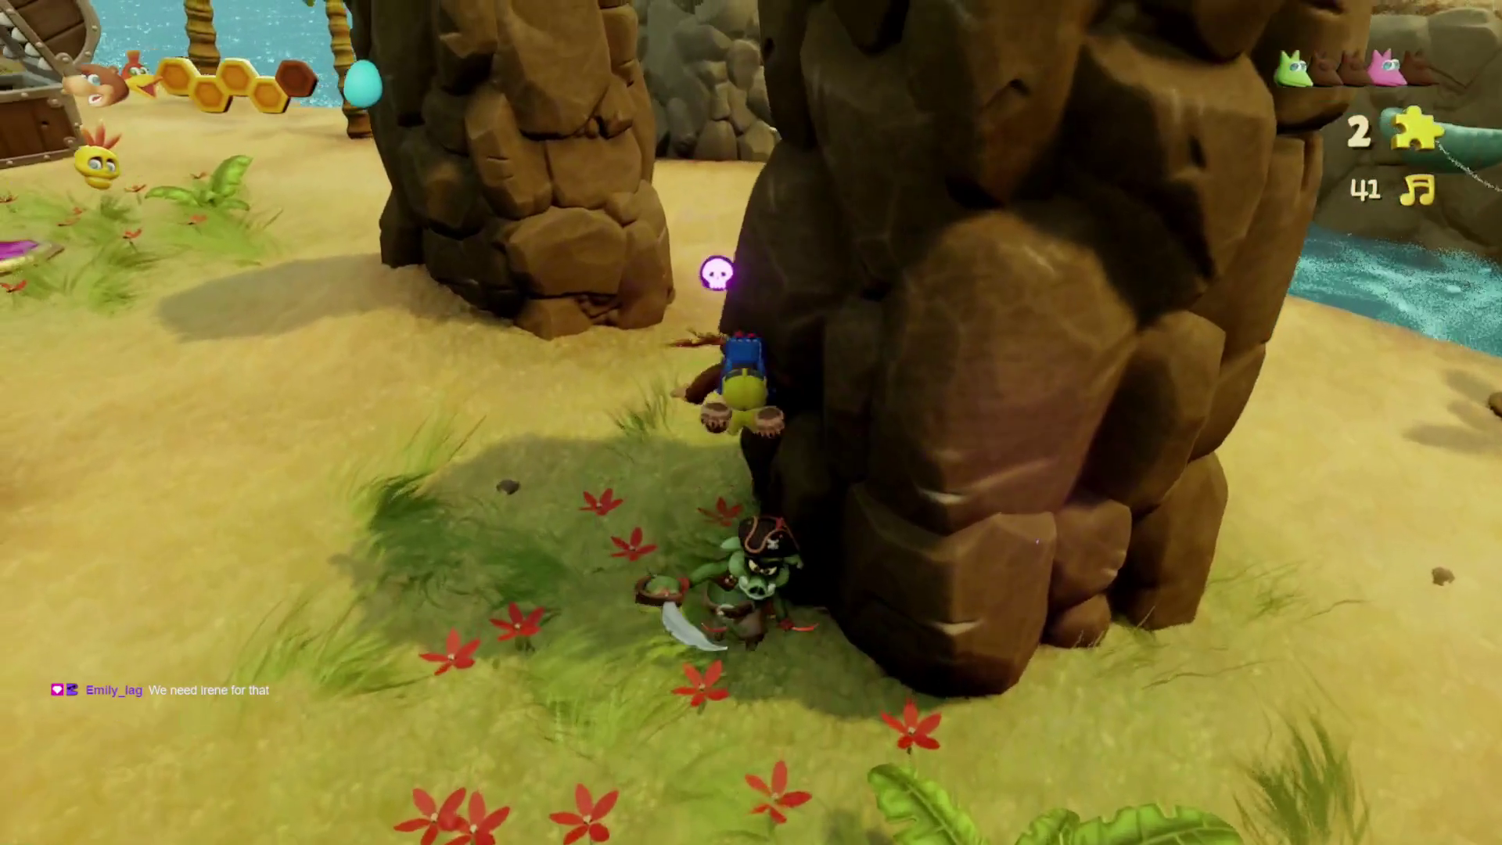
pyautogui.press('w')
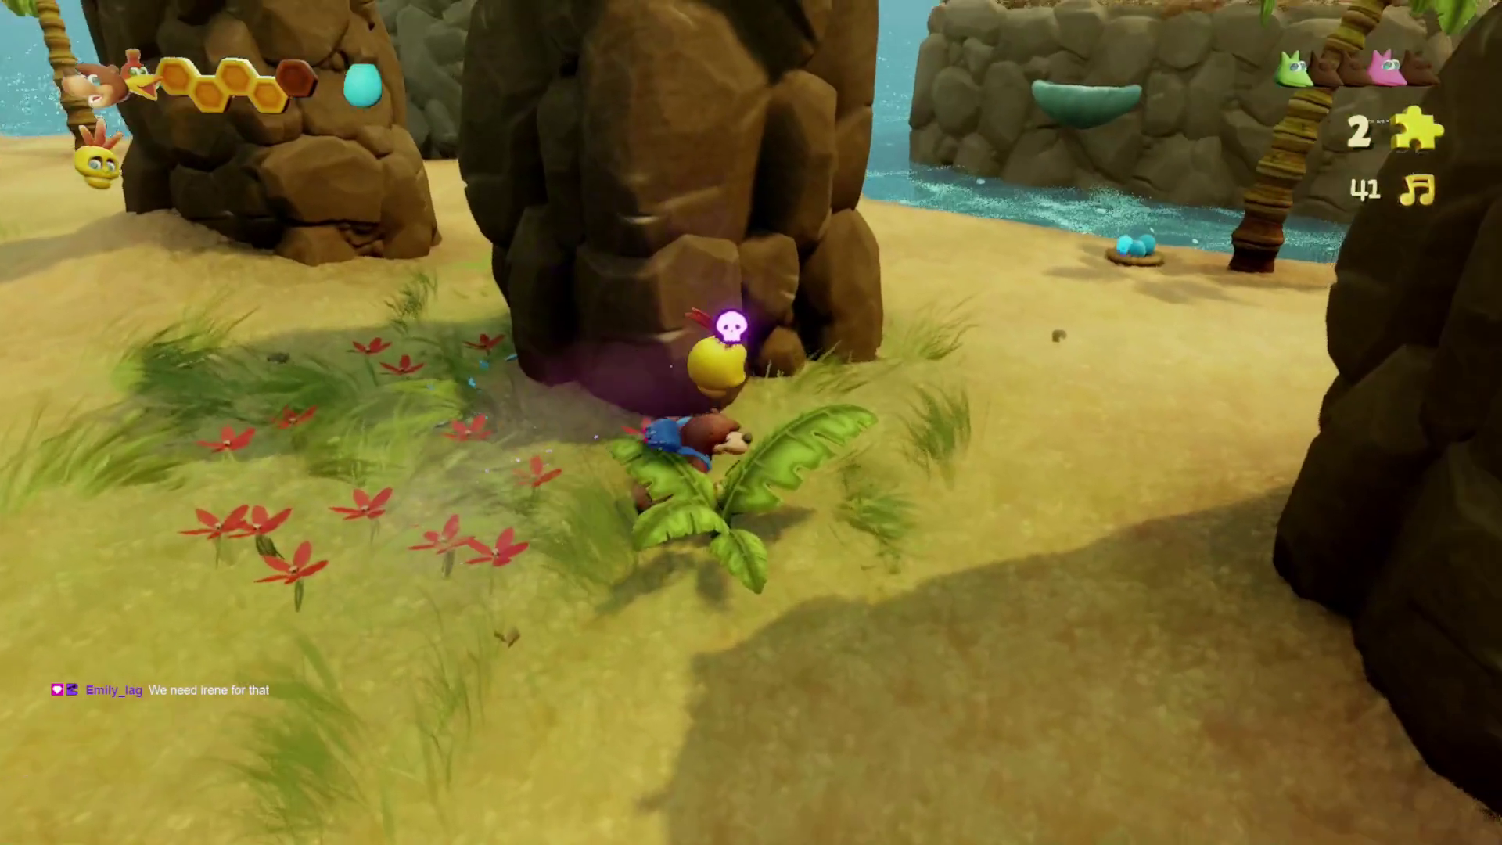
pyautogui.press('w')
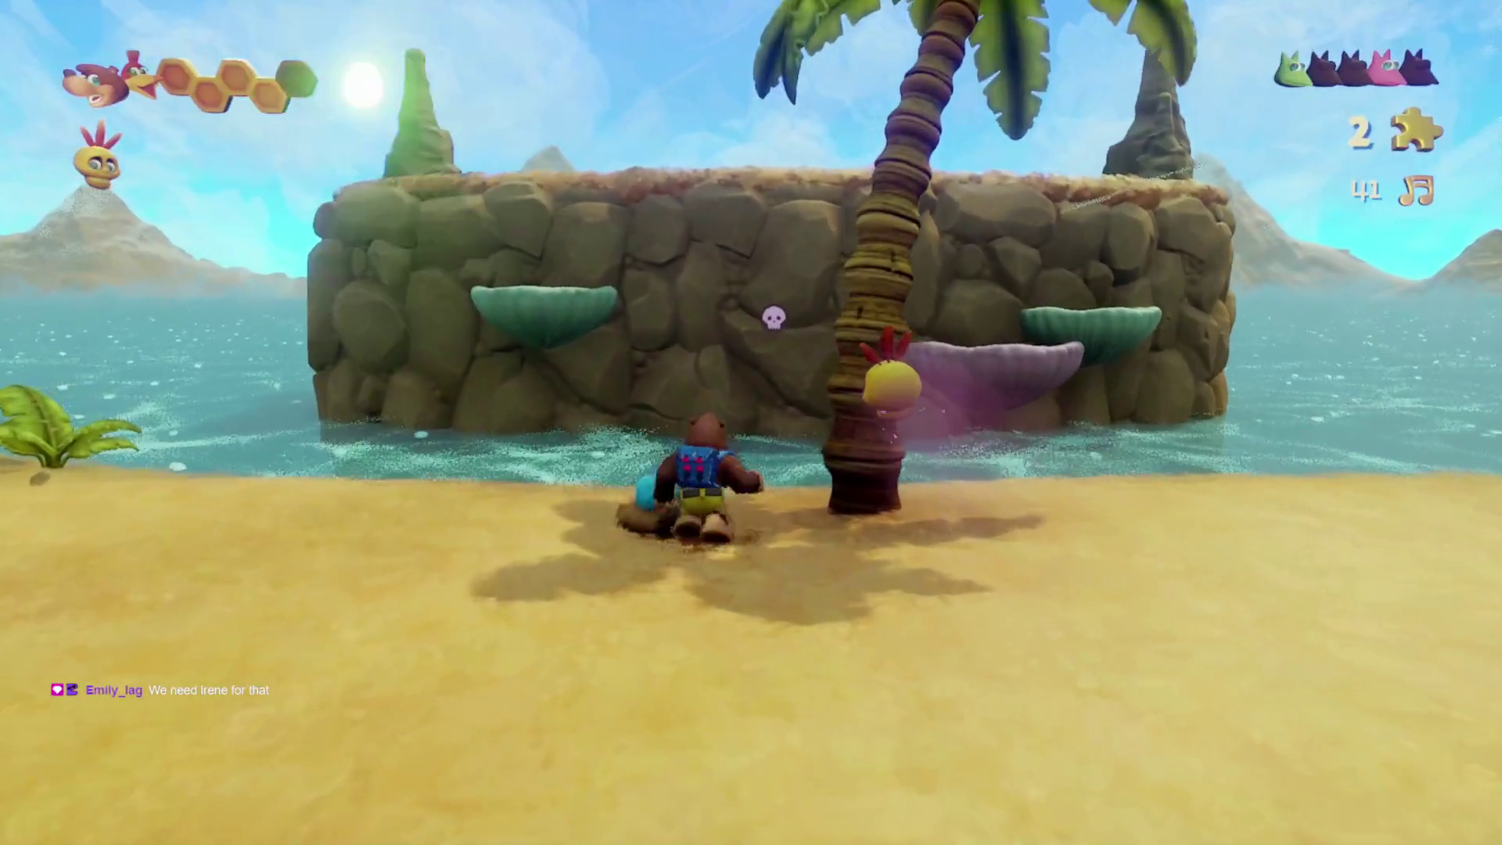
pyautogui.press('w')
pyautogui.press('w')
# - Climb the shell ledges to the clifftop and destroy the purple cyclops
pyautogui.press('space')
pyautogui.press('space')
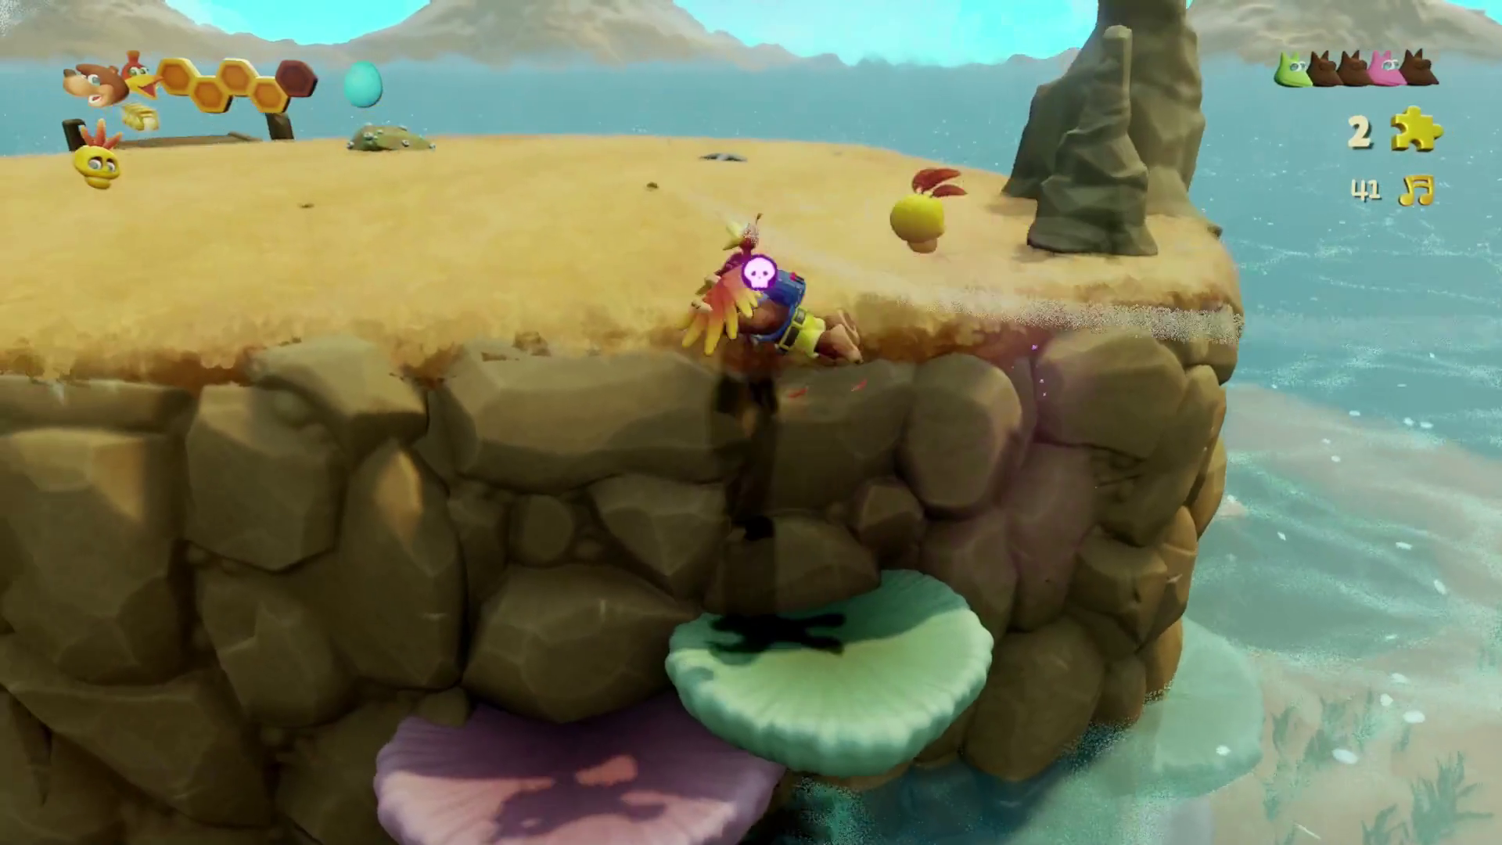
pyautogui.press('w')
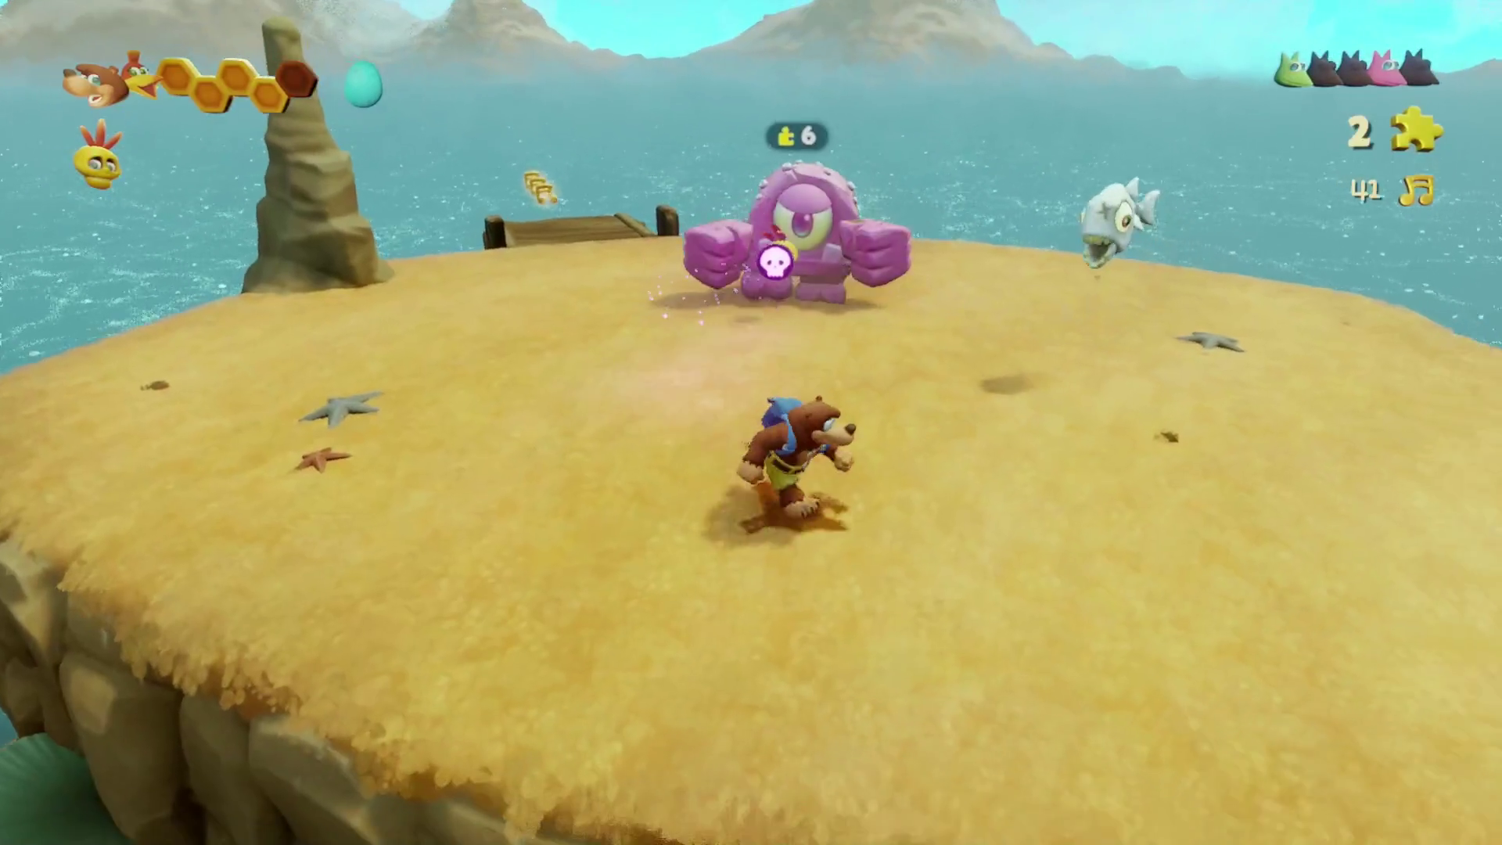
pyautogui.press('w')
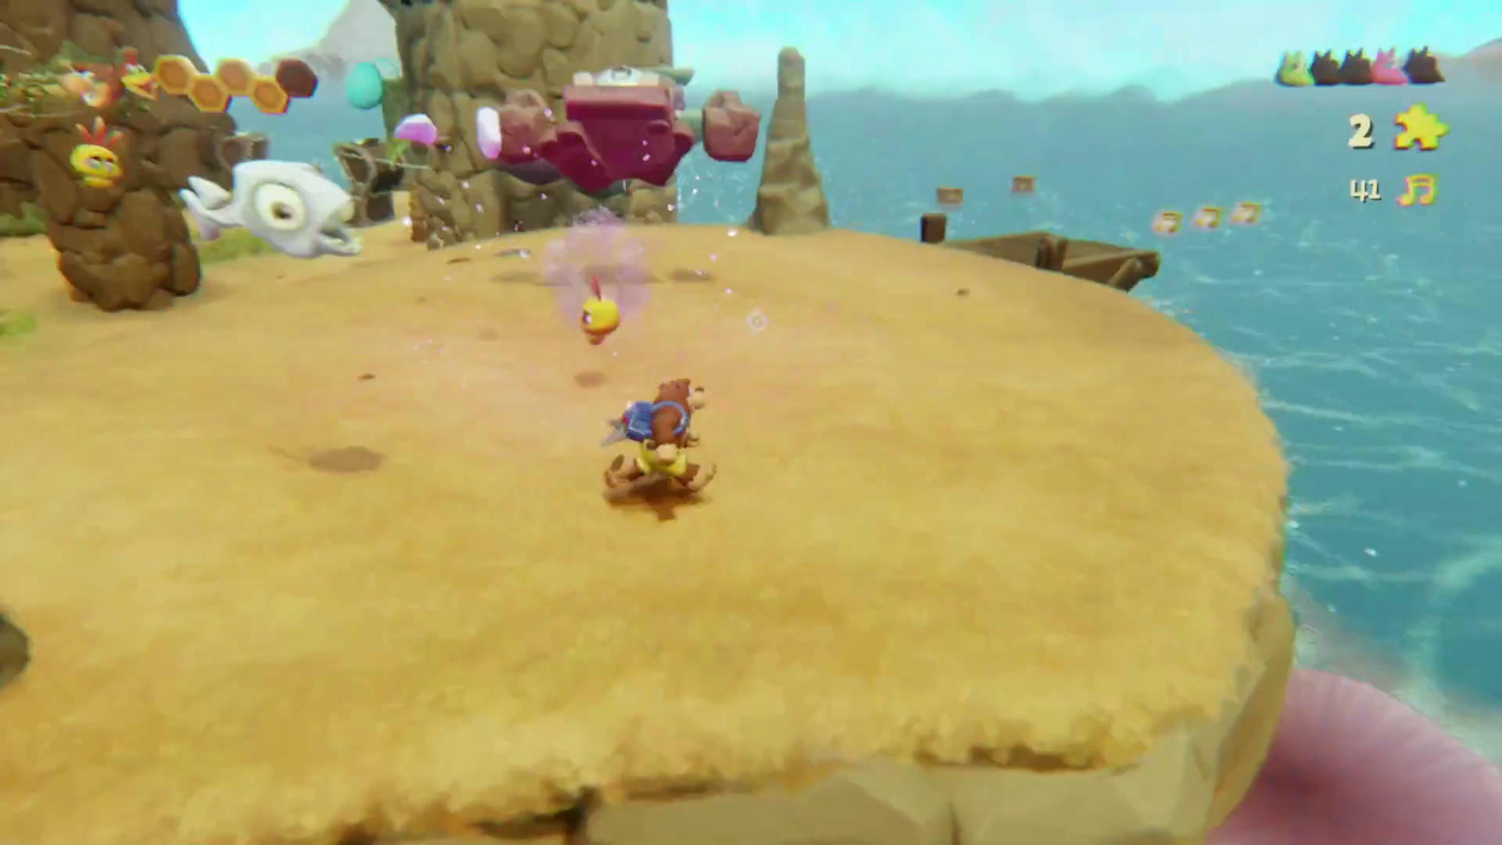
pyautogui.press('w')
pyautogui.press('space')
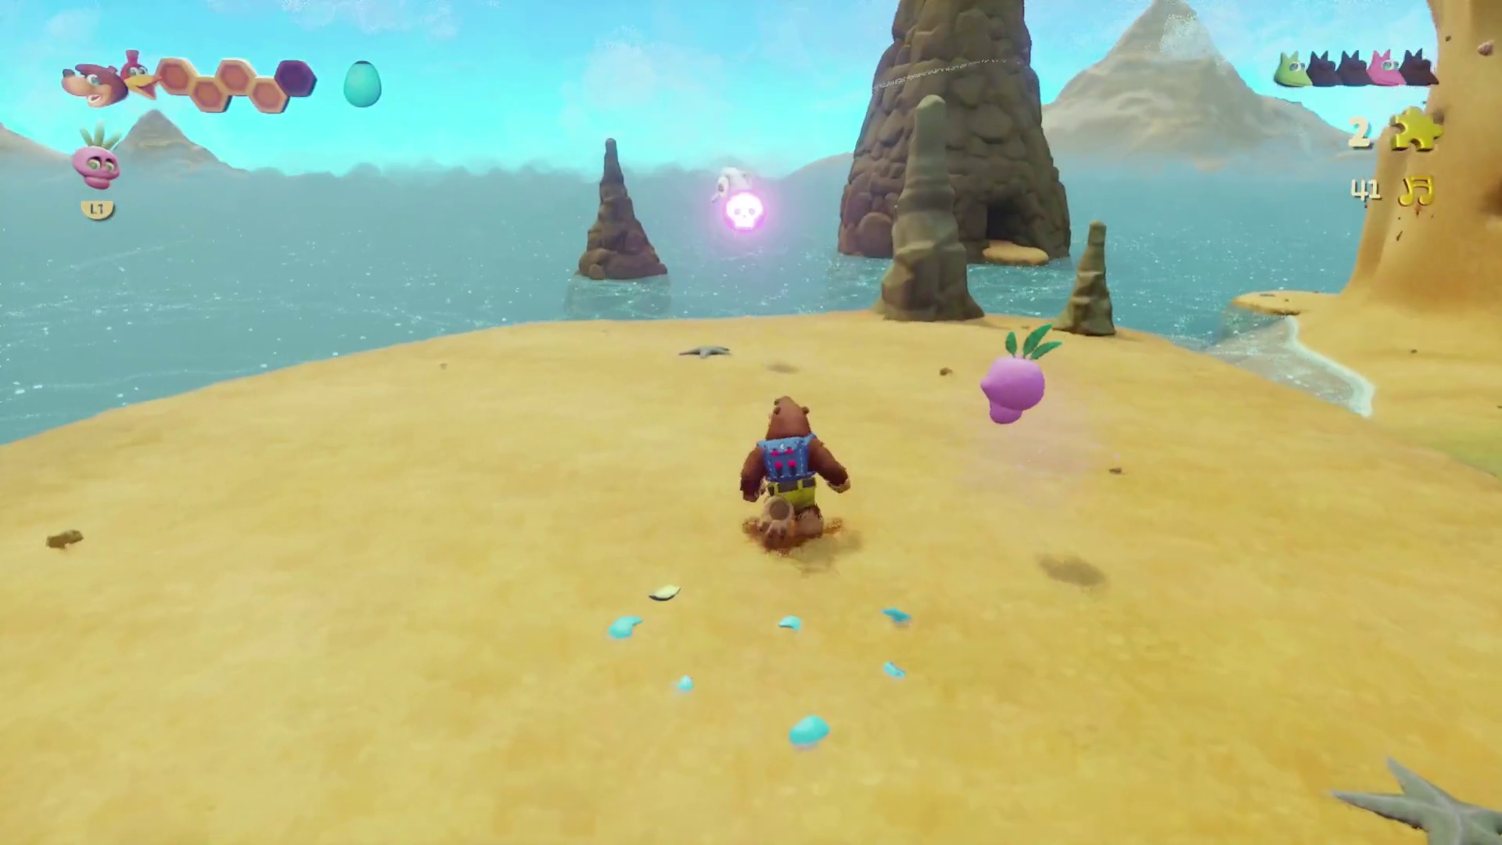
pyautogui.press('w')
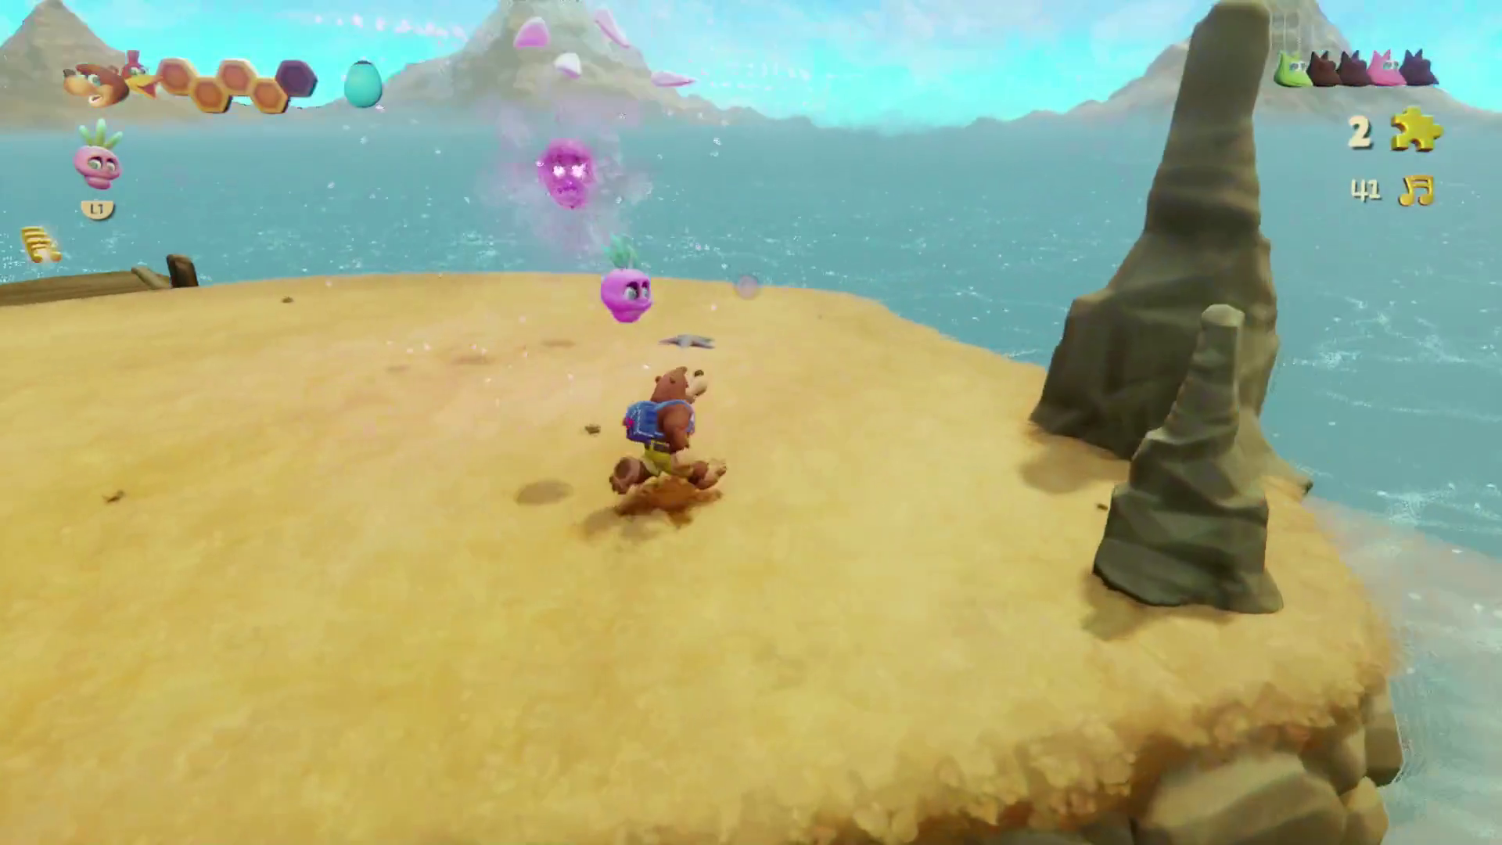
pyautogui.press('space')
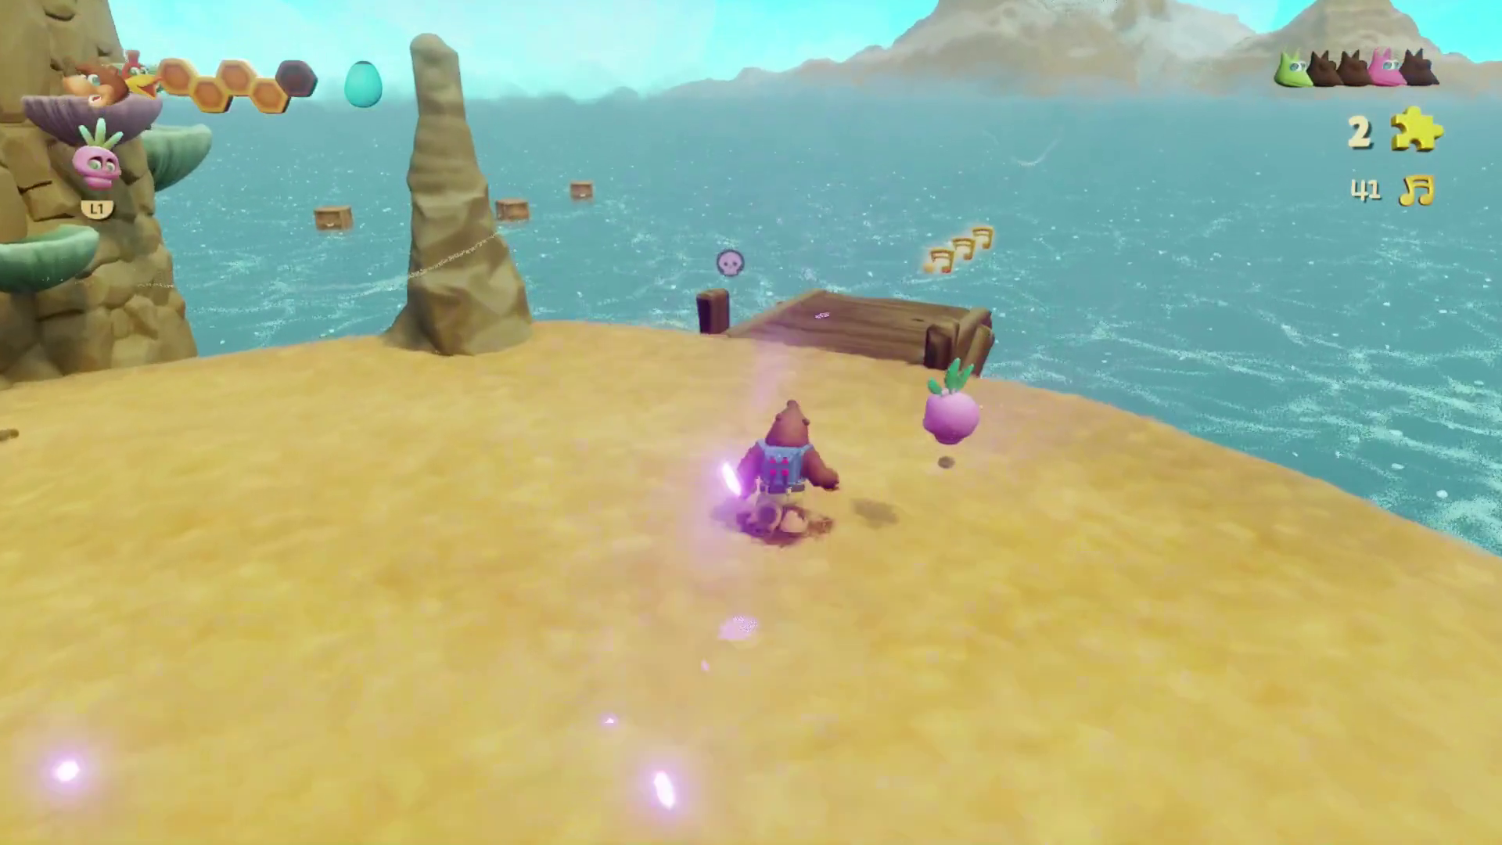
# - Explore the beach between the dock, rock tower and the treasure chests by the shore
pyautogui.press('w')
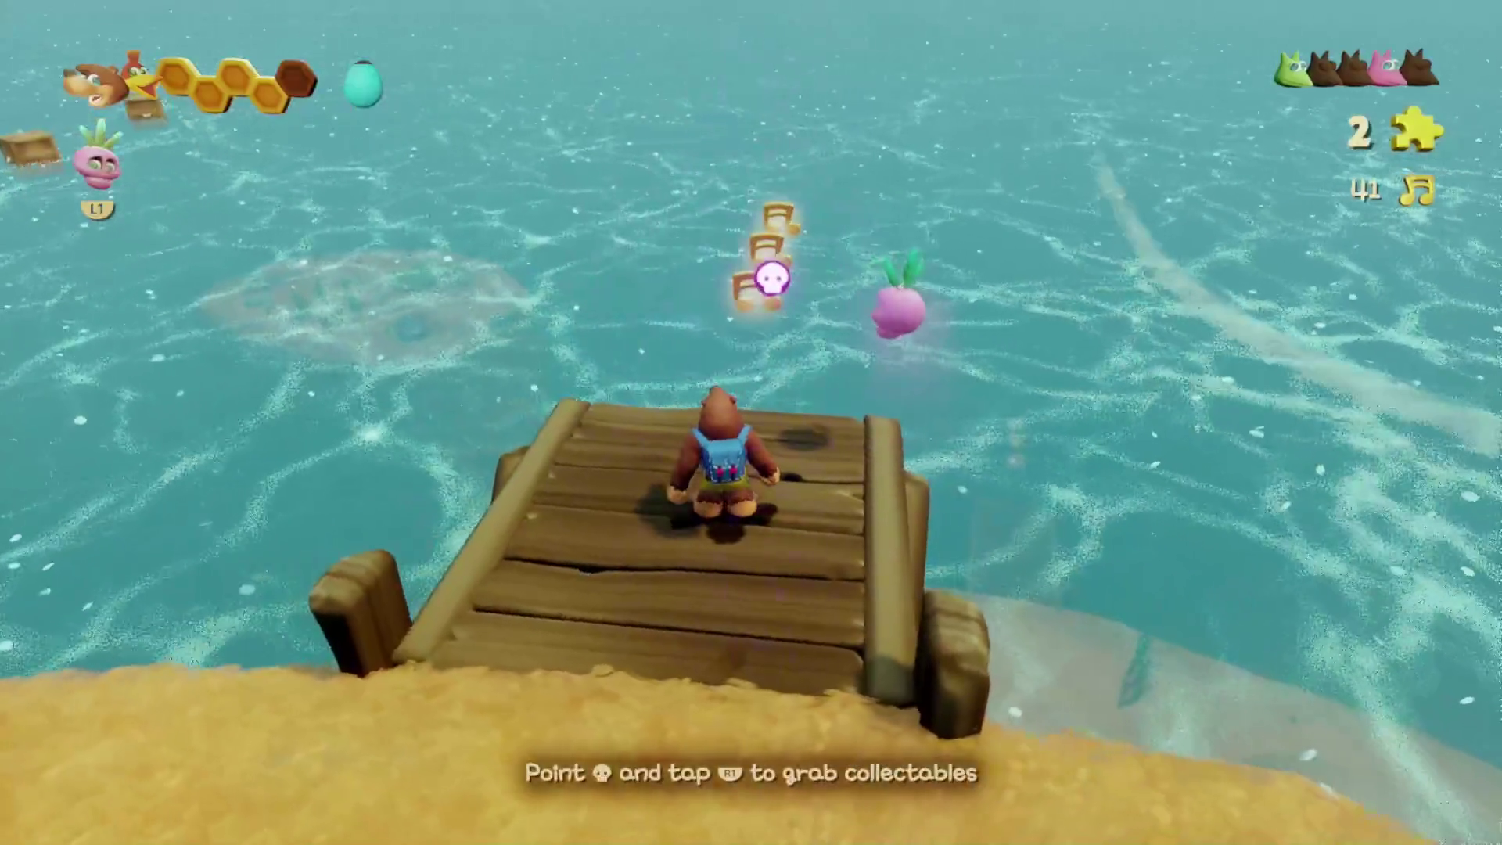
pyautogui.press('s')
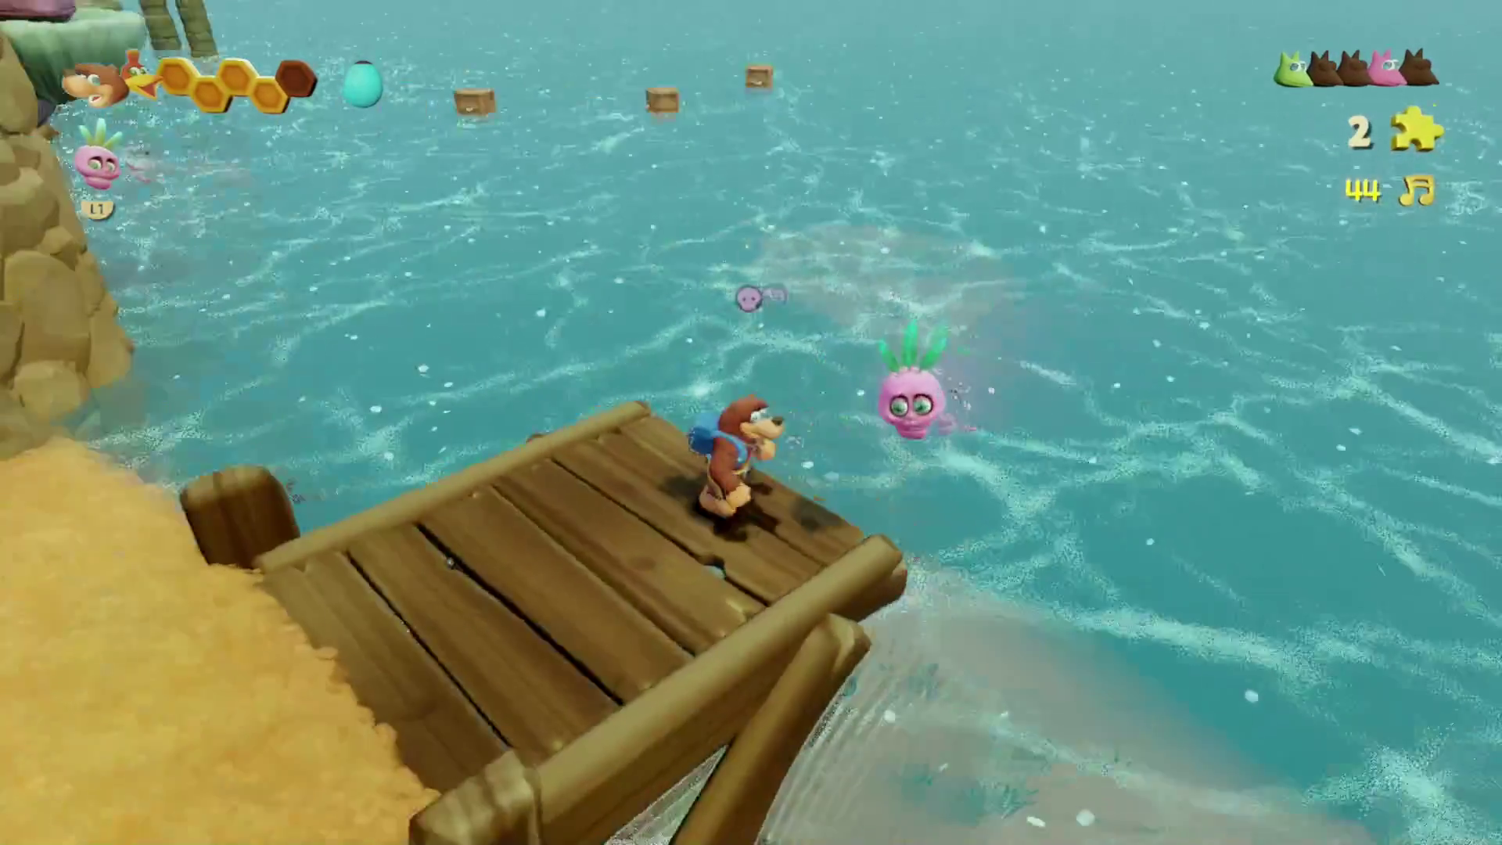
pyautogui.press('w')
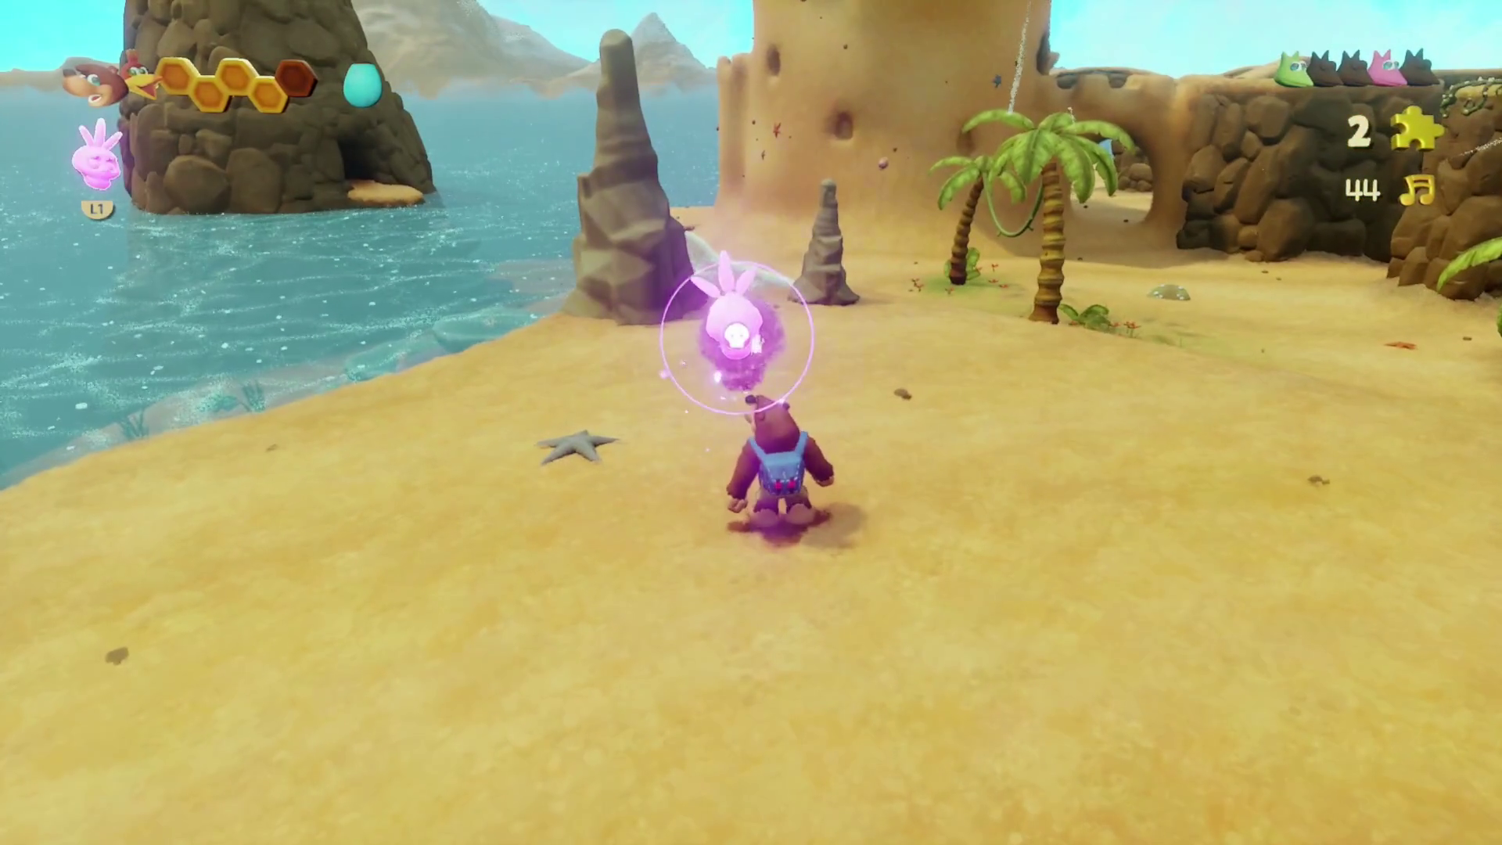
pyautogui.press('w')
pyautogui.press('w')
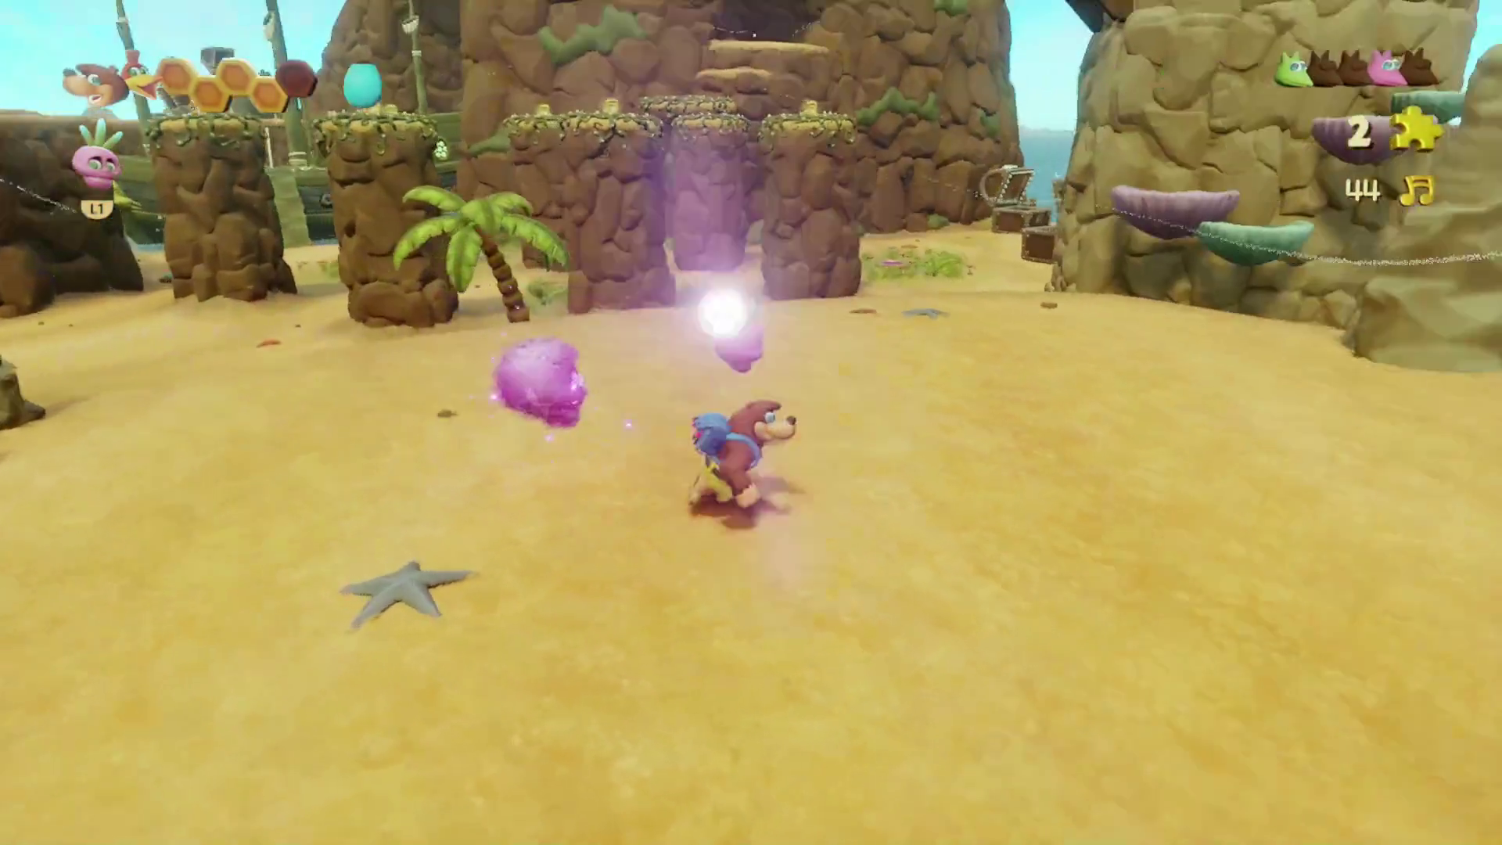
pyautogui.press('w')
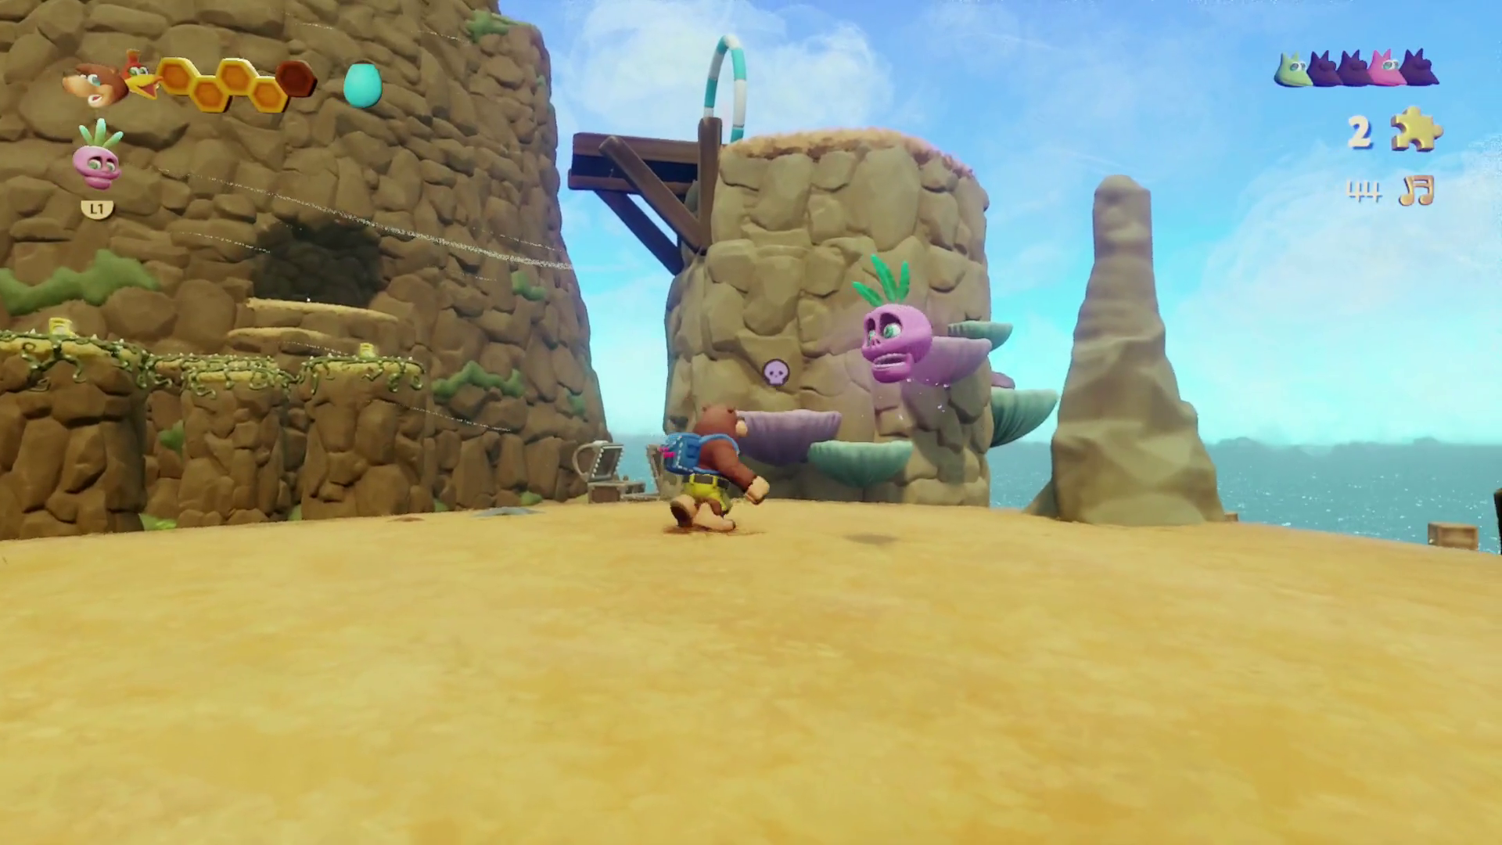
pyautogui.press('a')
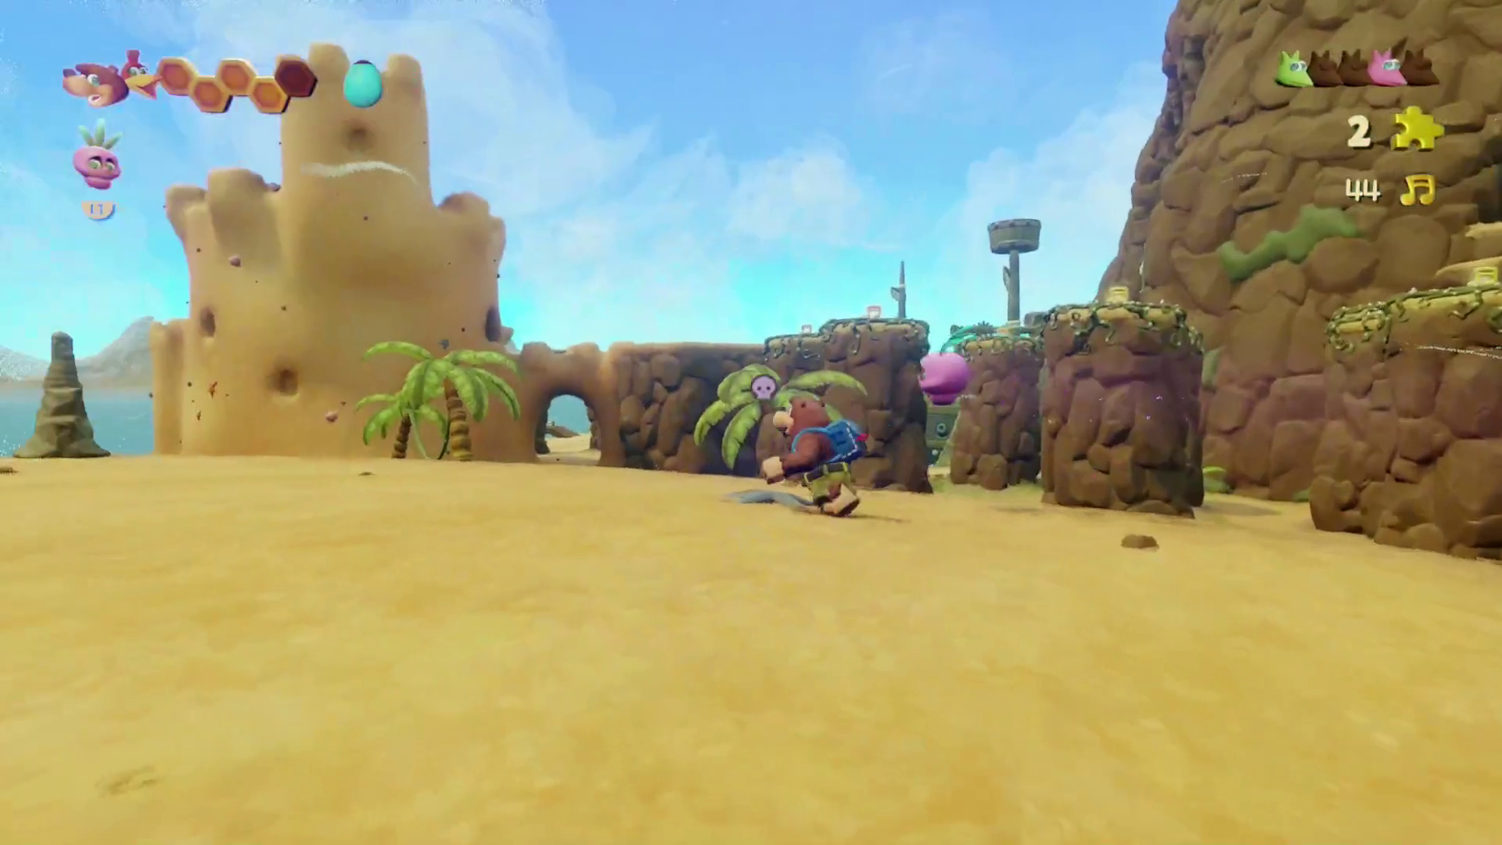
pyautogui.press('w')
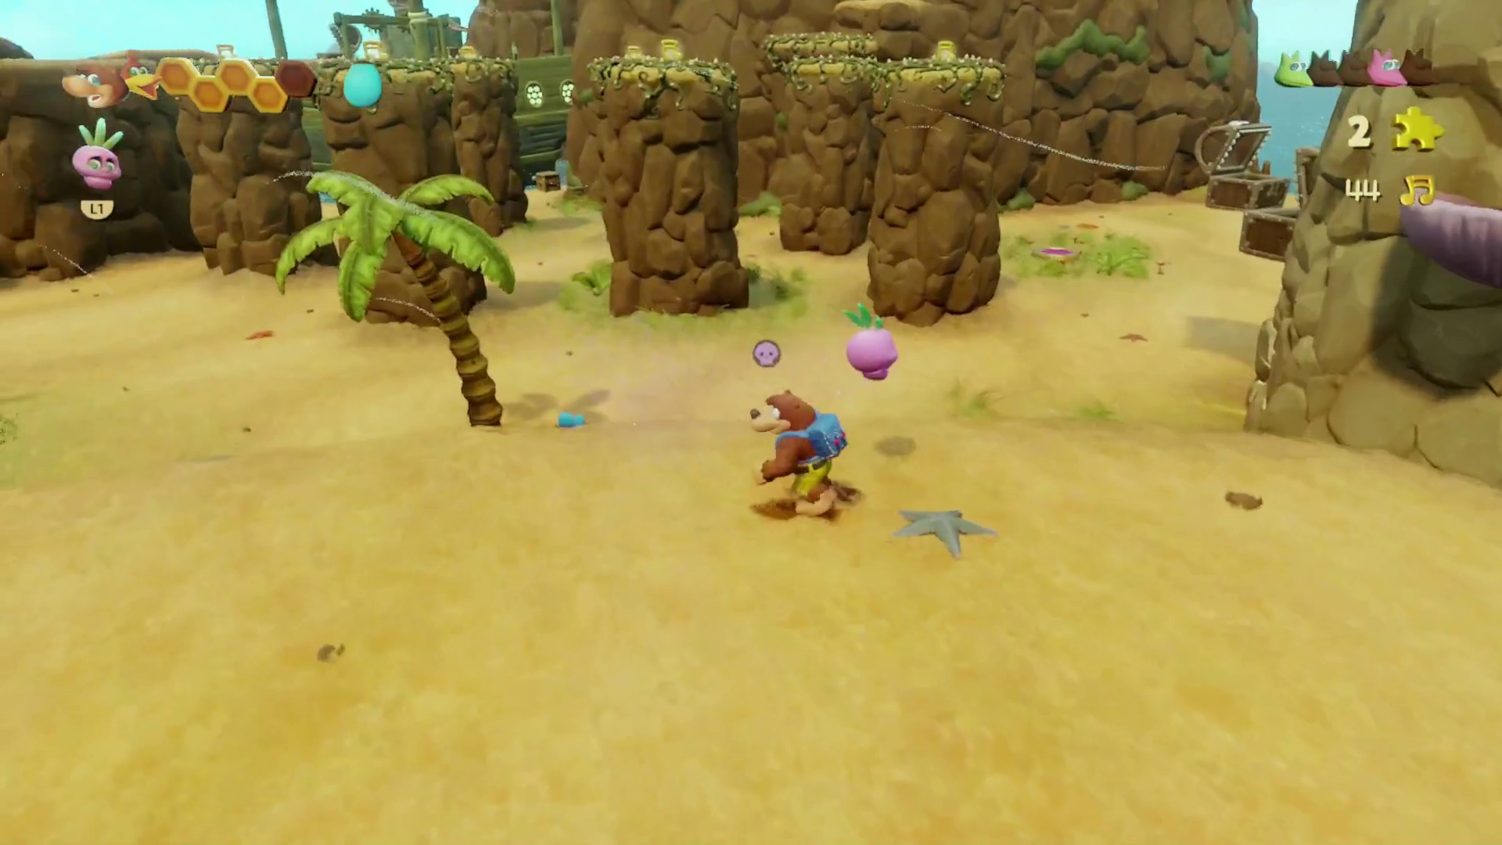
pyautogui.press('w')
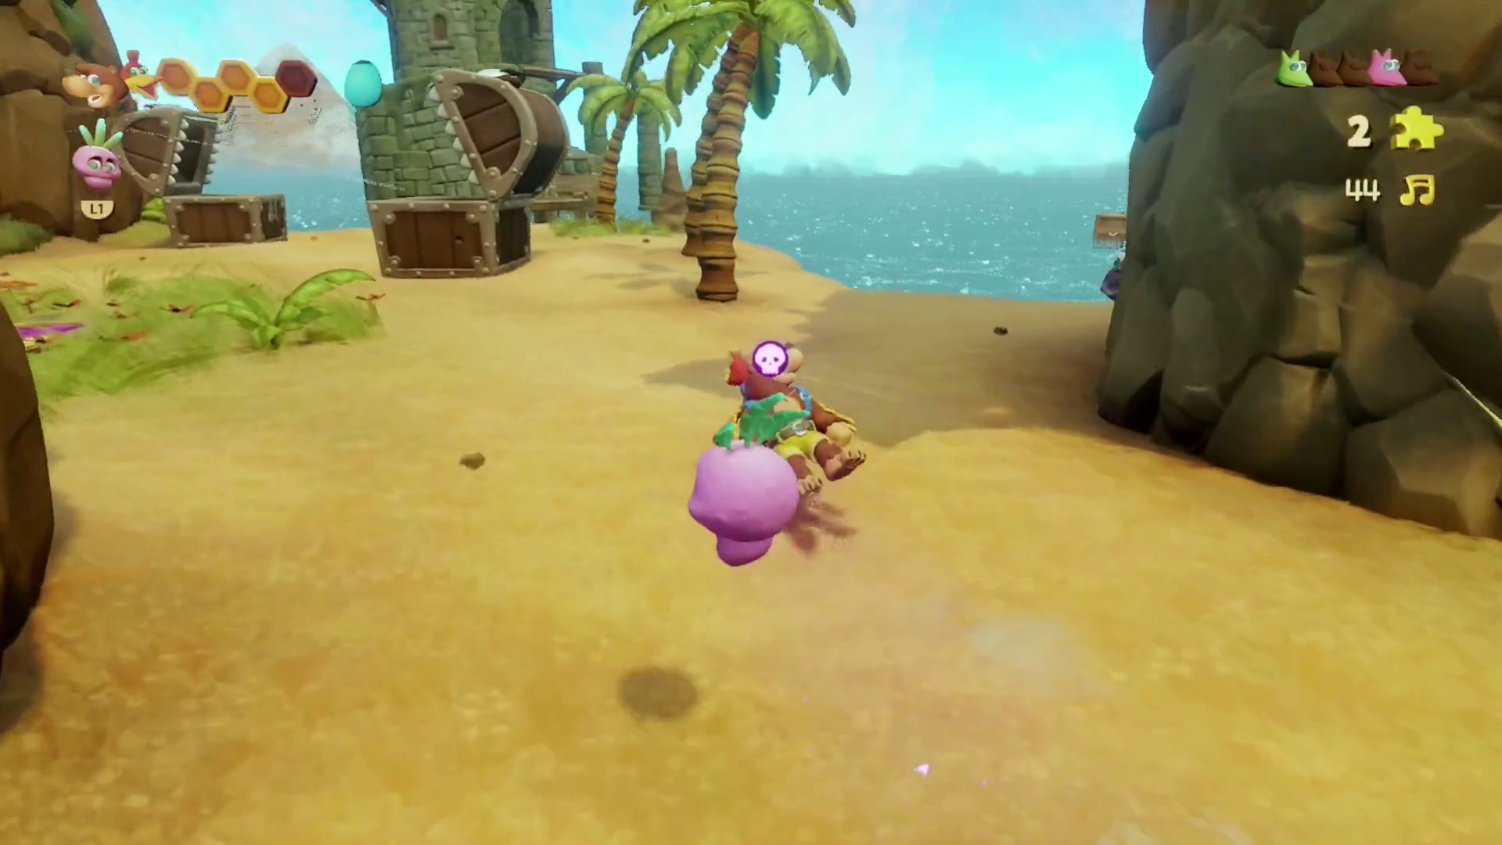
pyautogui.press('a')
pyautogui.press('w')
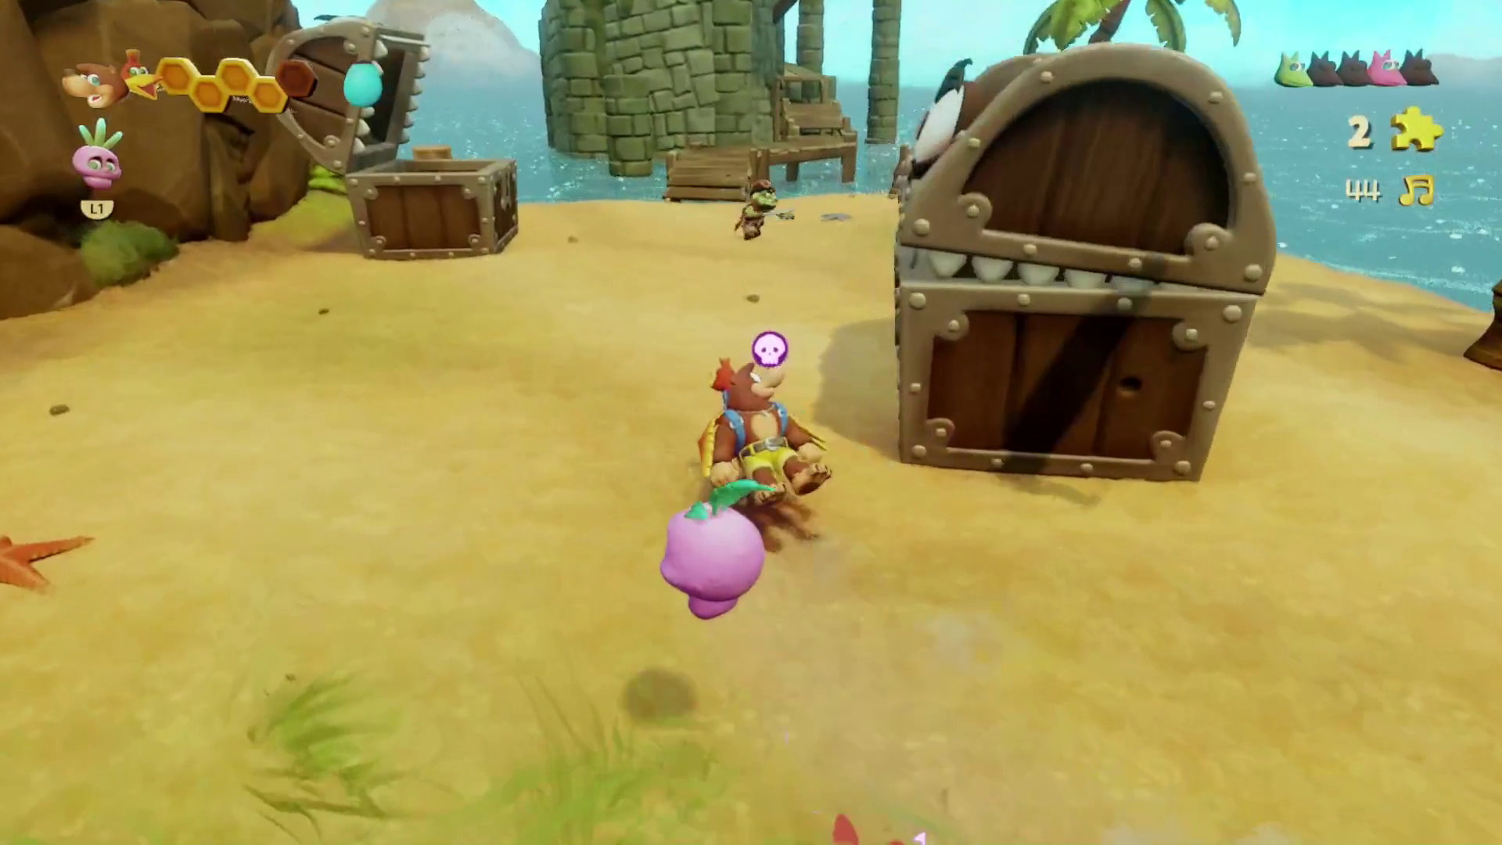
pyautogui.press('a')
# - Cross from the dock via the stone pillar and floating crates to the stone platform
pyautogui.press('d')
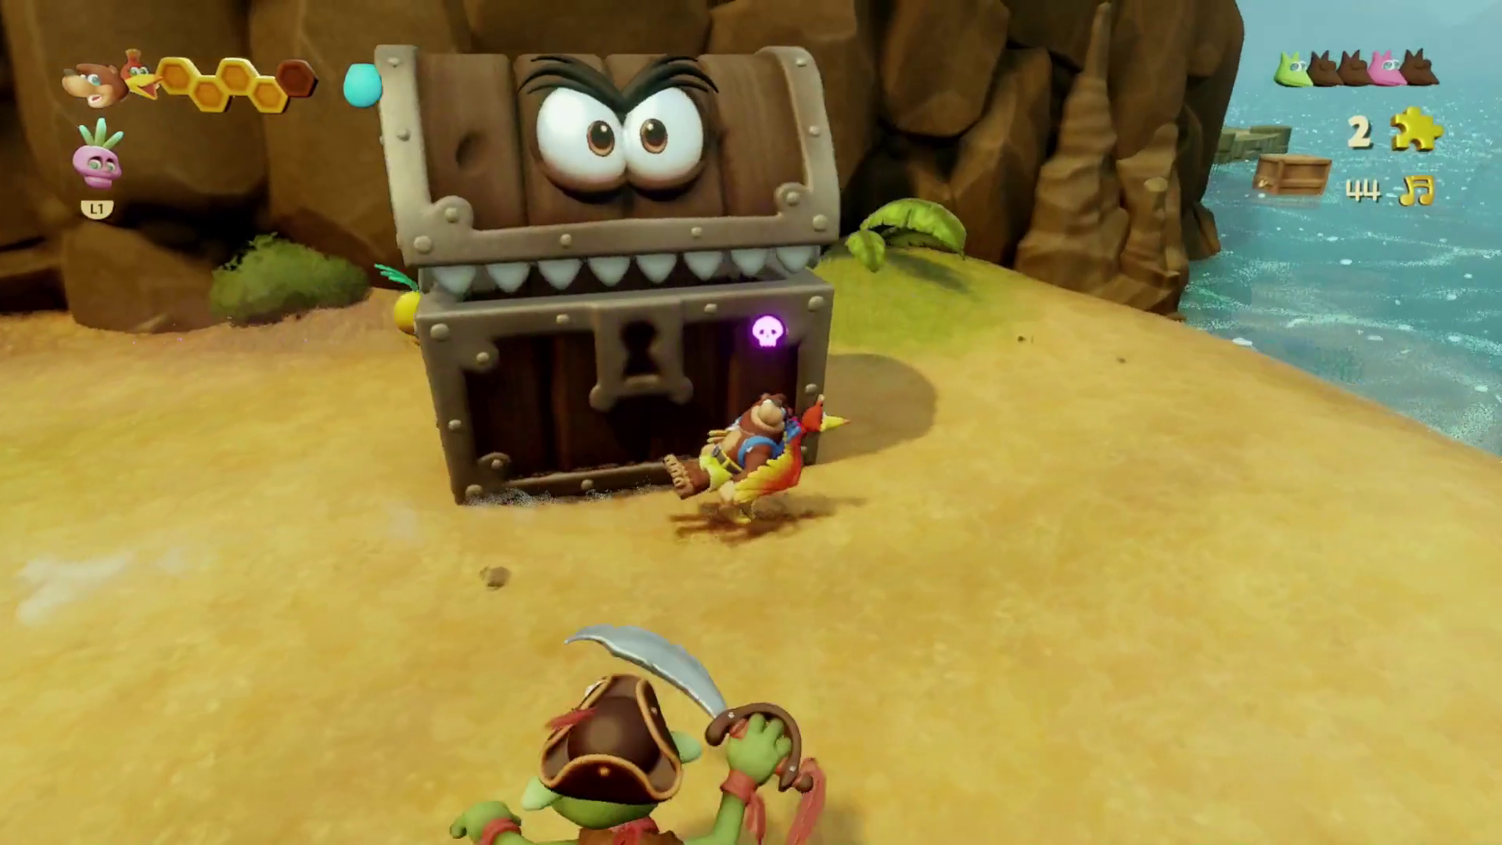
pyautogui.press('d')
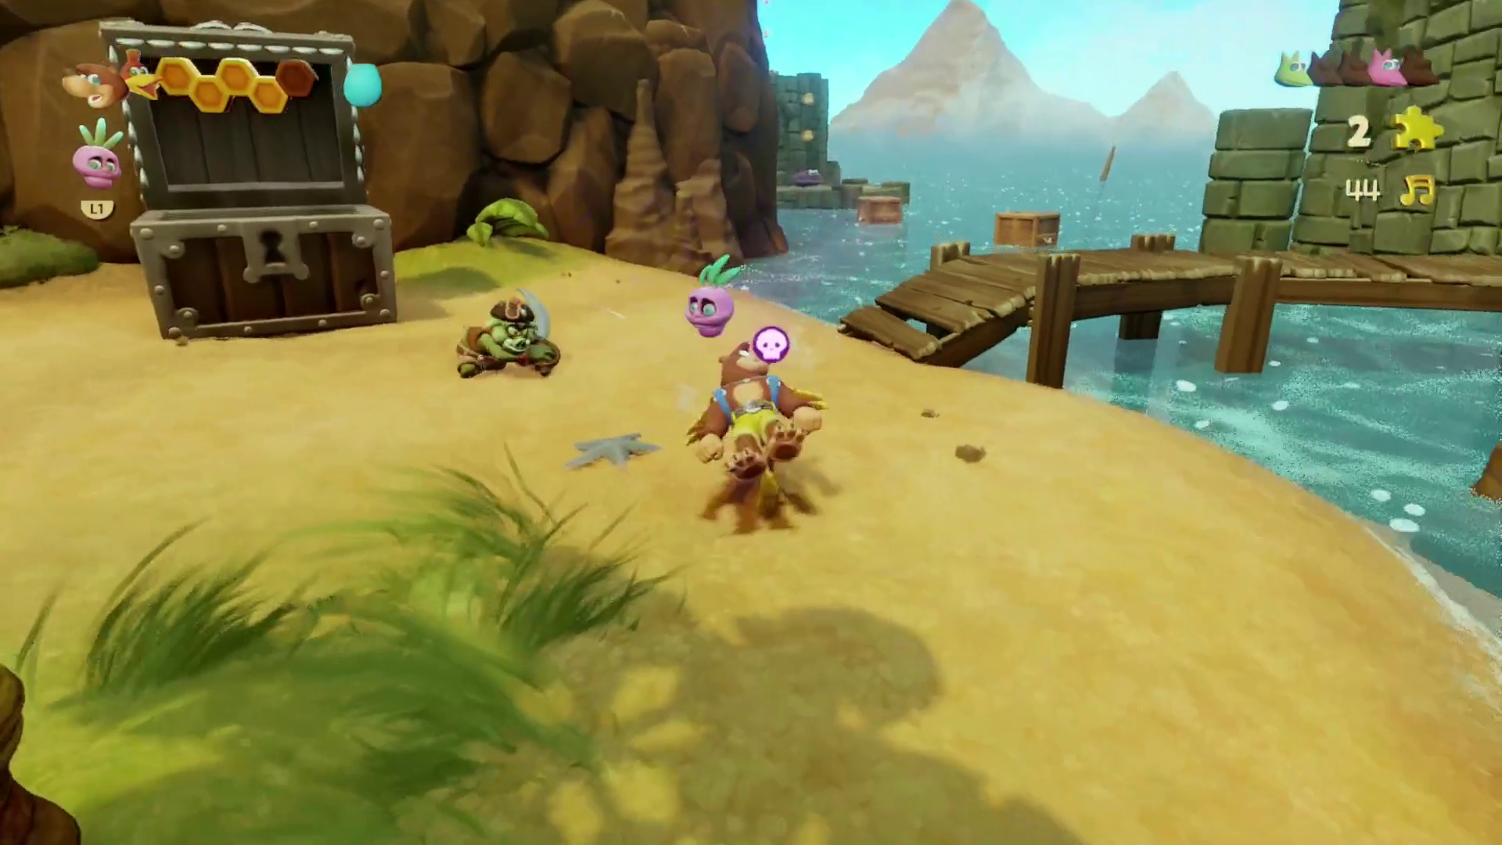
pyautogui.press('w')
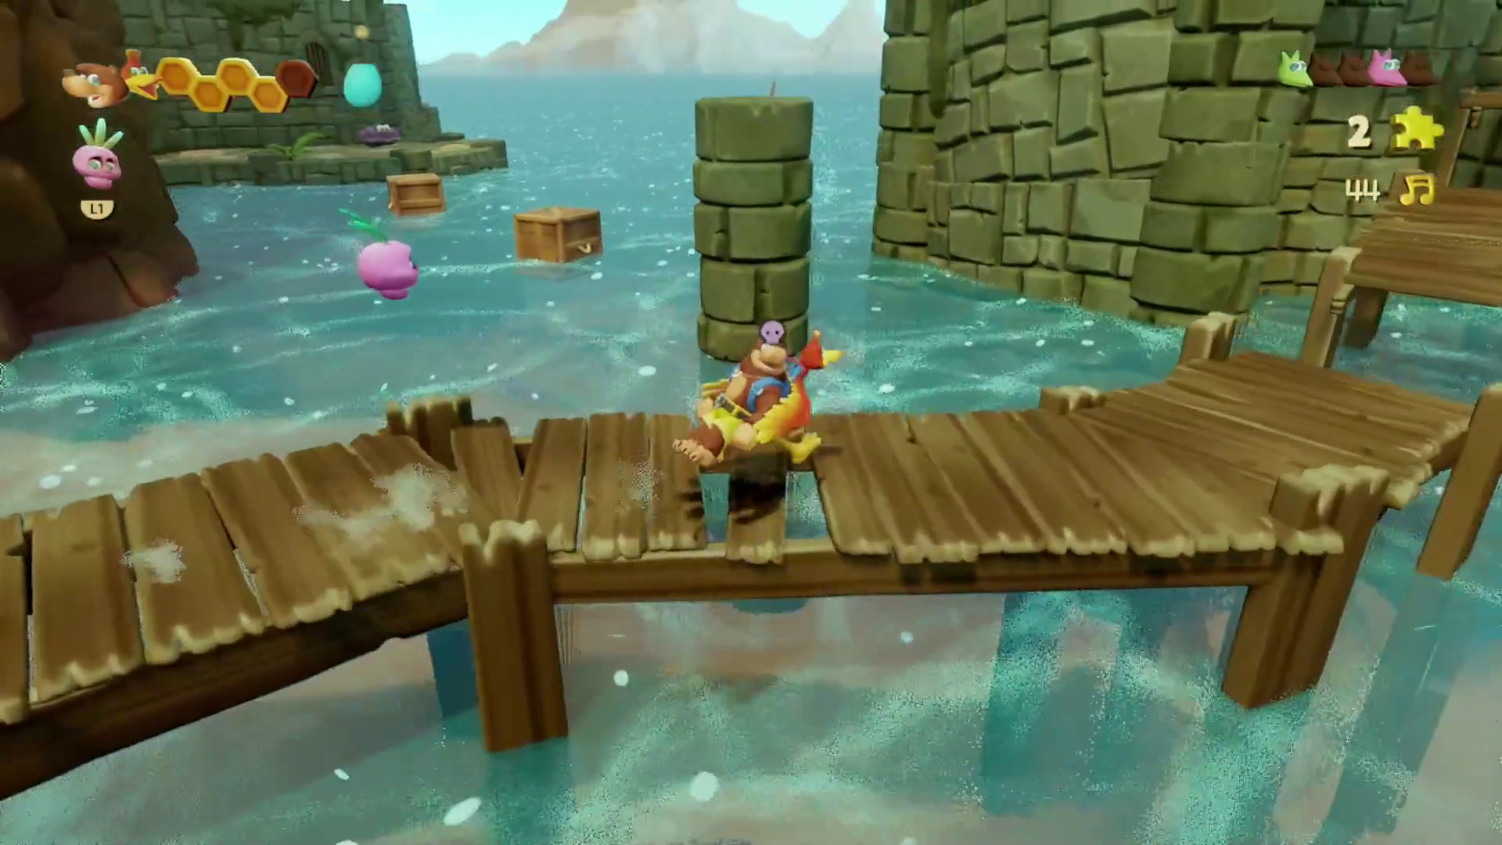
pyautogui.press('space')
pyautogui.press('a')
pyautogui.press('space')
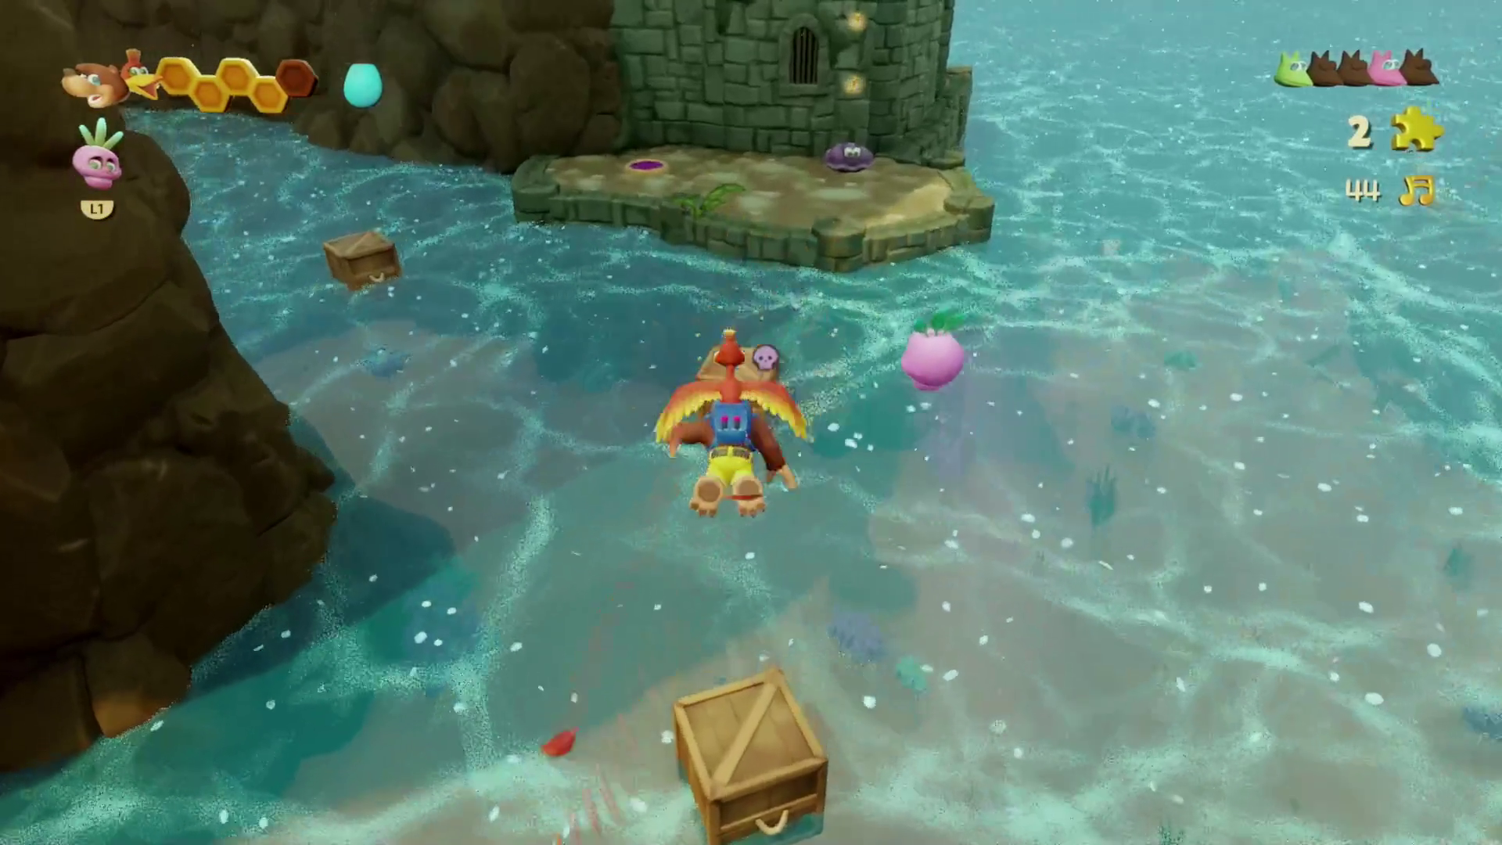
pyautogui.press('w')
pyautogui.press('space')
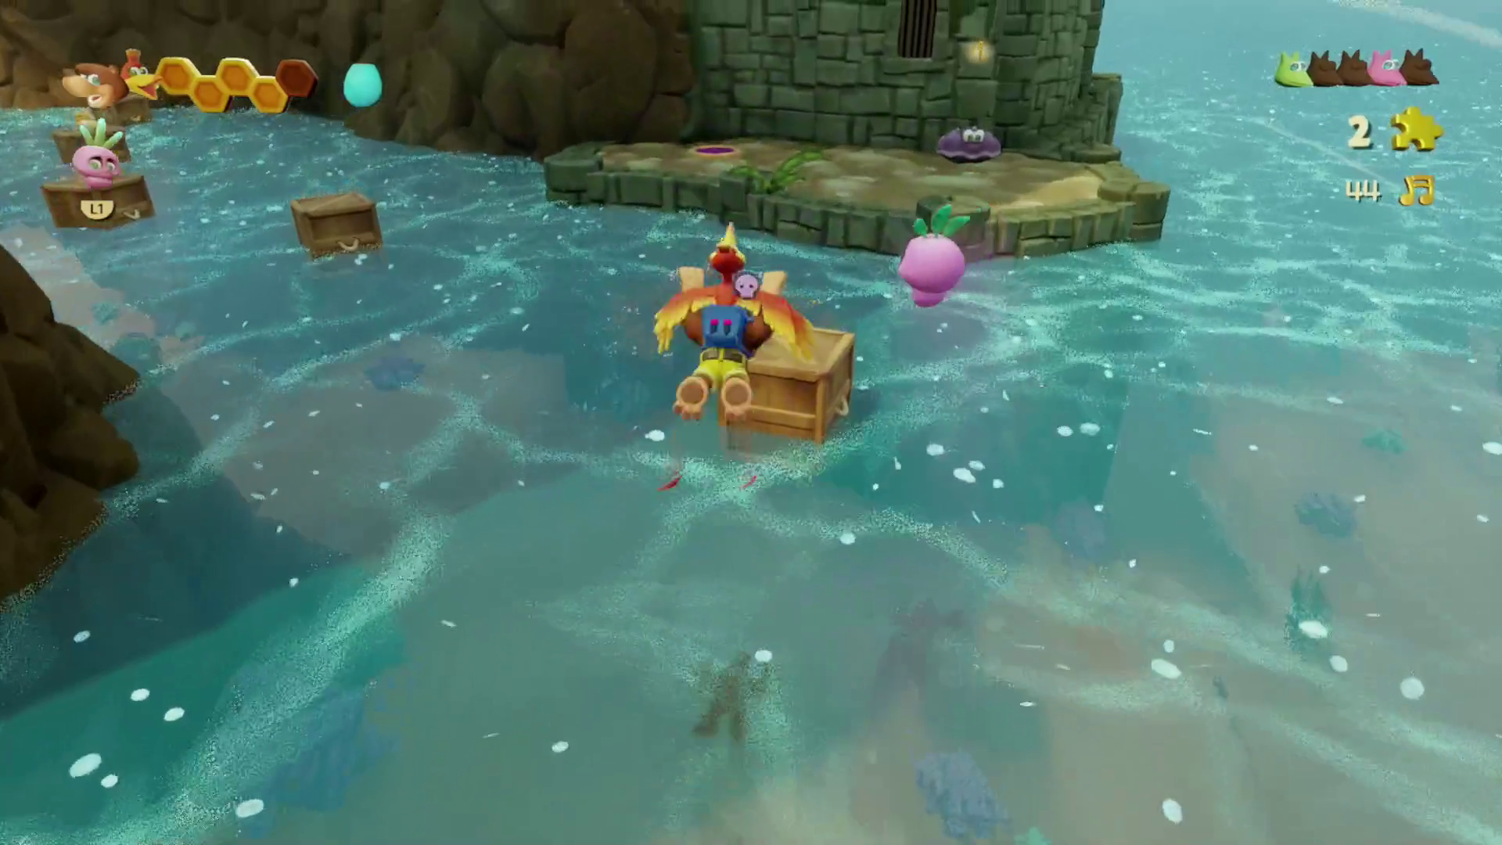
pyautogui.press('w')
pyautogui.press('space')
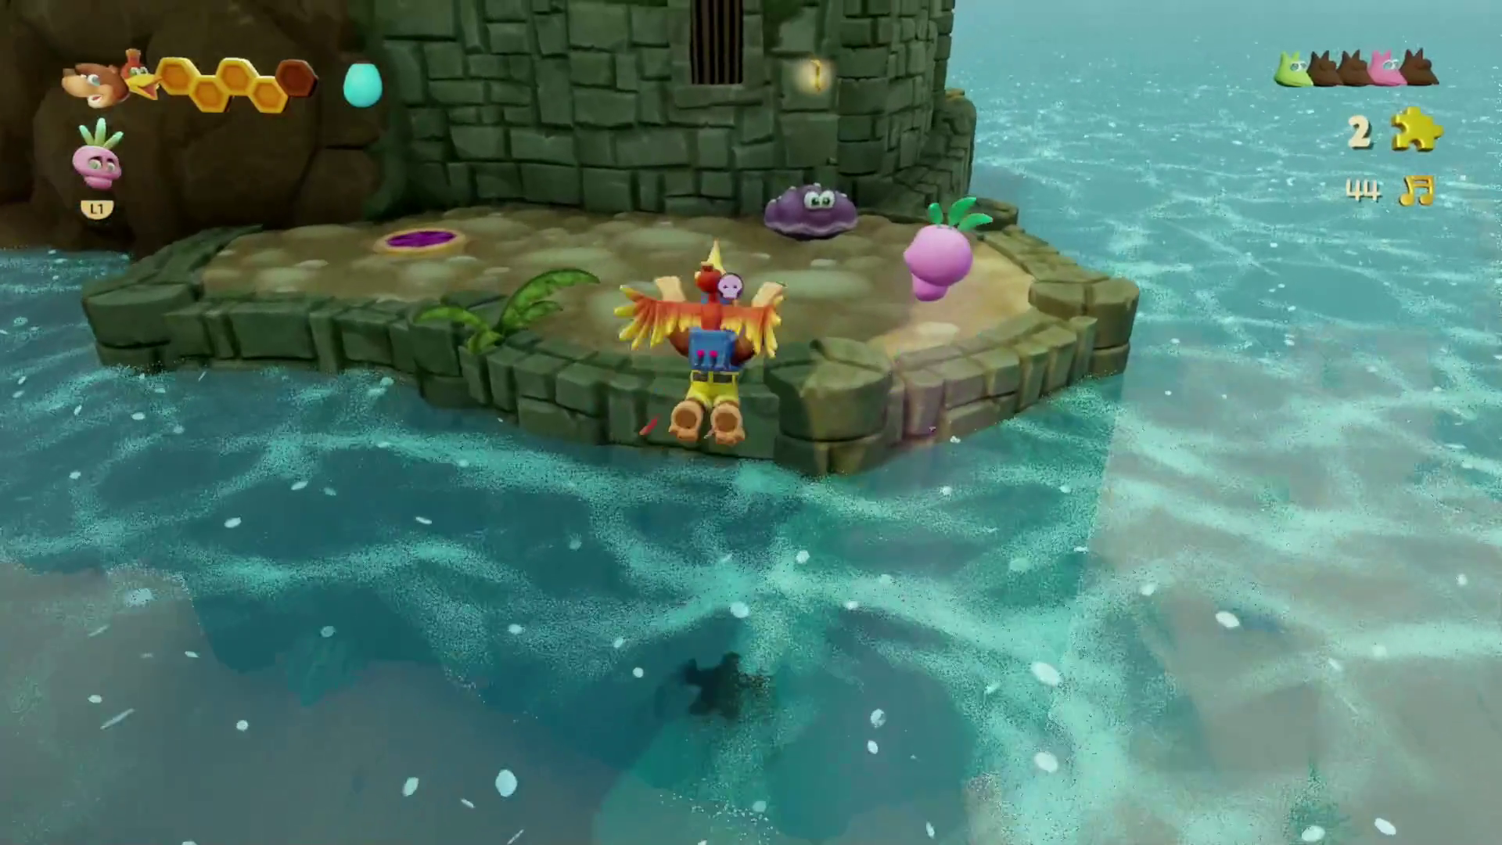
# - Climb onto the tower's upper platform collecting notes, reaching 4 Jiggies and 16 notes
pyautogui.press('w')
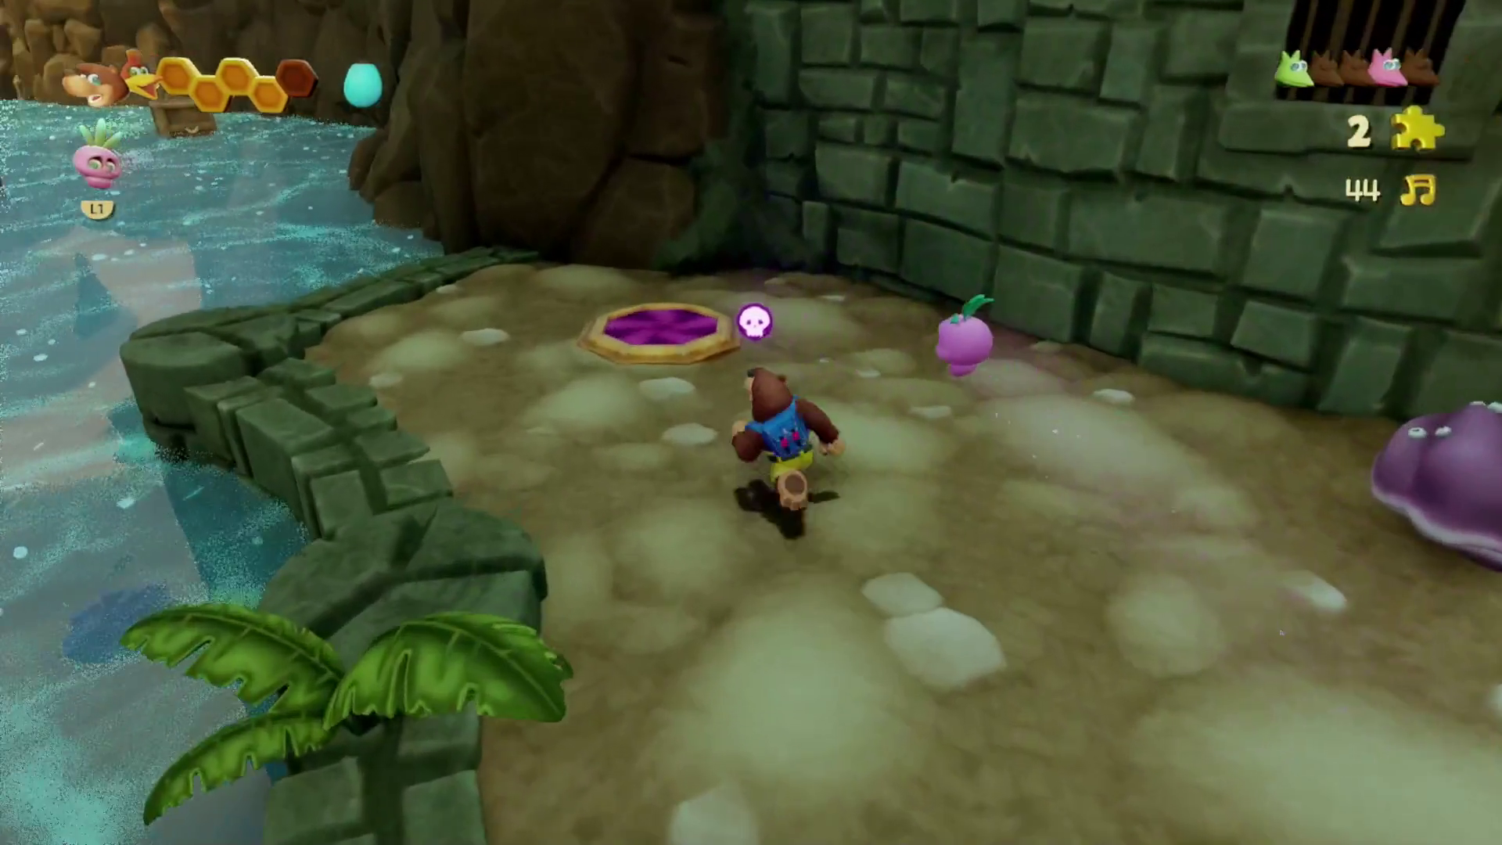
pyautogui.press('d')
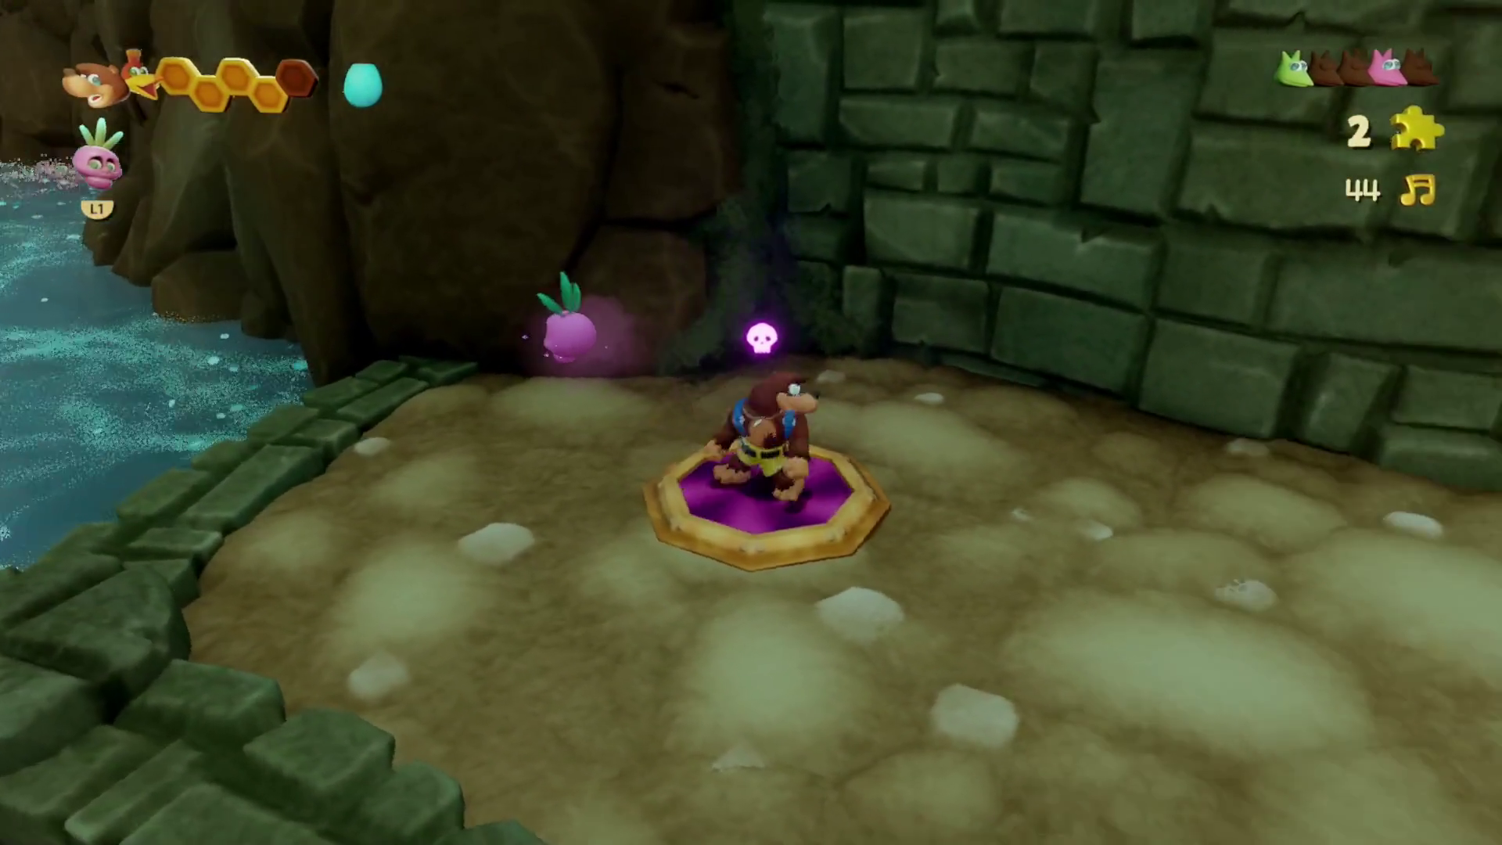
pyautogui.press('d')
pyautogui.press('space')
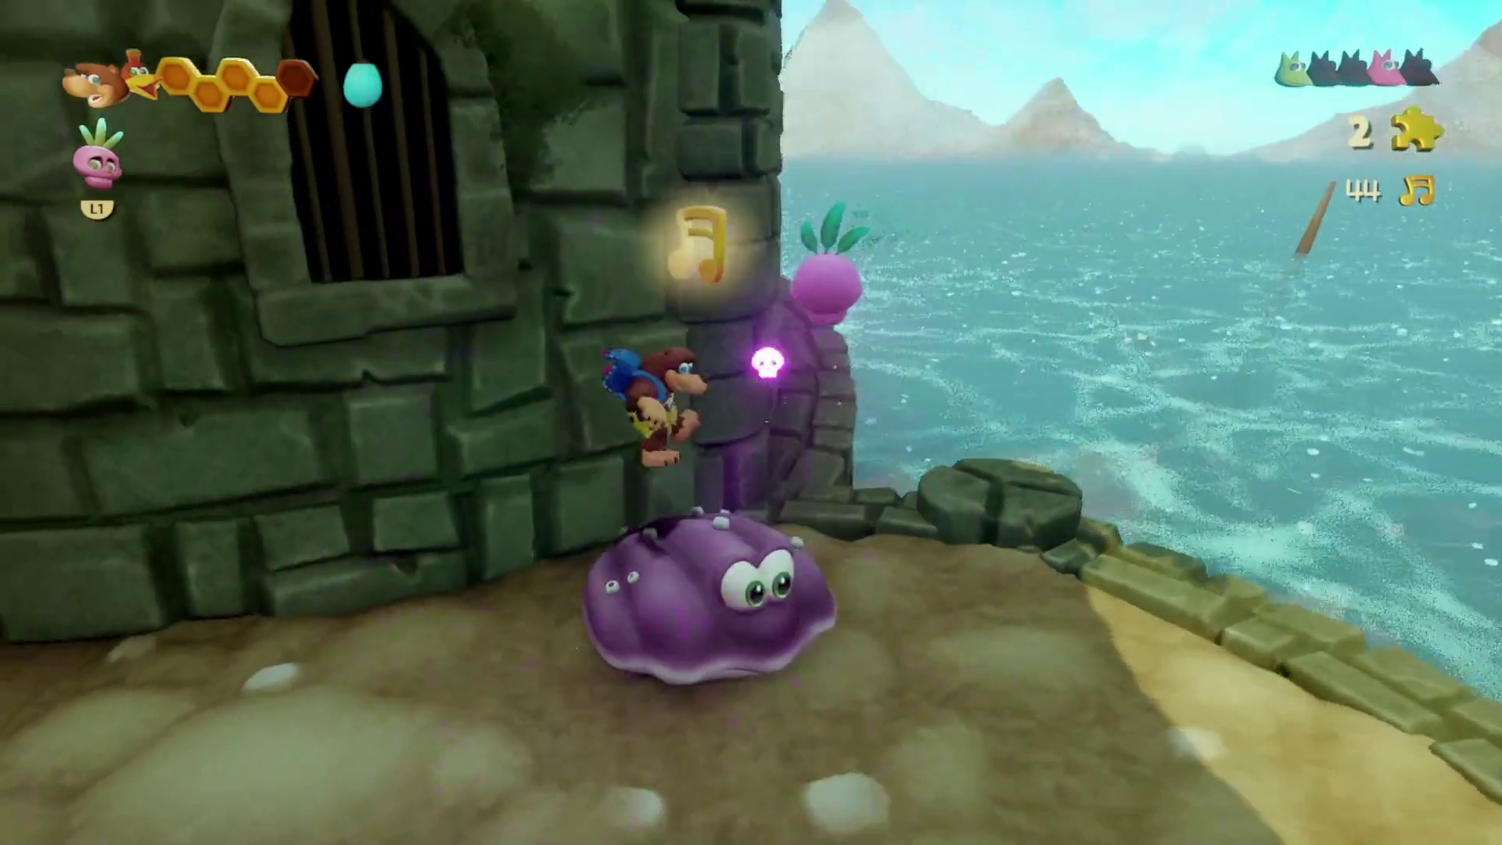
pyautogui.press('w')
pyautogui.press('w')
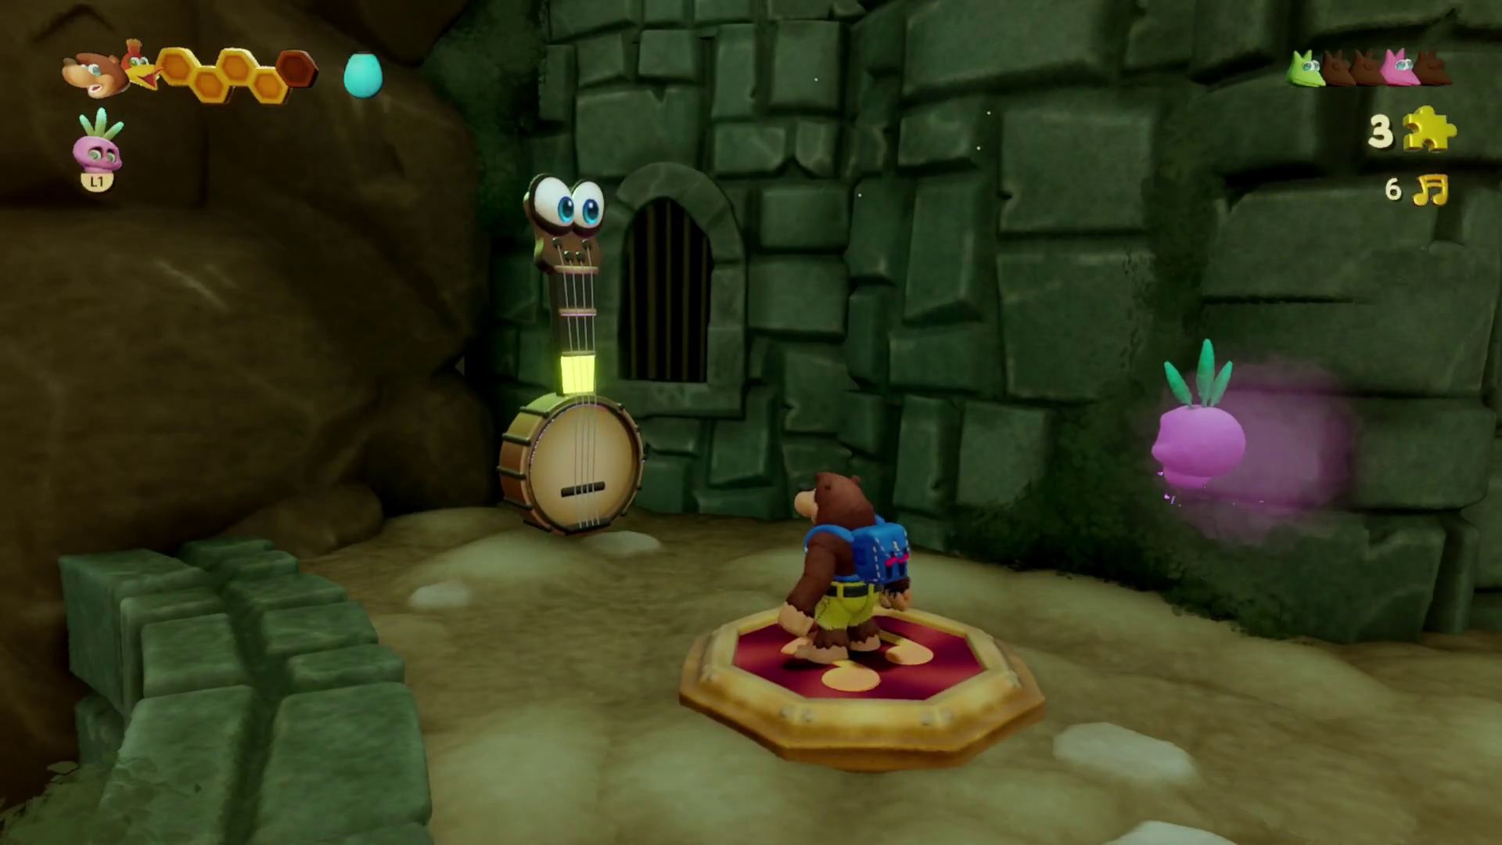
pyautogui.press('a')
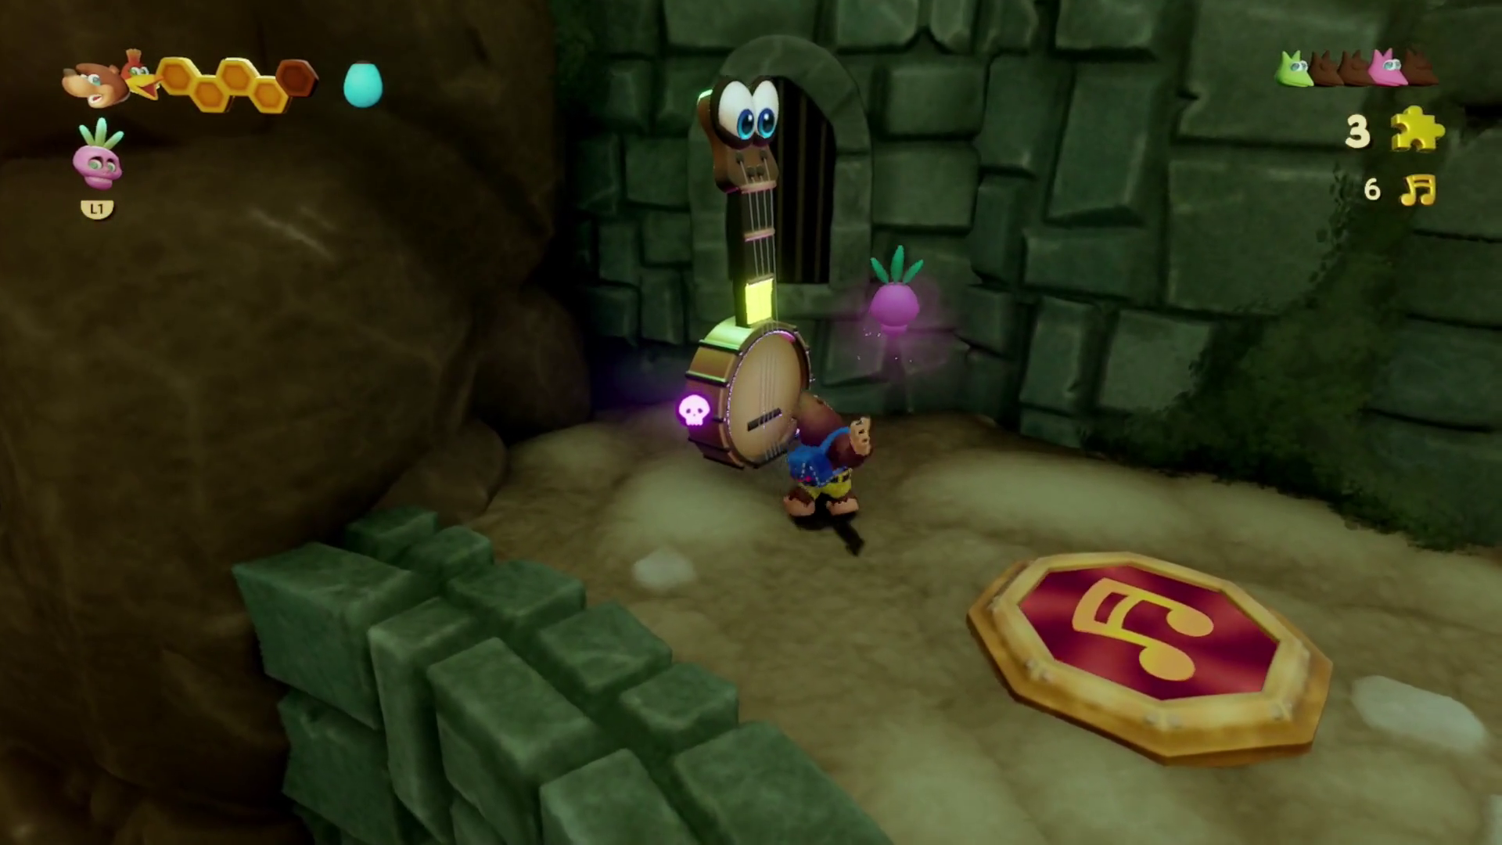
pyautogui.press('a')
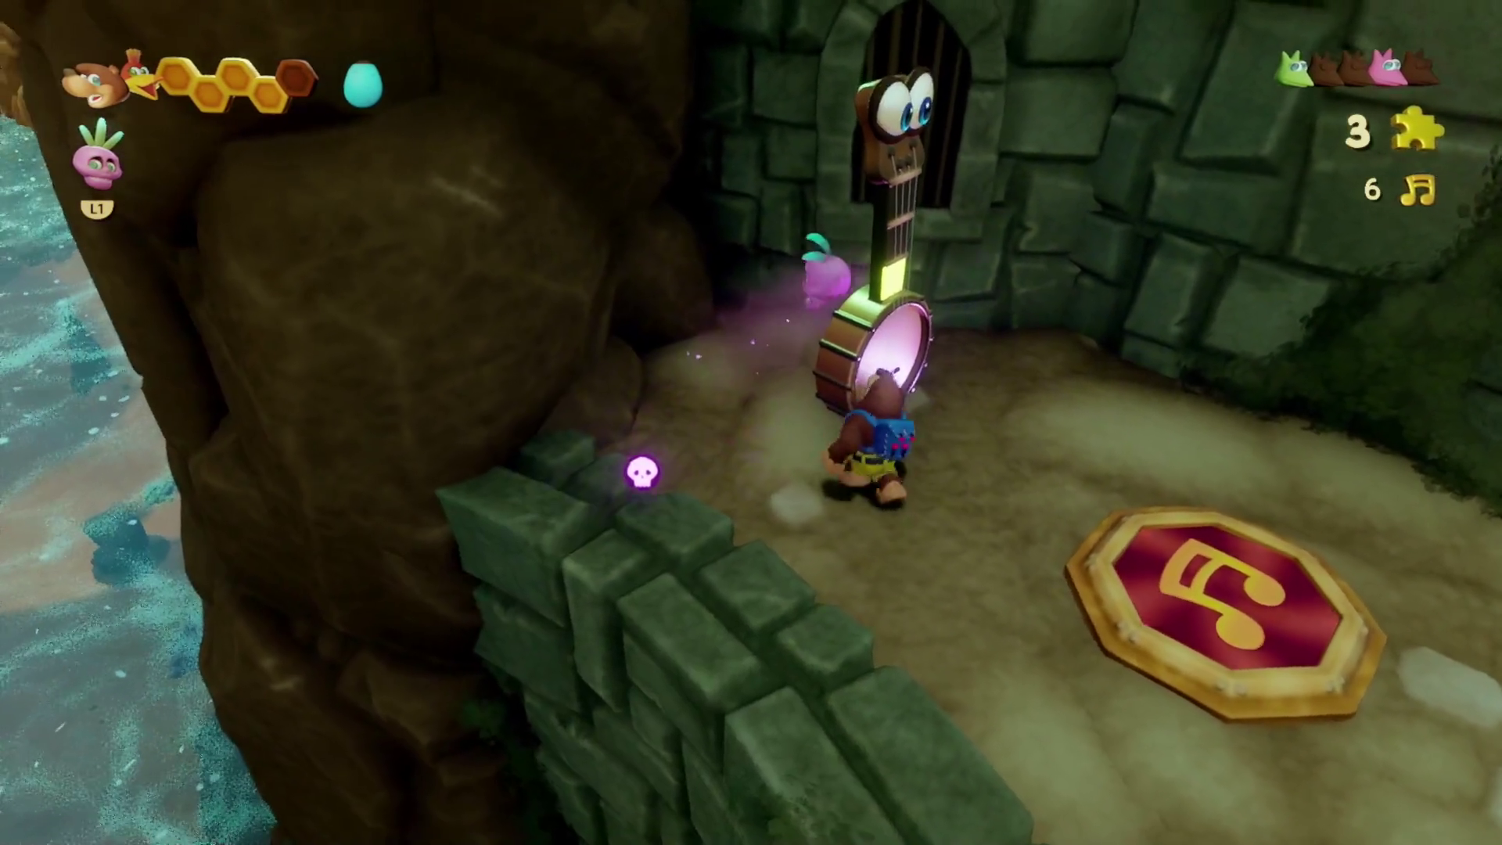
pyautogui.press('a')
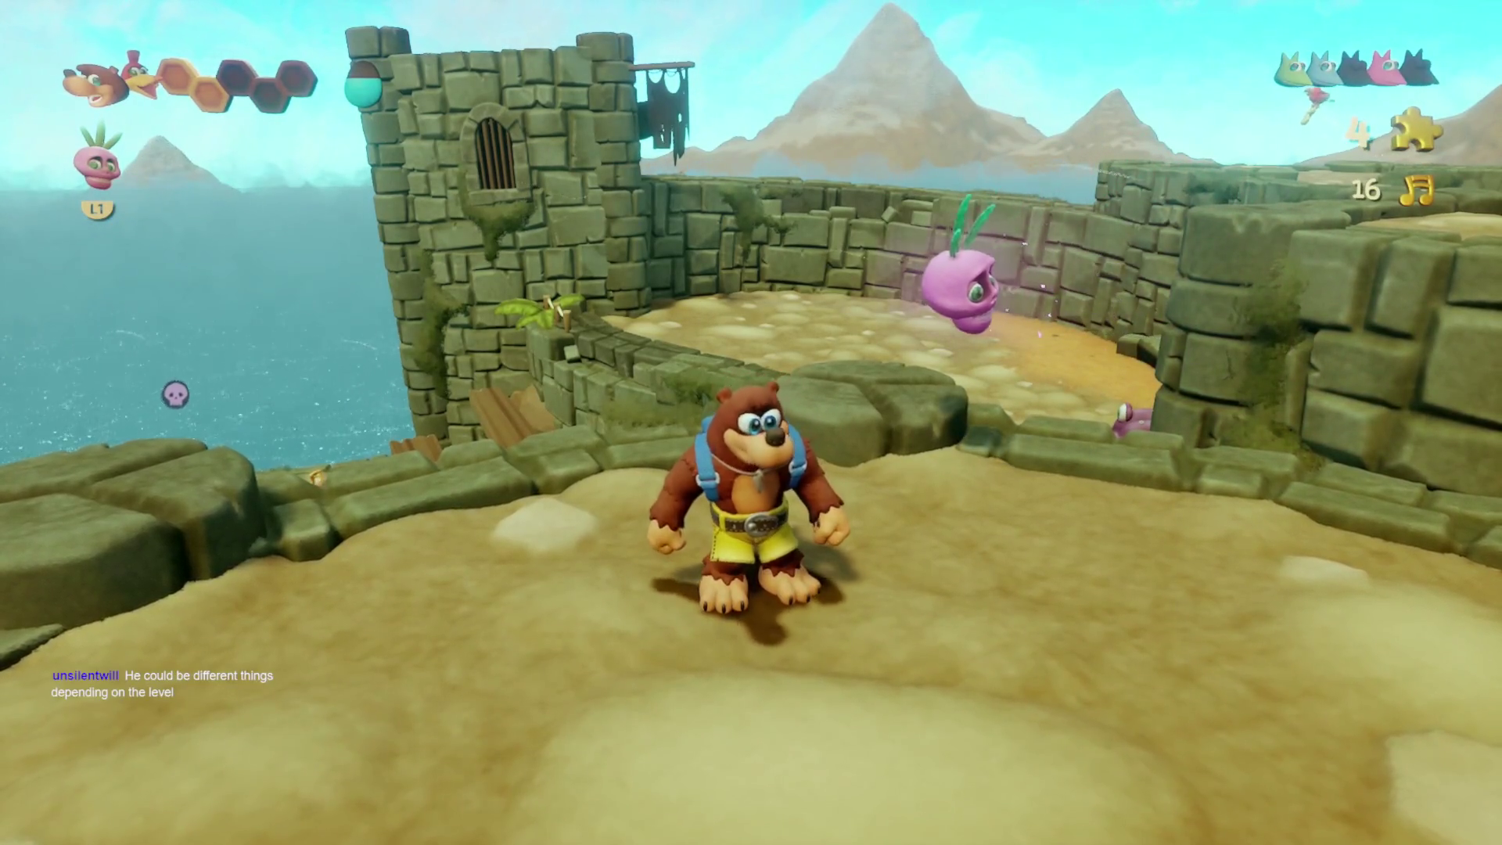
# - Pause Mumbomania with Escape, with 4 Jiggies and 16 notes collected
pyautogui.press('Escape')
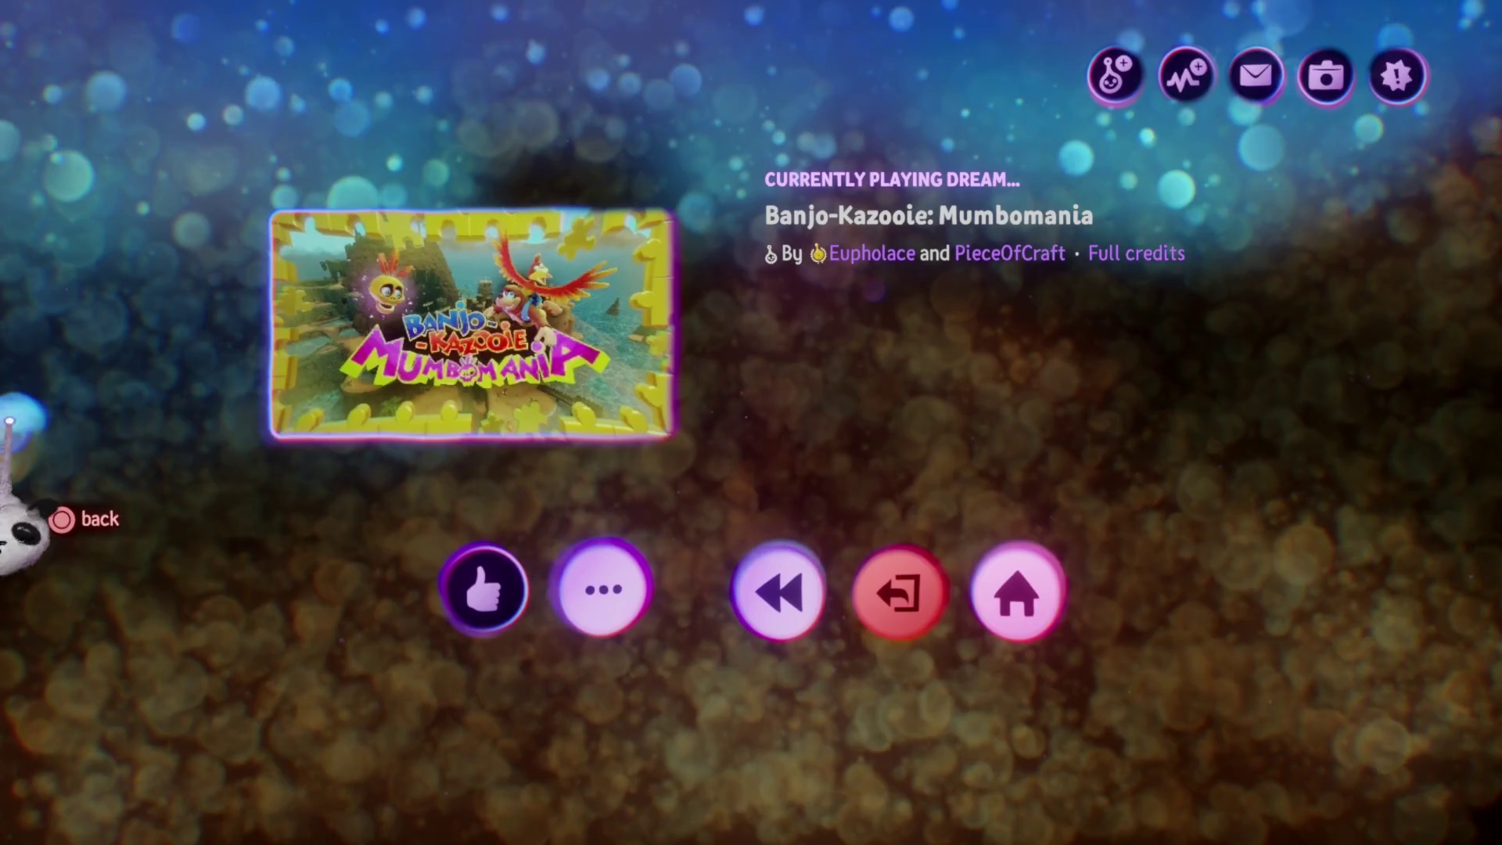
# - Close the pause screen and continue to the rope bridge, raising the notes to 19
pyautogui.press('Escape')
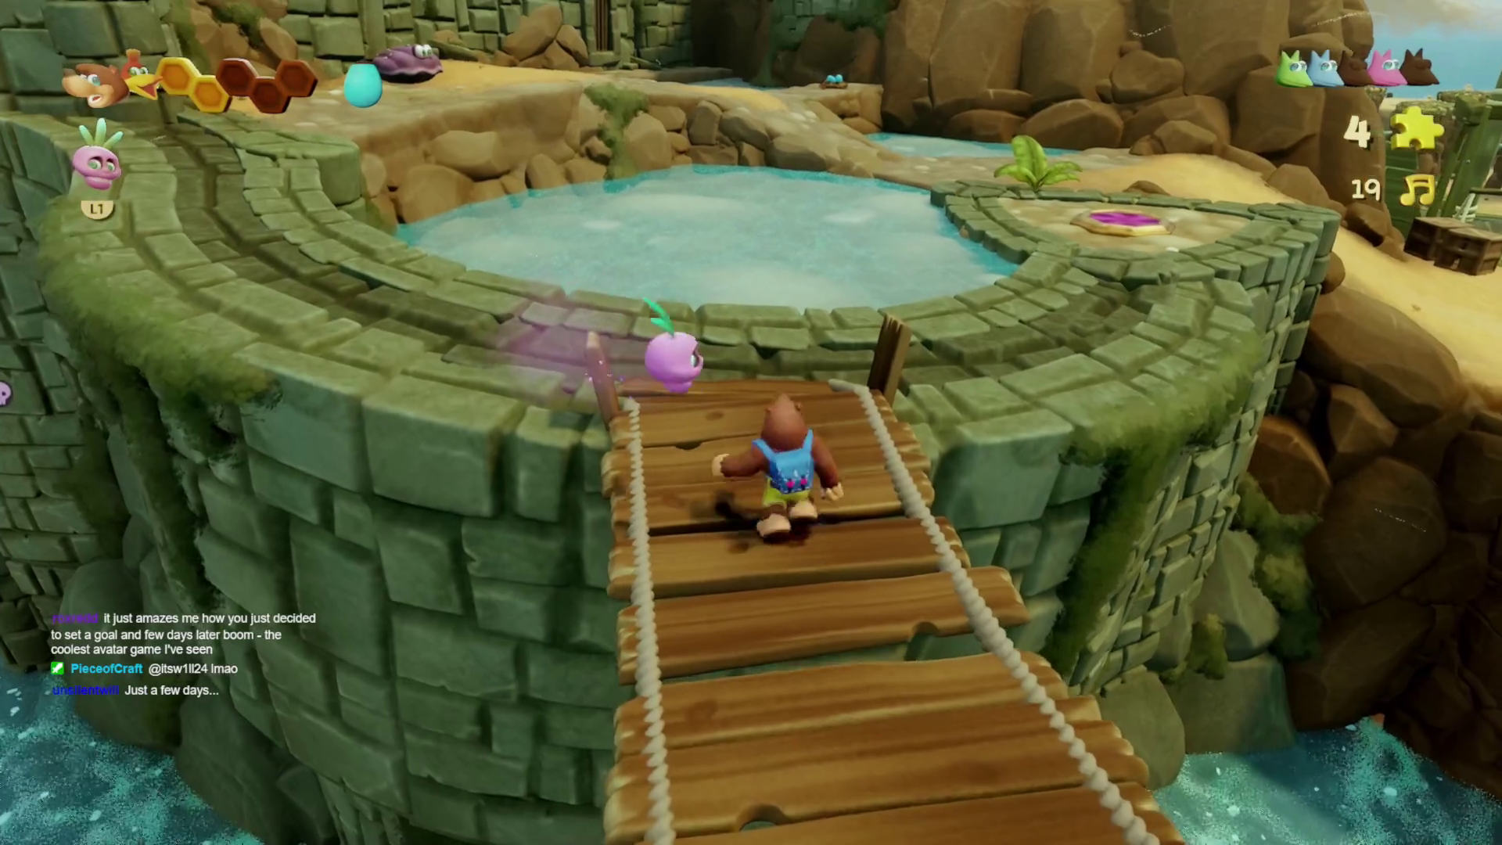
# - Cross the pink pad to the beach and smash the wooden crate beside the ship
pyautogui.press('w')
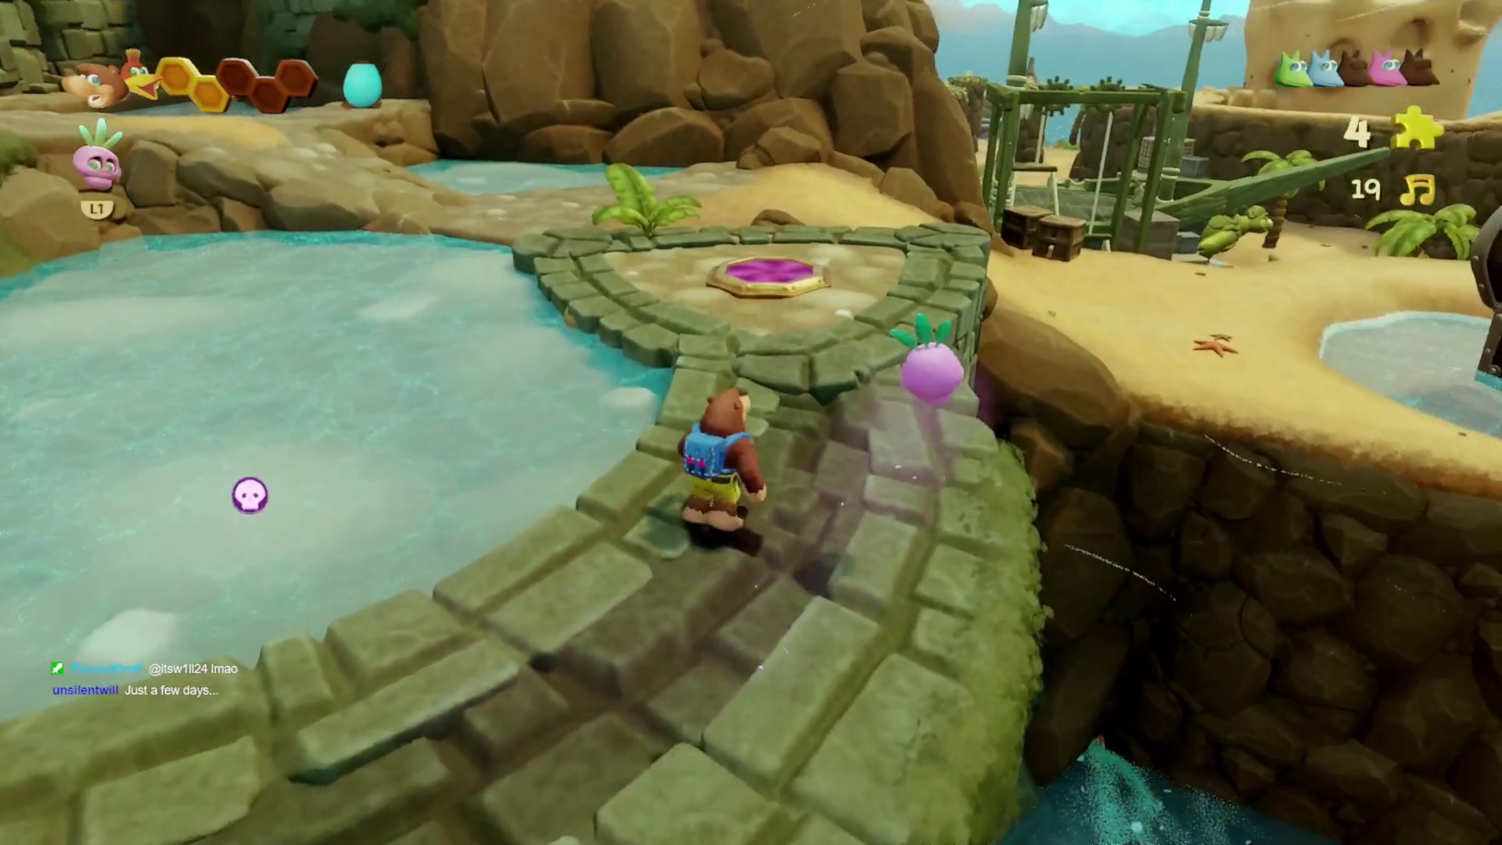
pyautogui.press('w')
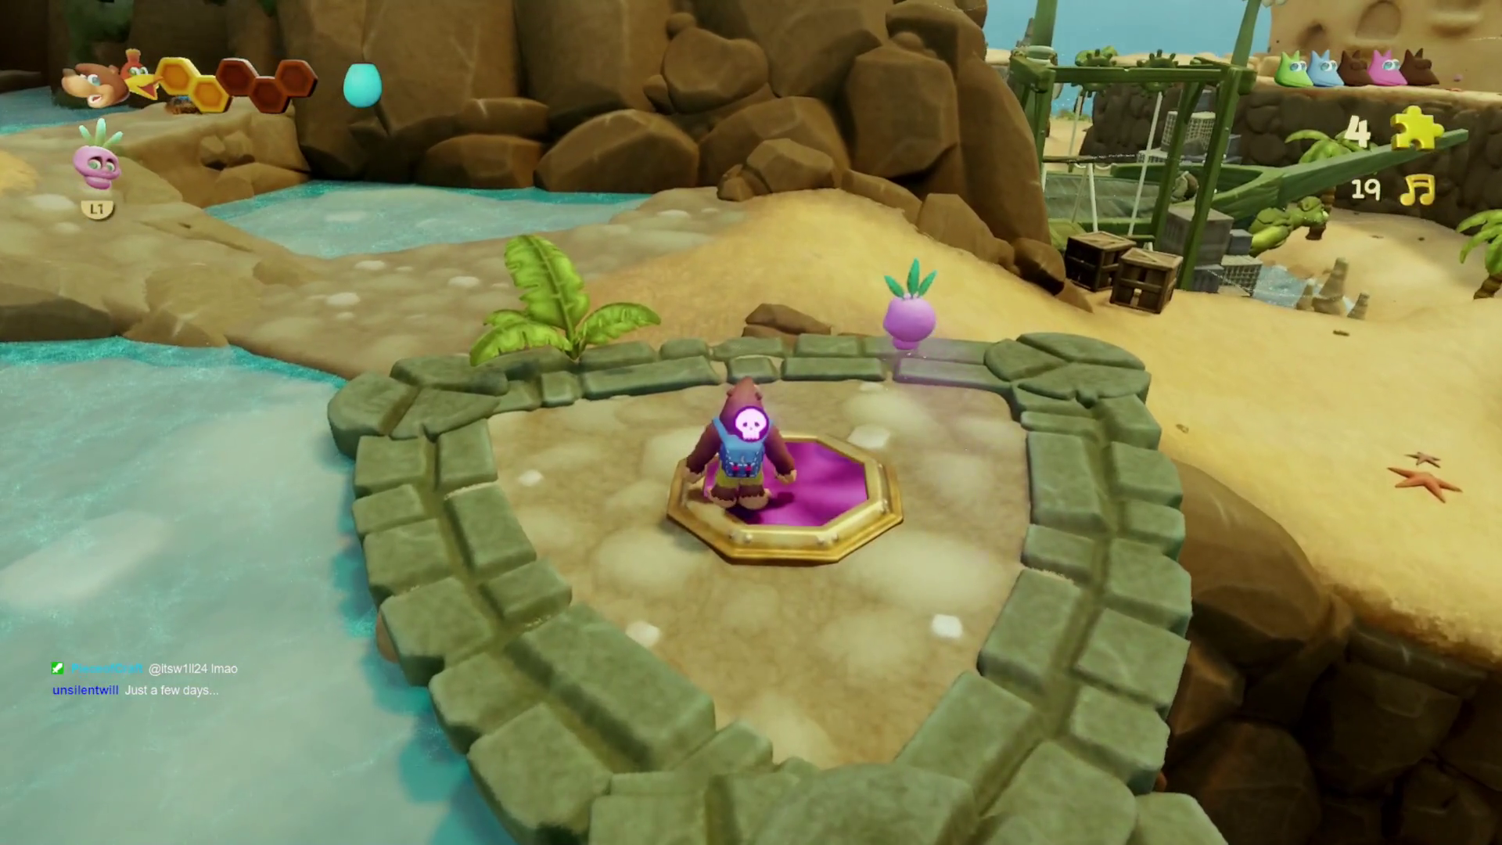
pyautogui.press('w')
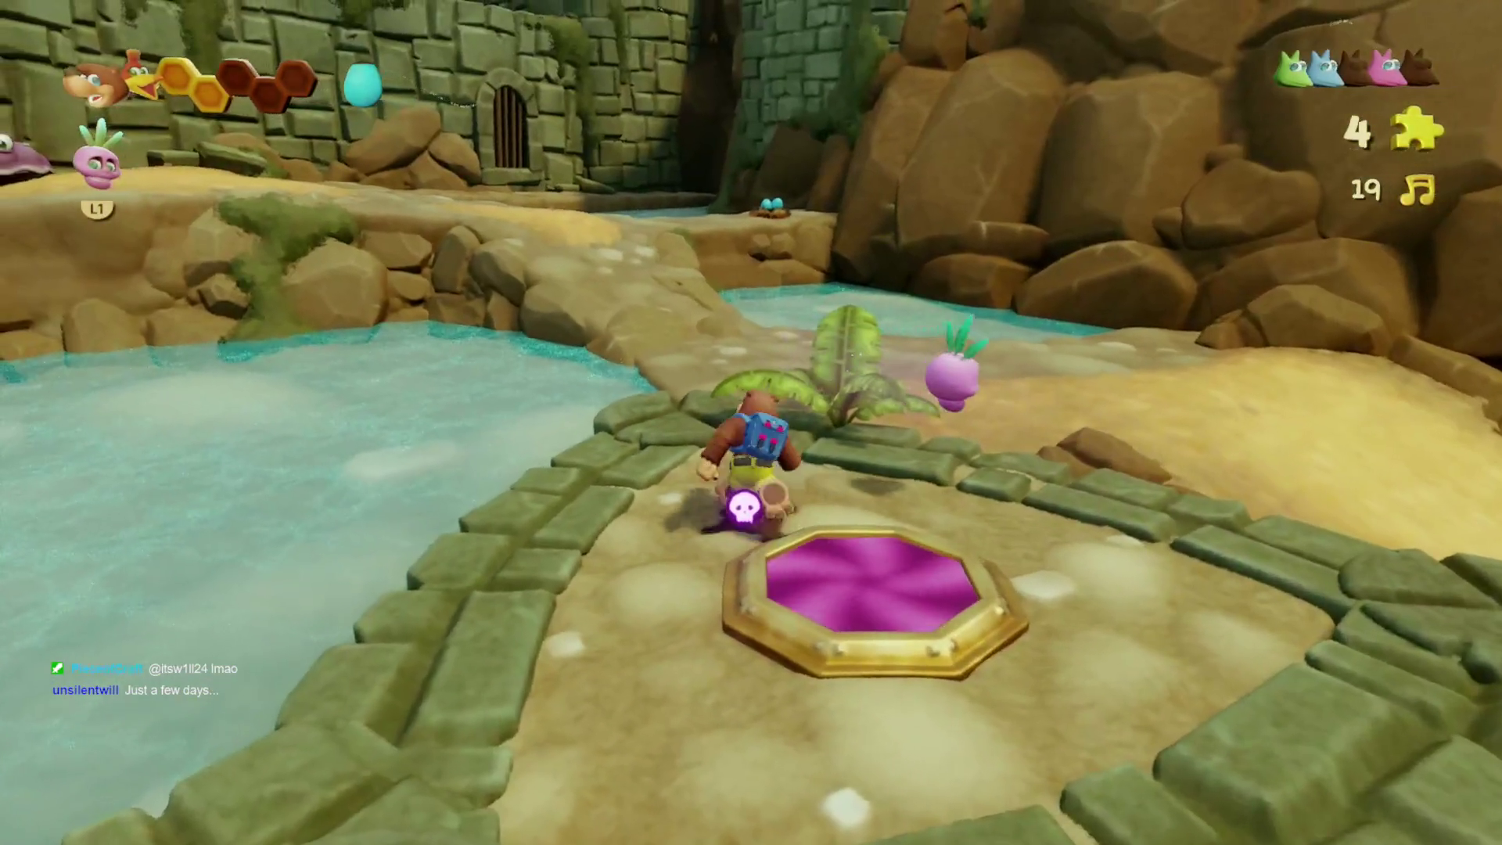
pyautogui.press('d')
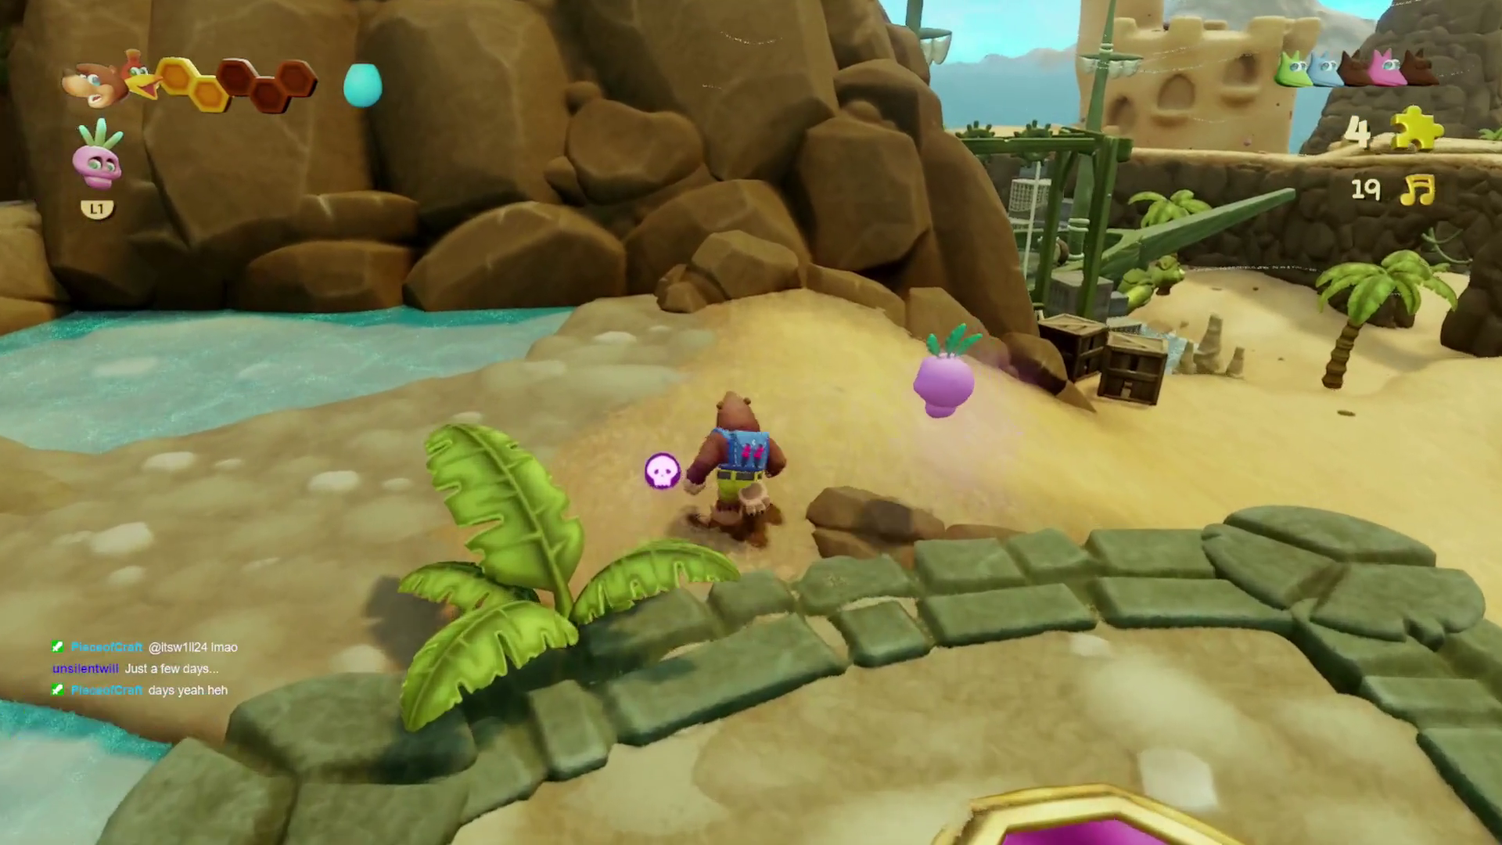
pyautogui.press('w')
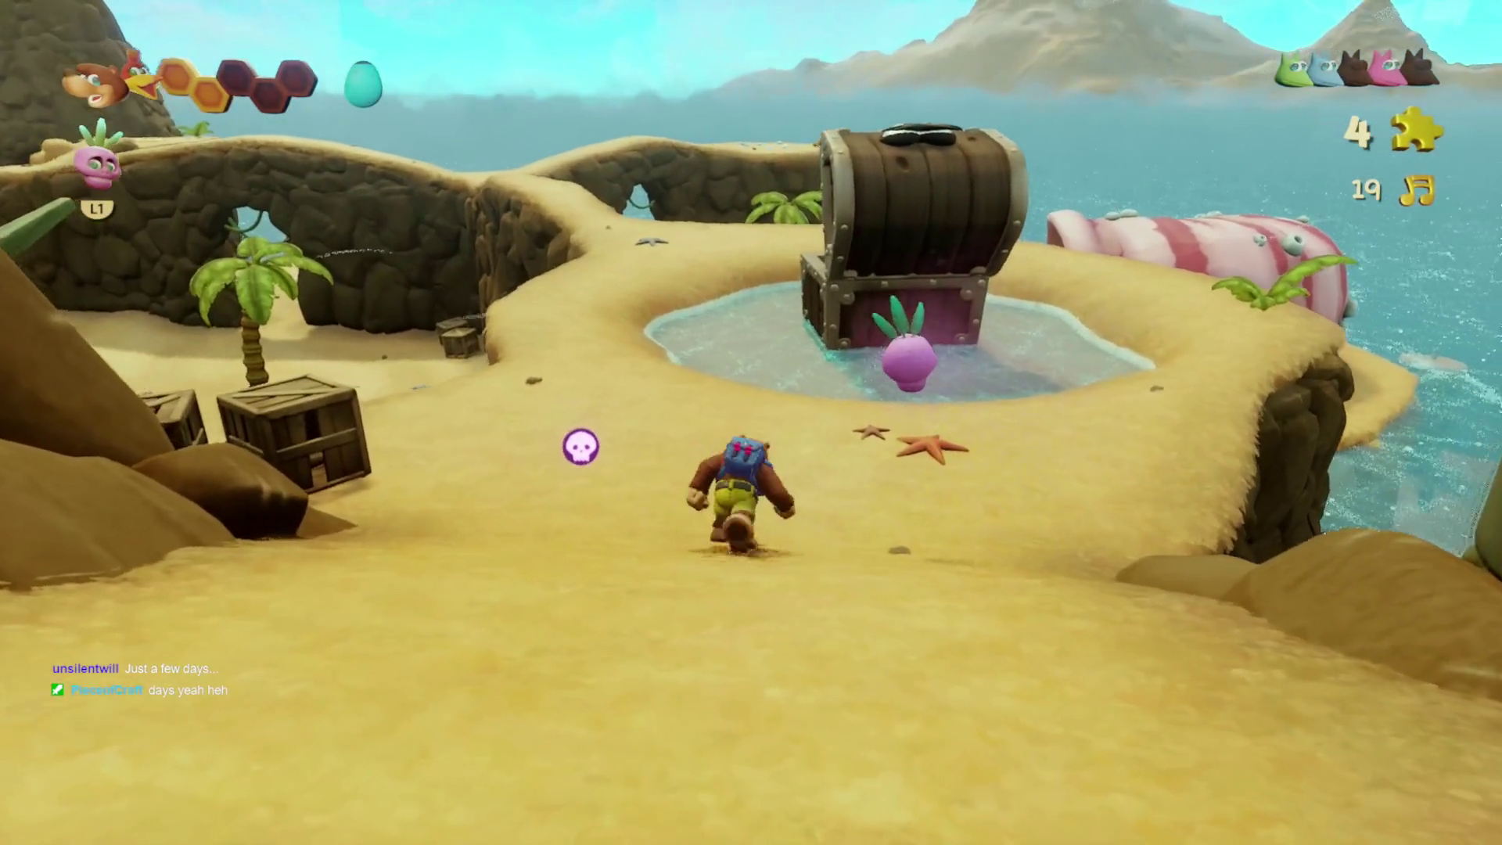
pyautogui.press('a')
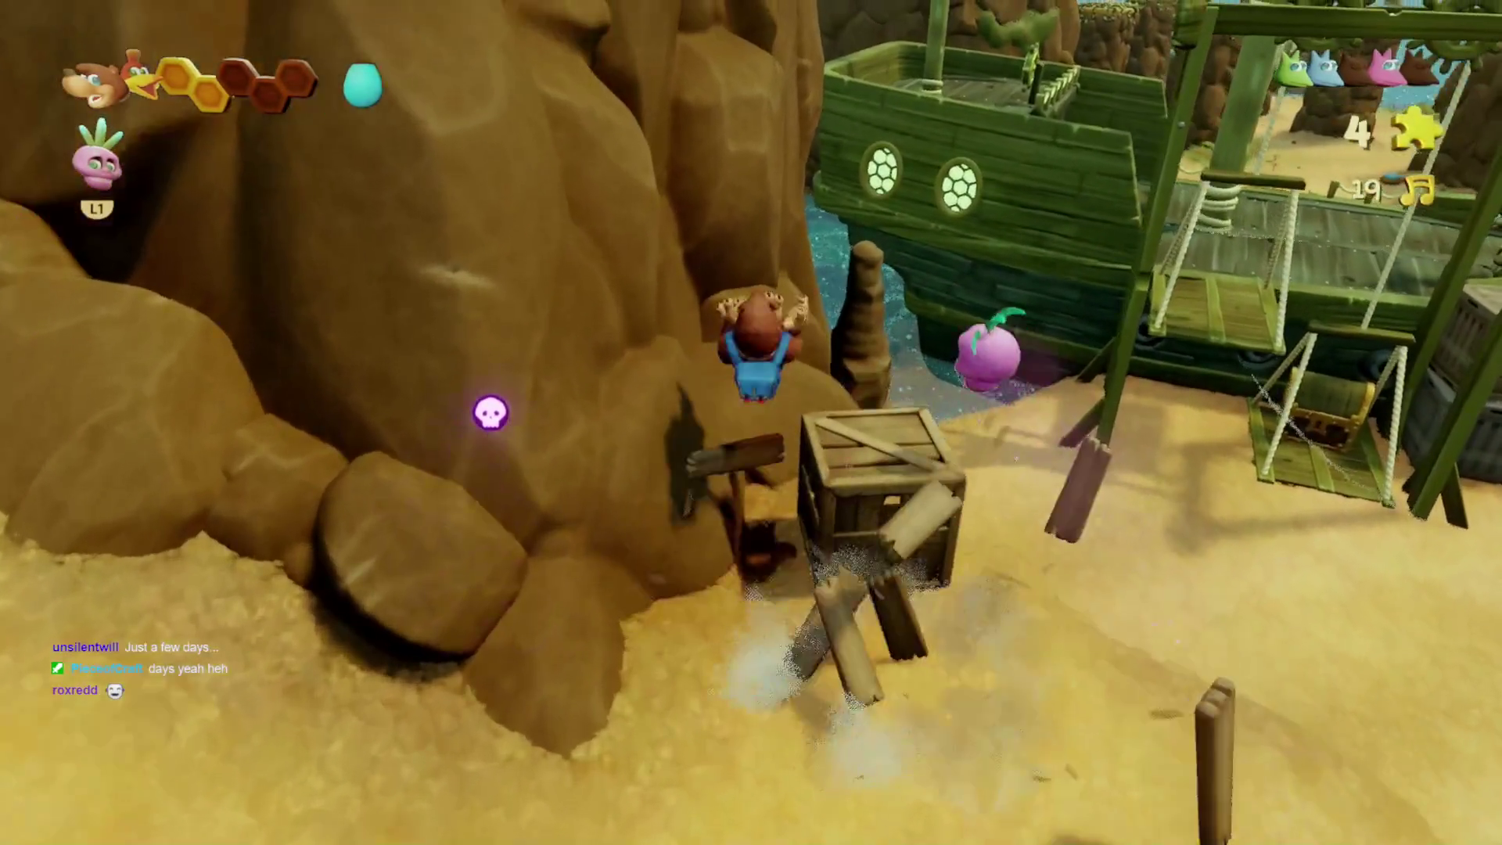
pyautogui.press('s')
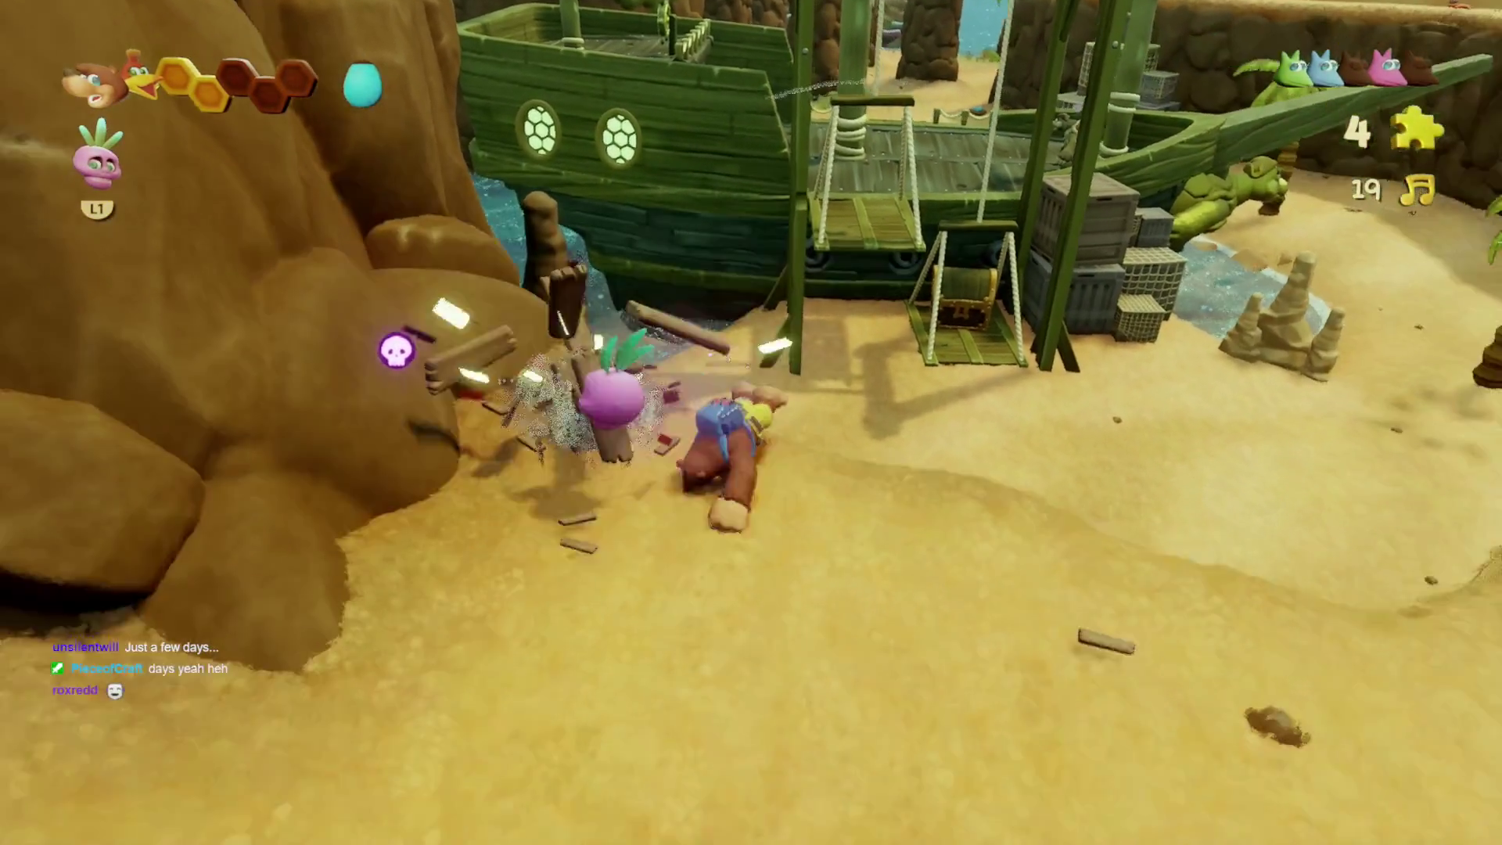
# - Run past the chest pool and stone tower up the sand slope onto the upper ledge
pyautogui.press('w')
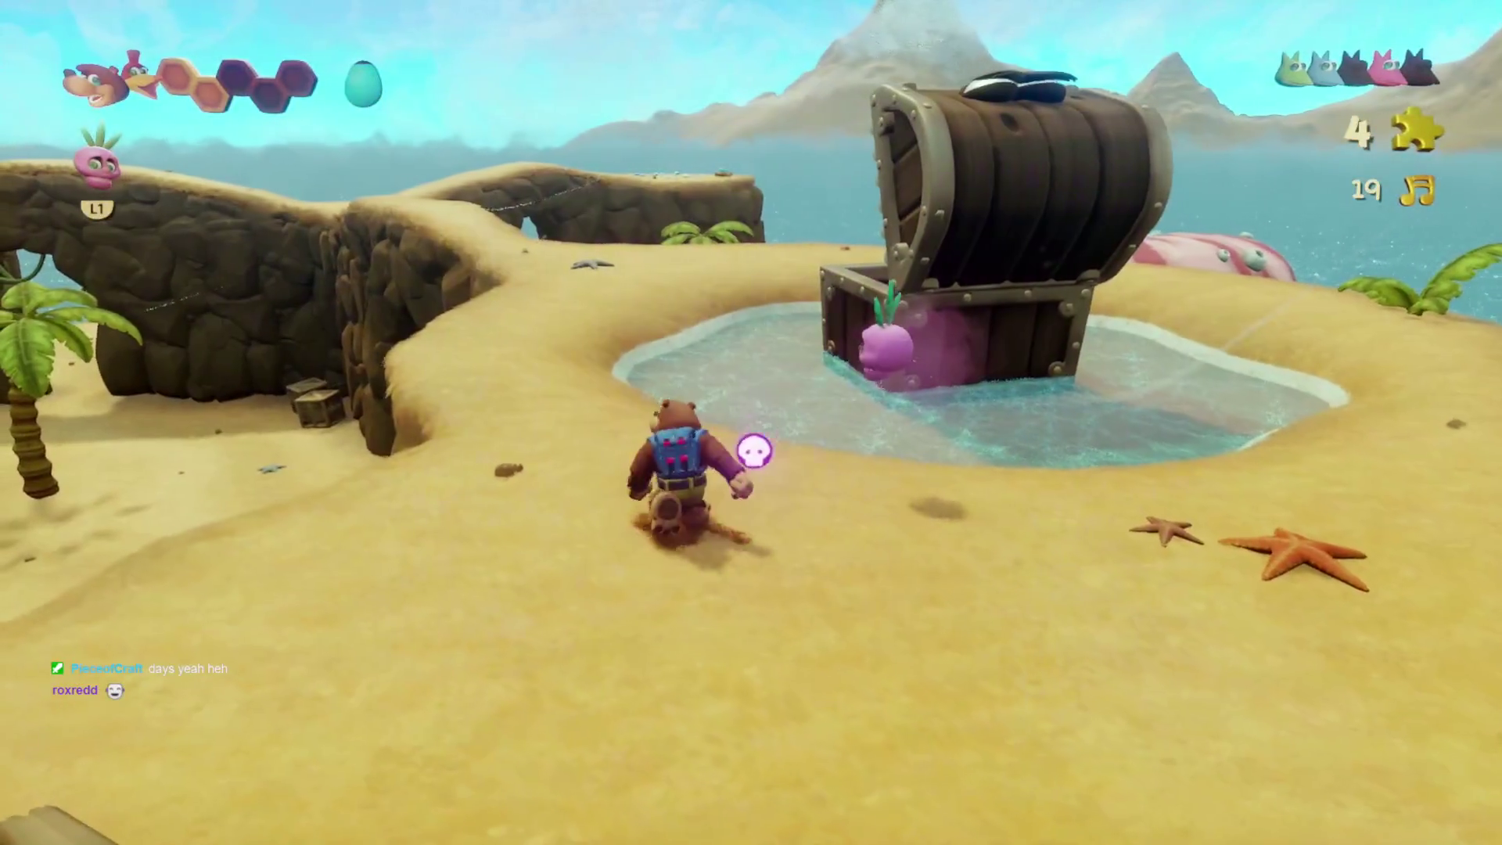
pyautogui.press('w')
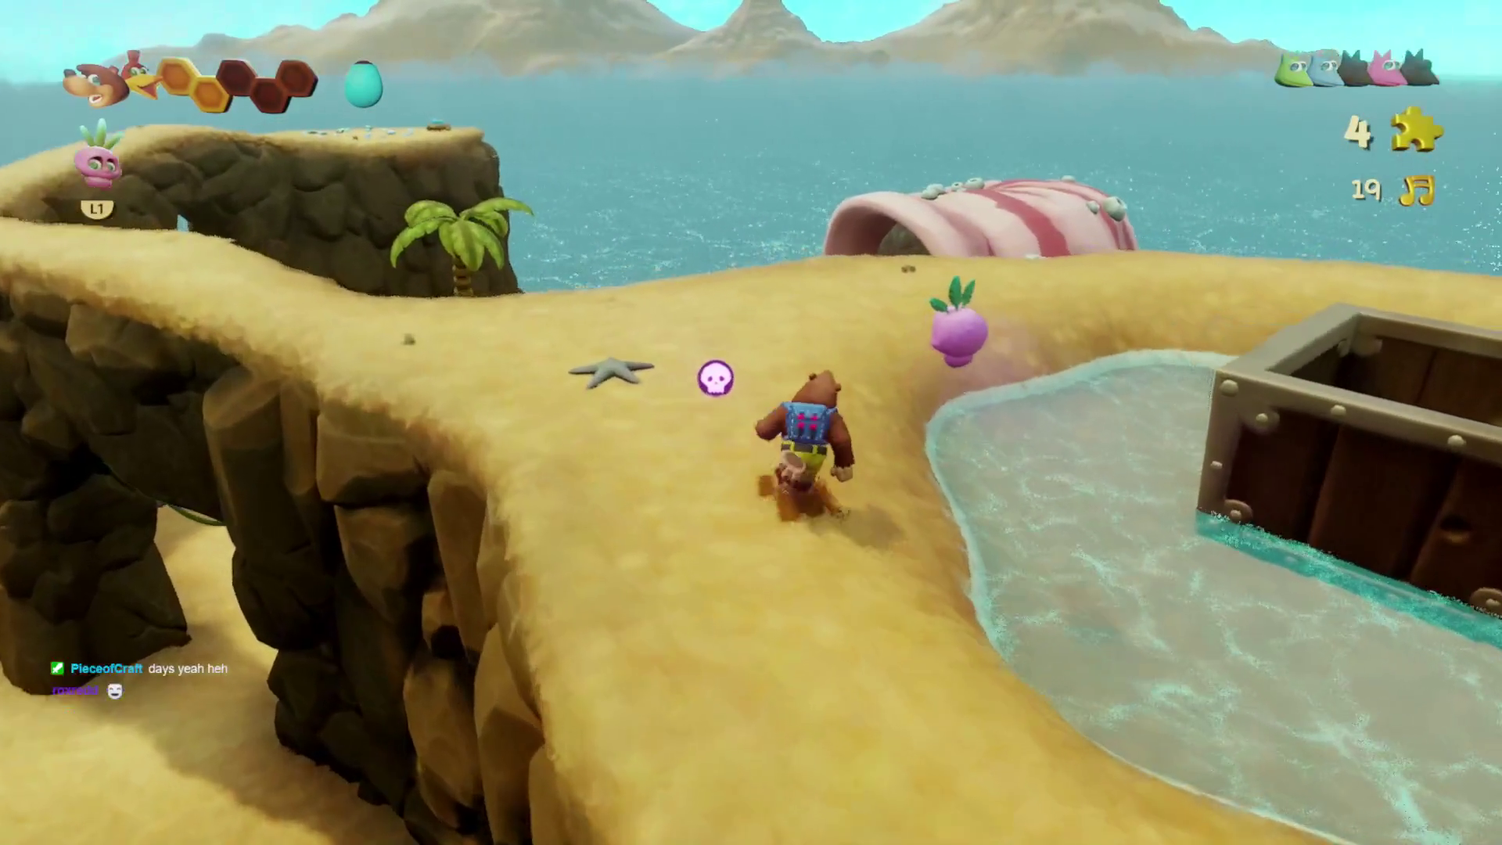
pyautogui.press('w')
pyautogui.press('w')
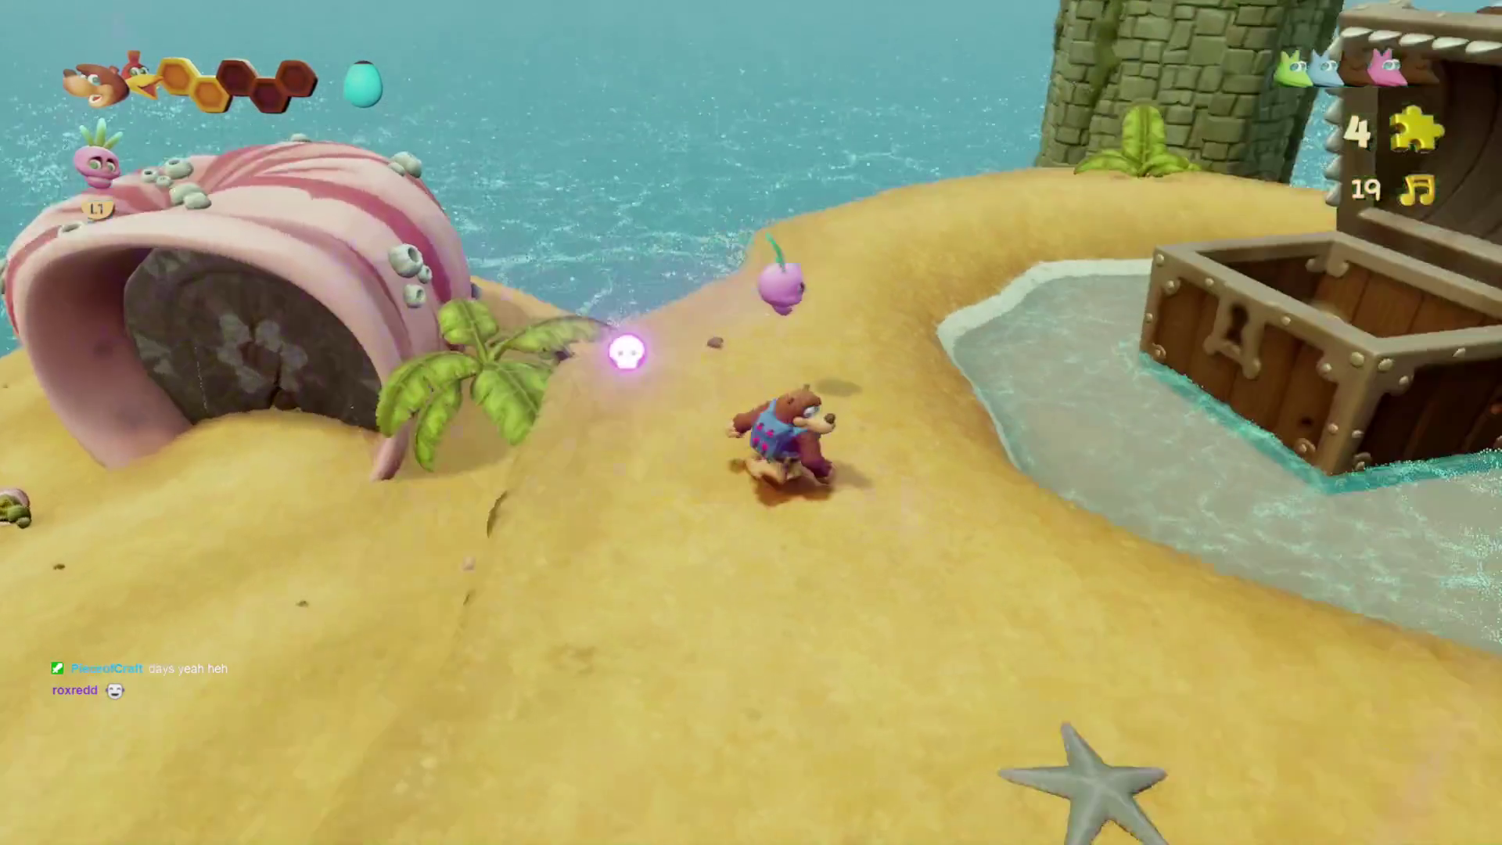
pyautogui.press('w')
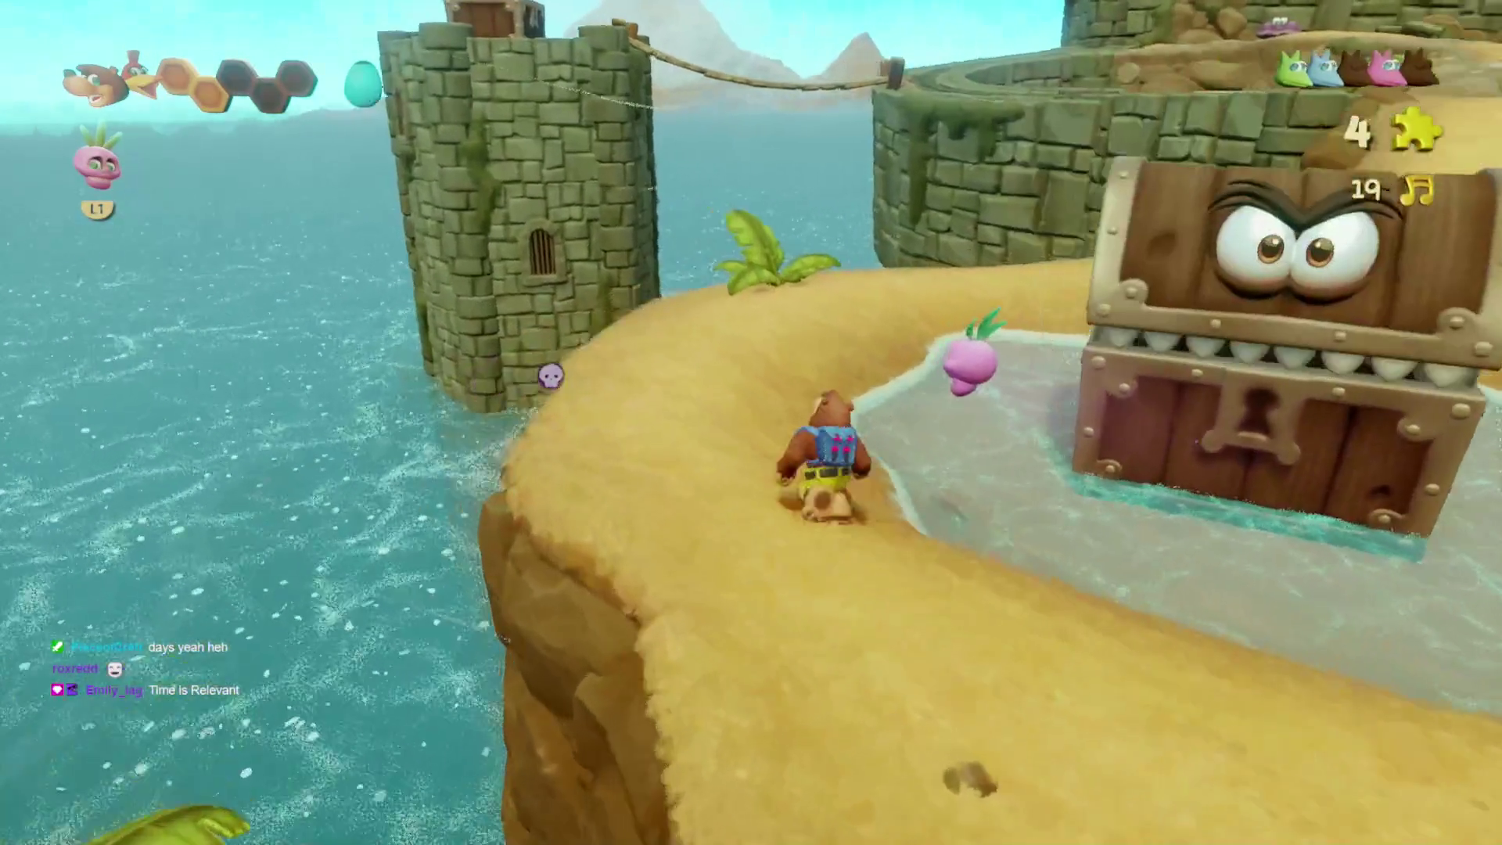
pyautogui.press('w')
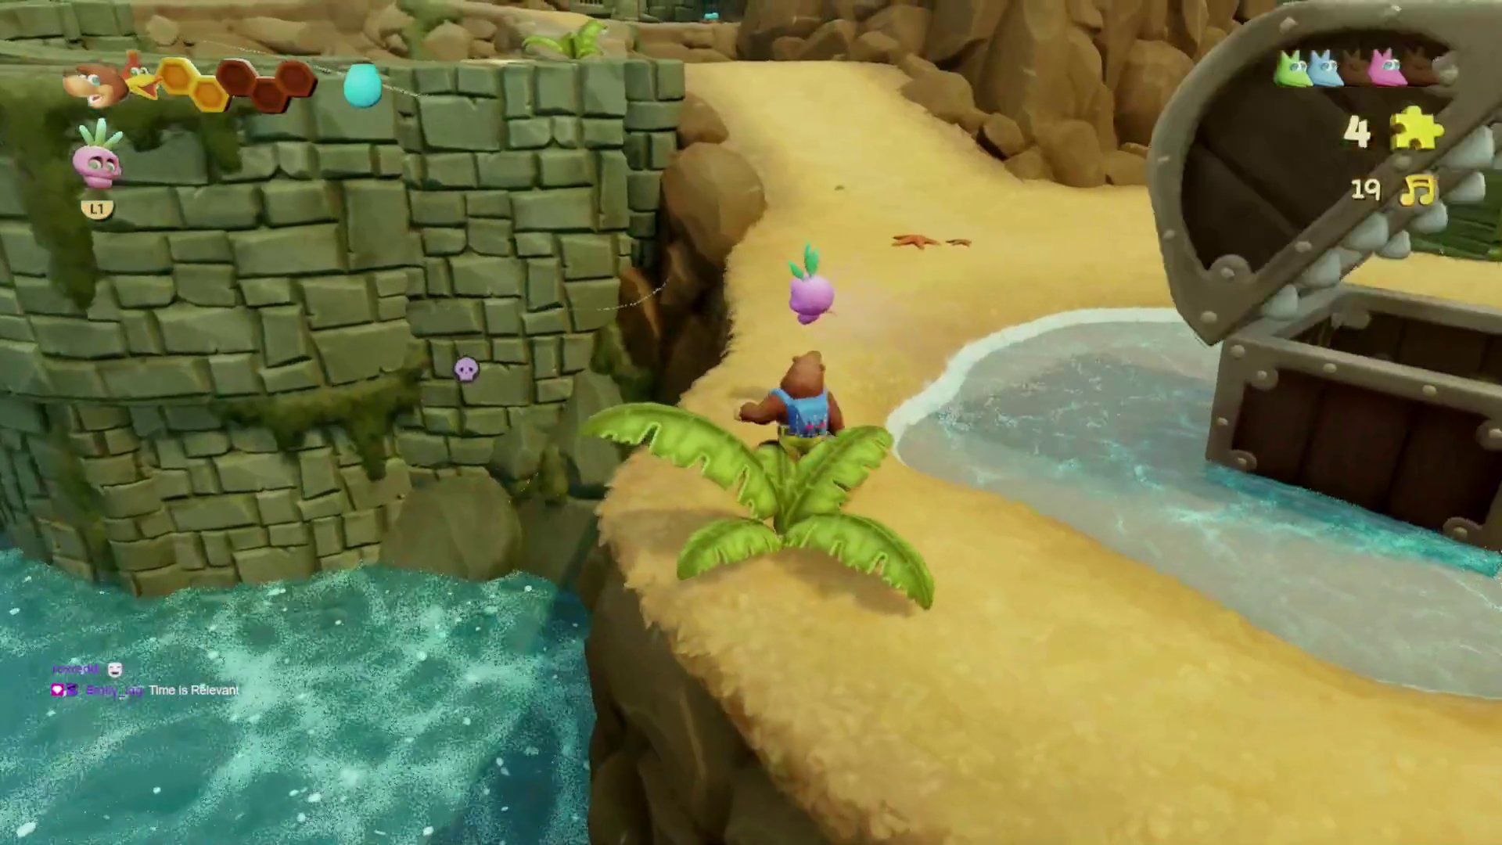
pyautogui.press('w')
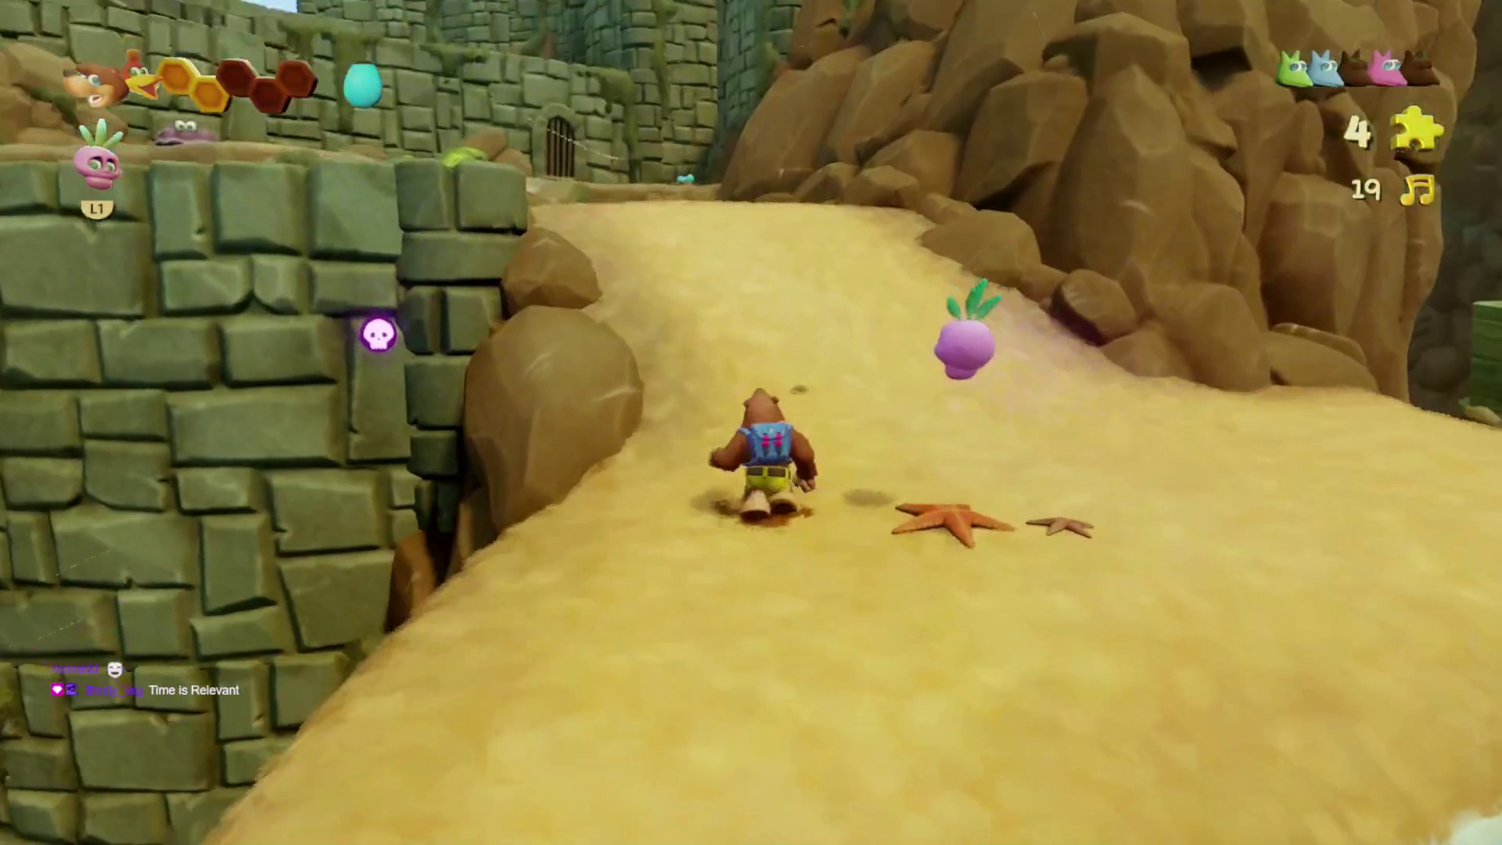
pyautogui.press('w')
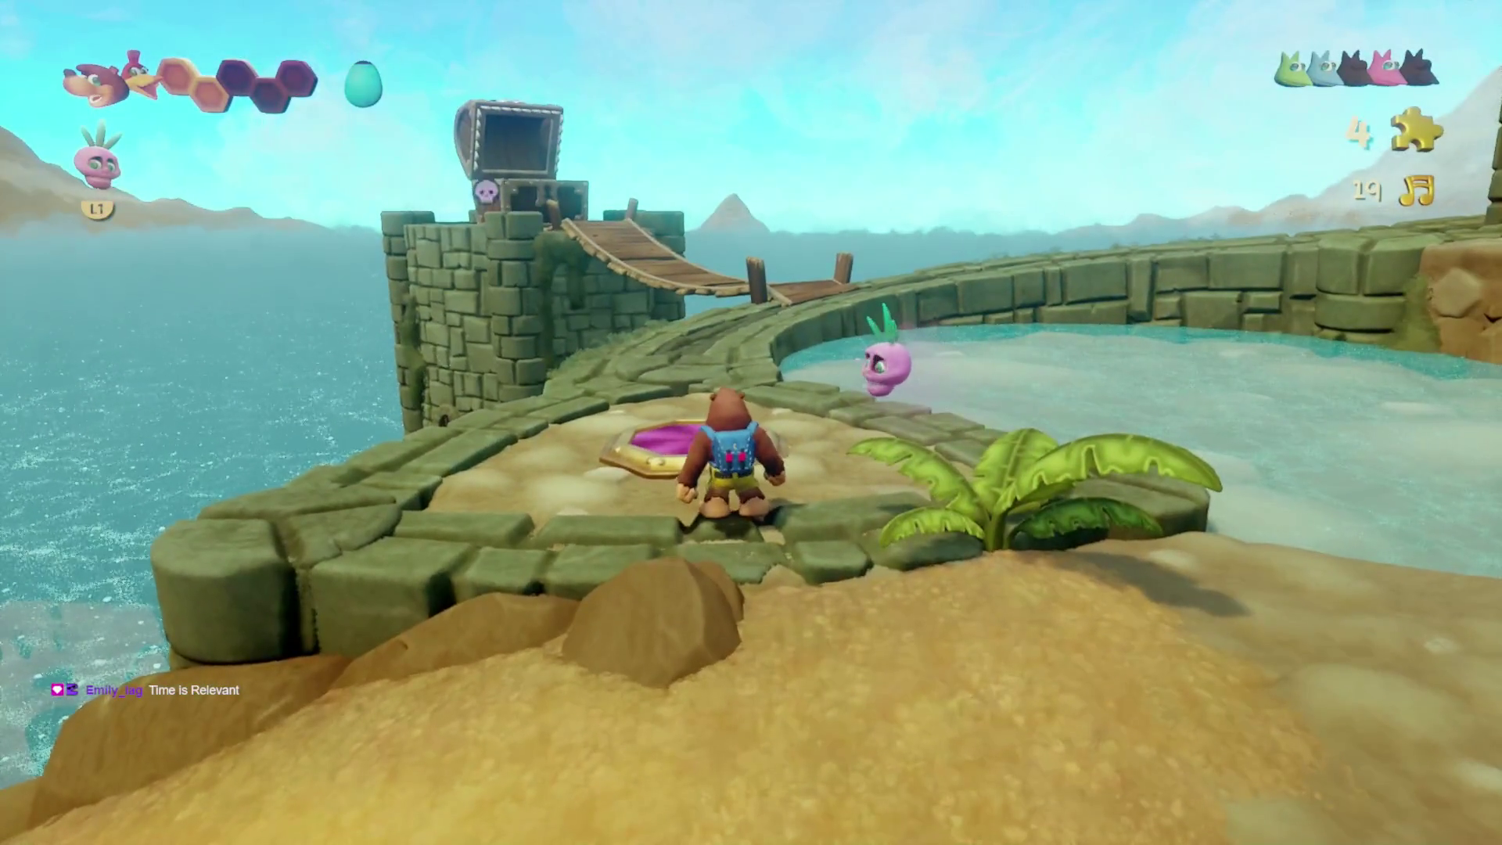
# - Cross the rope bridge toward the tower, try the Canon form, then revert to bear
pyautogui.press('w')
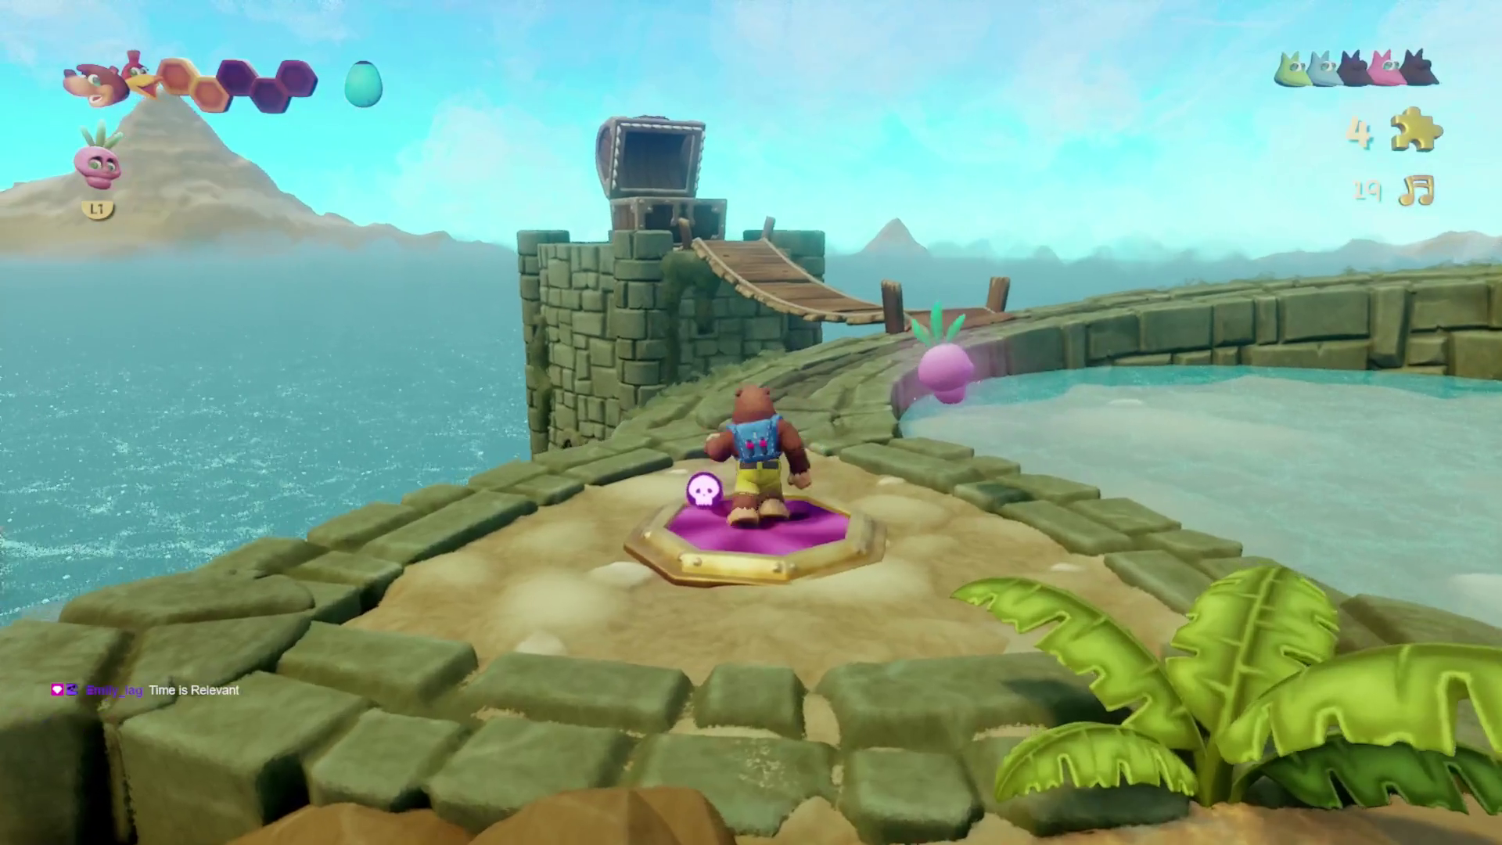
pyautogui.press('w')
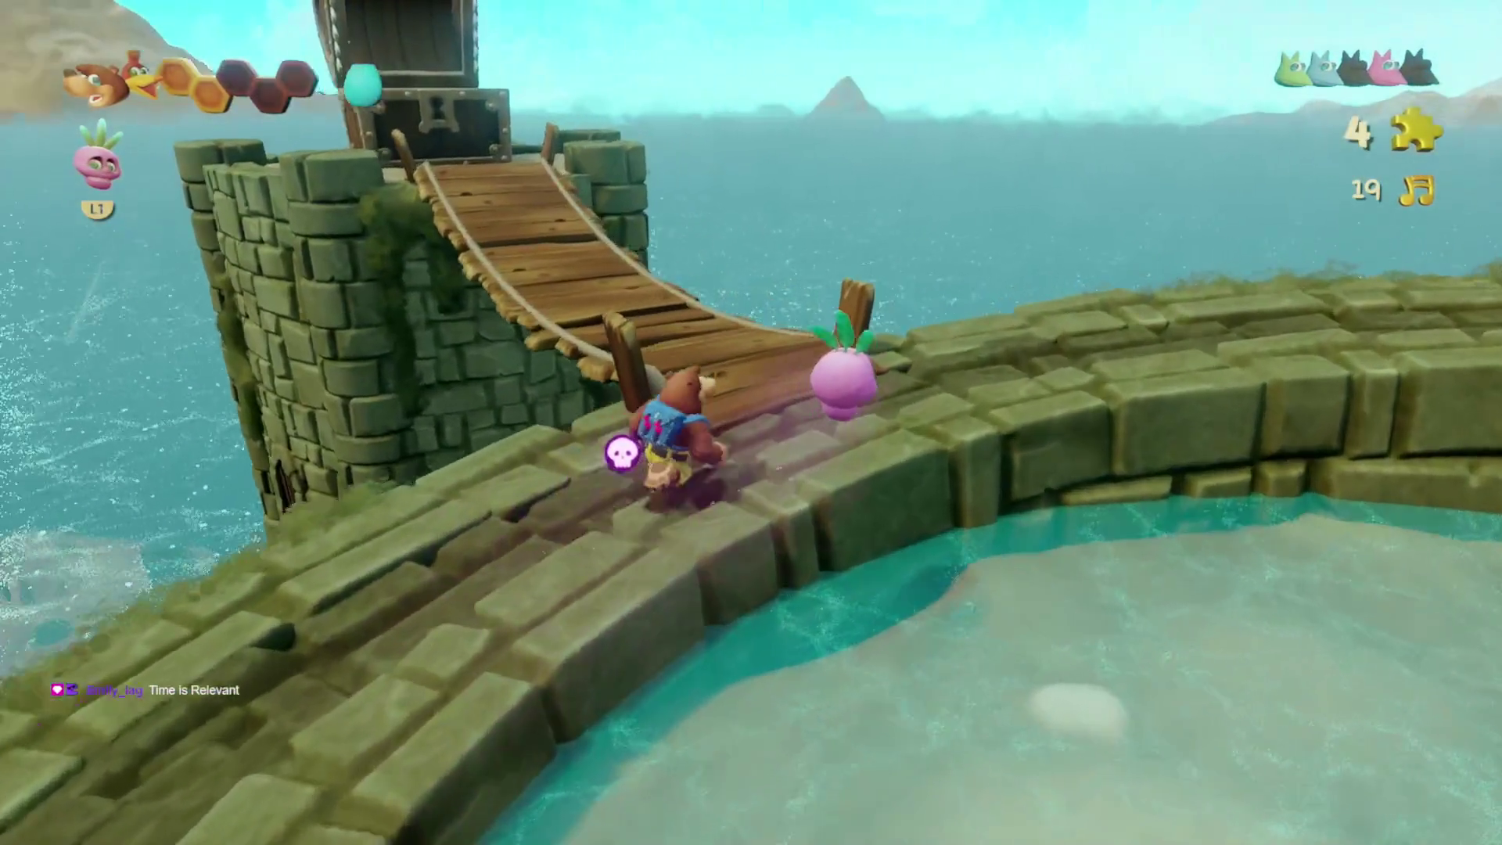
pyautogui.press('w')
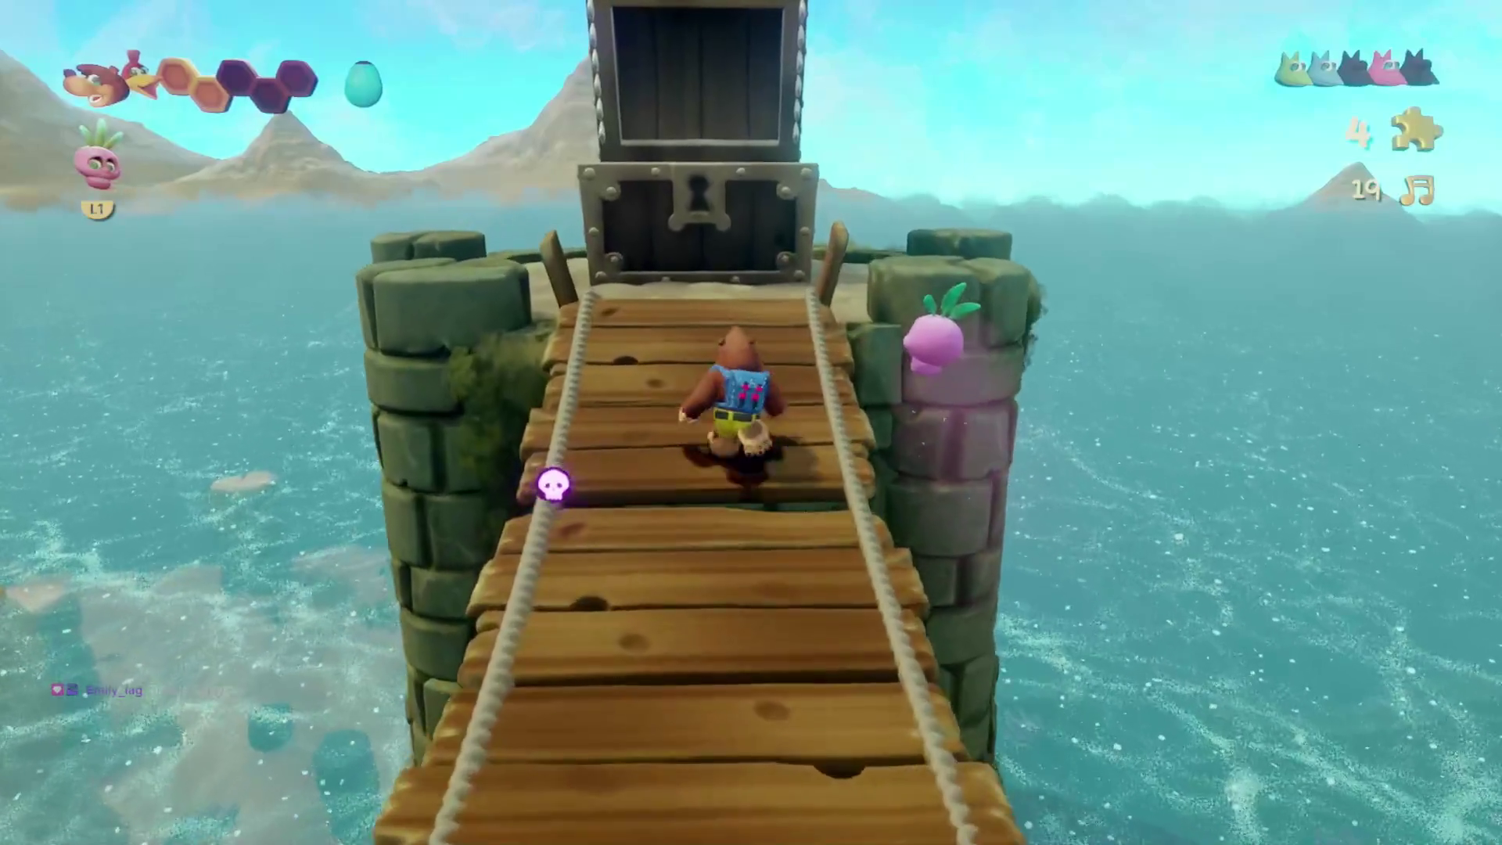
pyautogui.press('w')
pyautogui.press('Tab')
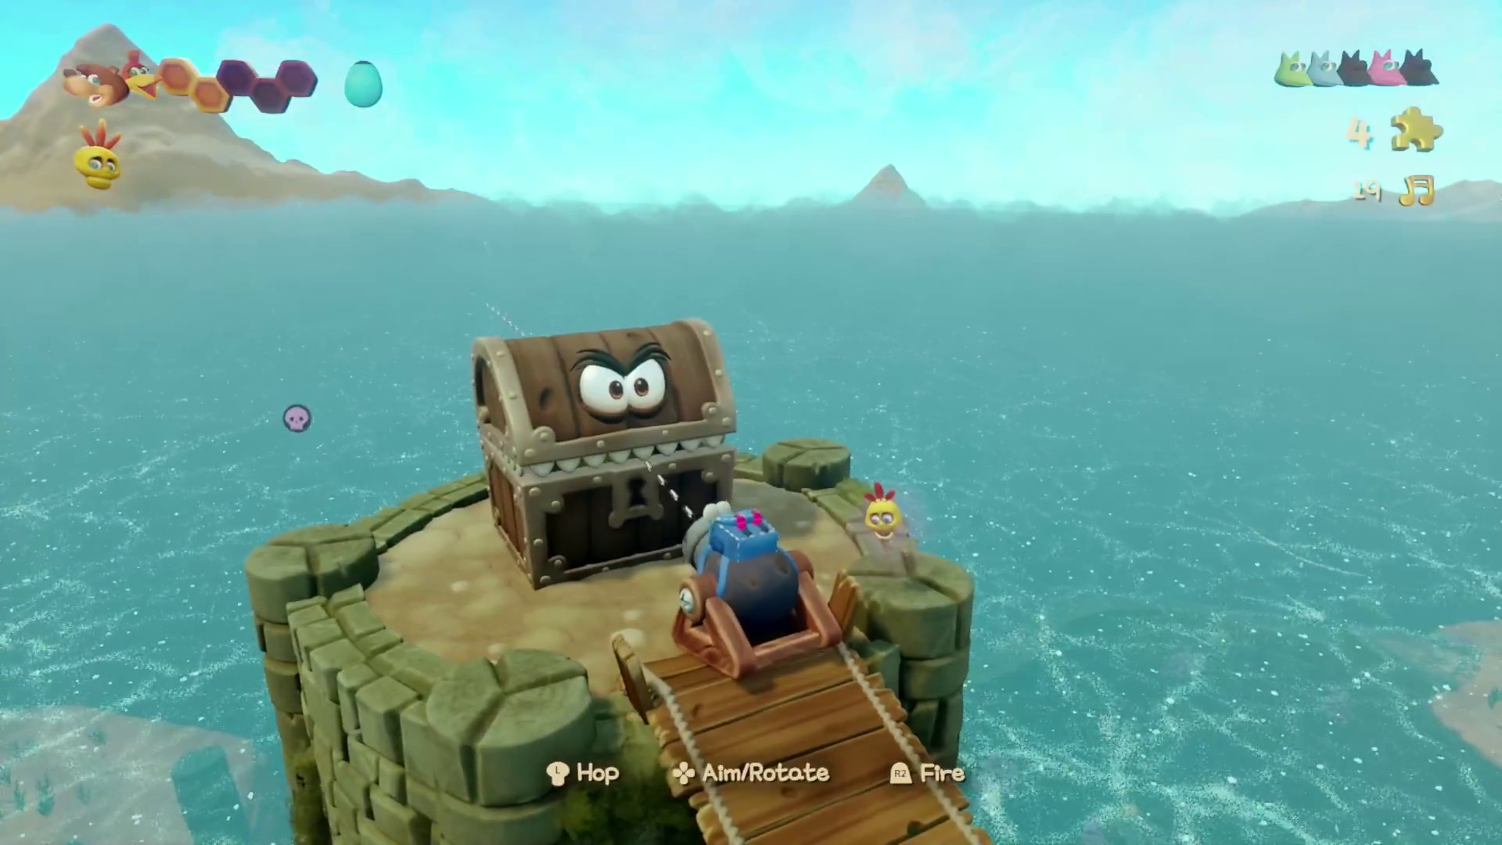
pyautogui.press('Tab')
# - Pace the bridge facing the tower-top chest and close the transformation choices unused
pyautogui.press('w')
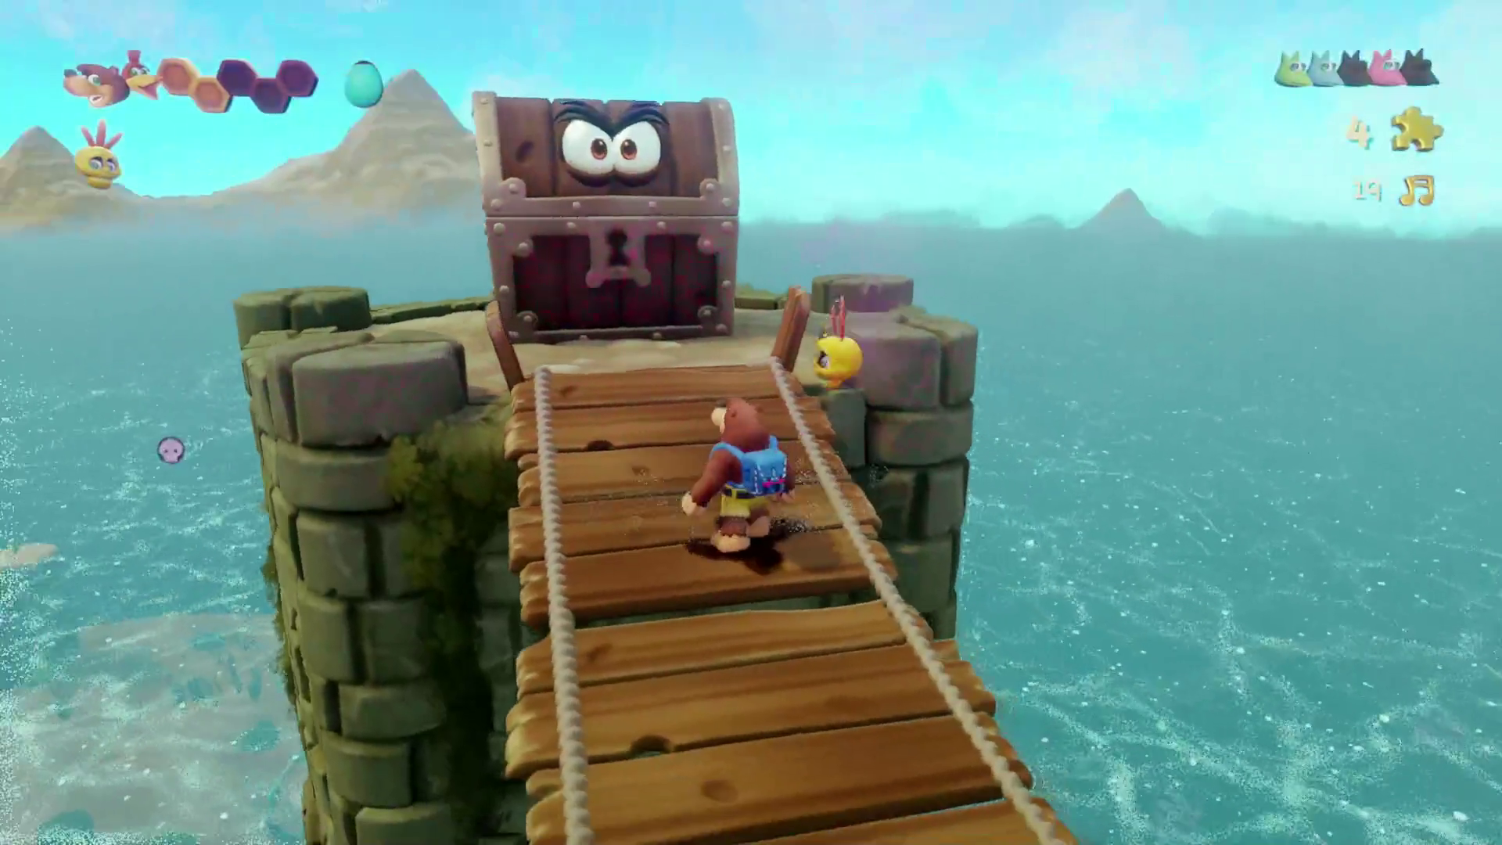
pyautogui.press('s')
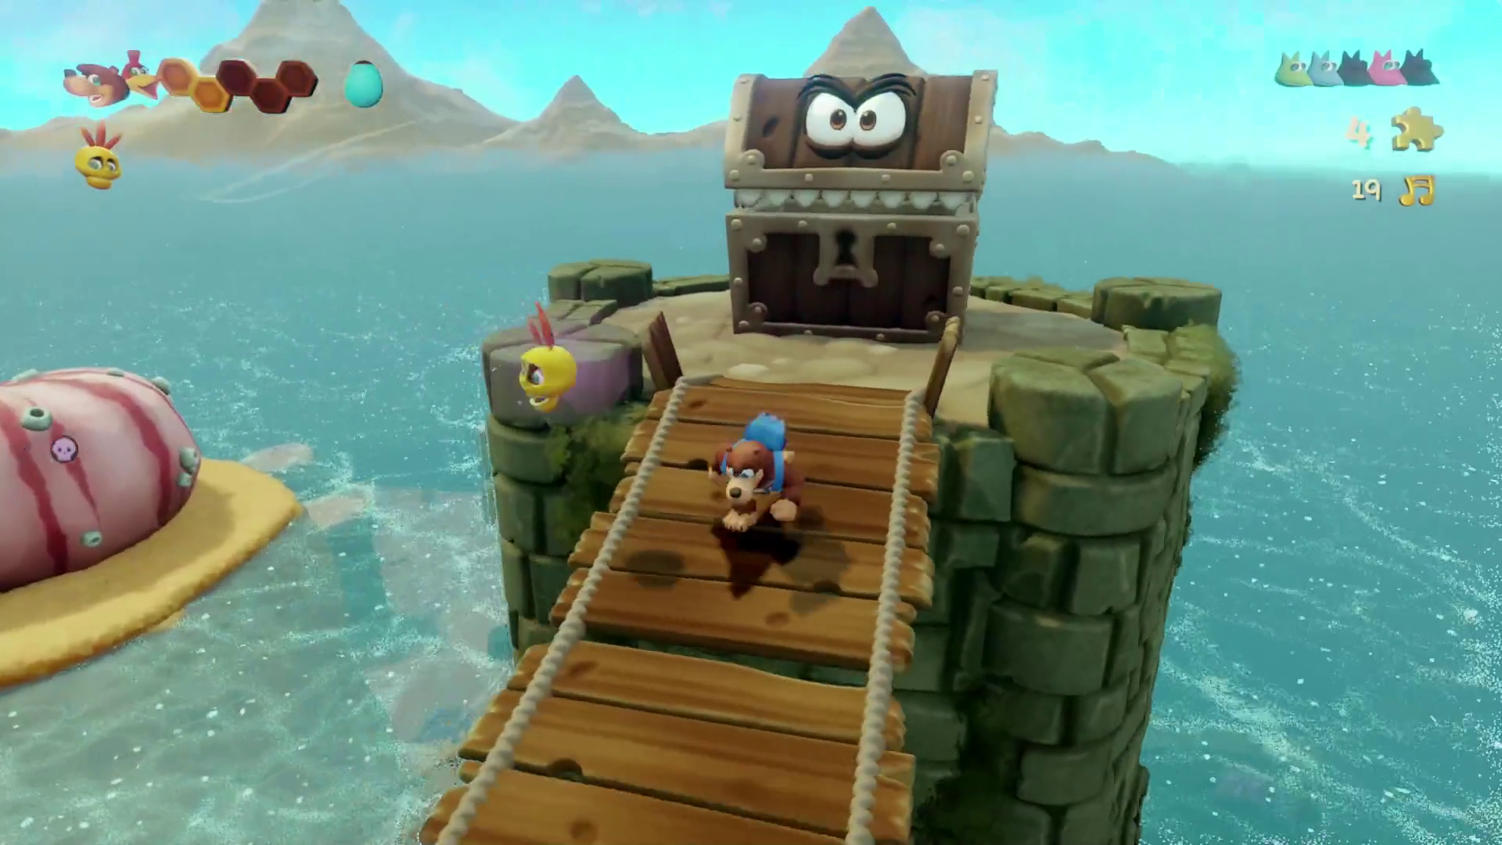
pyautogui.press('w')
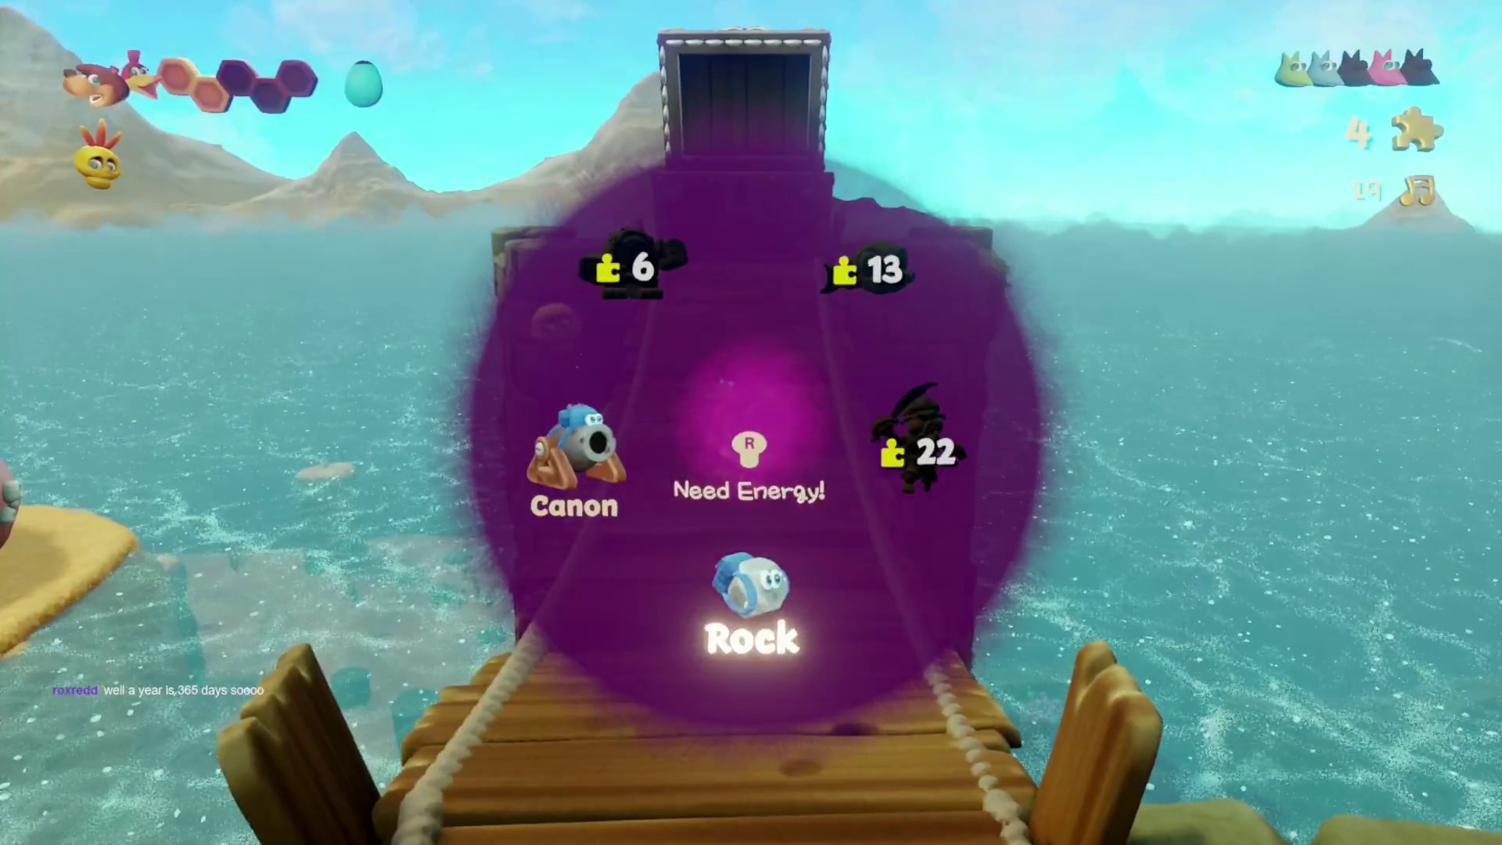
pyautogui.press('Tab')
# - Transform on the purple Mumbo pad and roll the rock across the chest monster's platform and back
pyautogui.press('w')
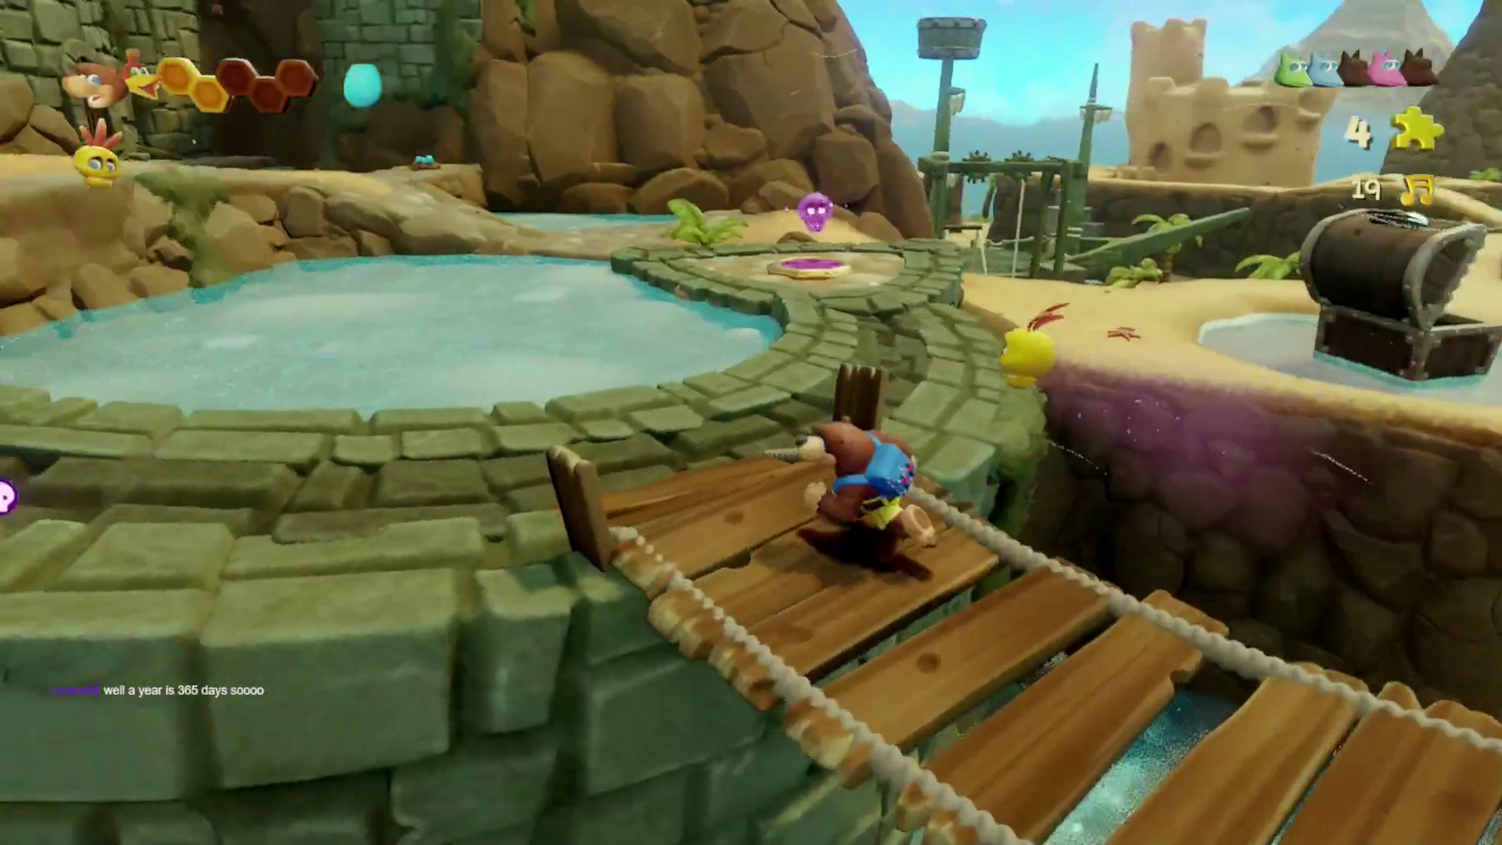
pyautogui.press('w')
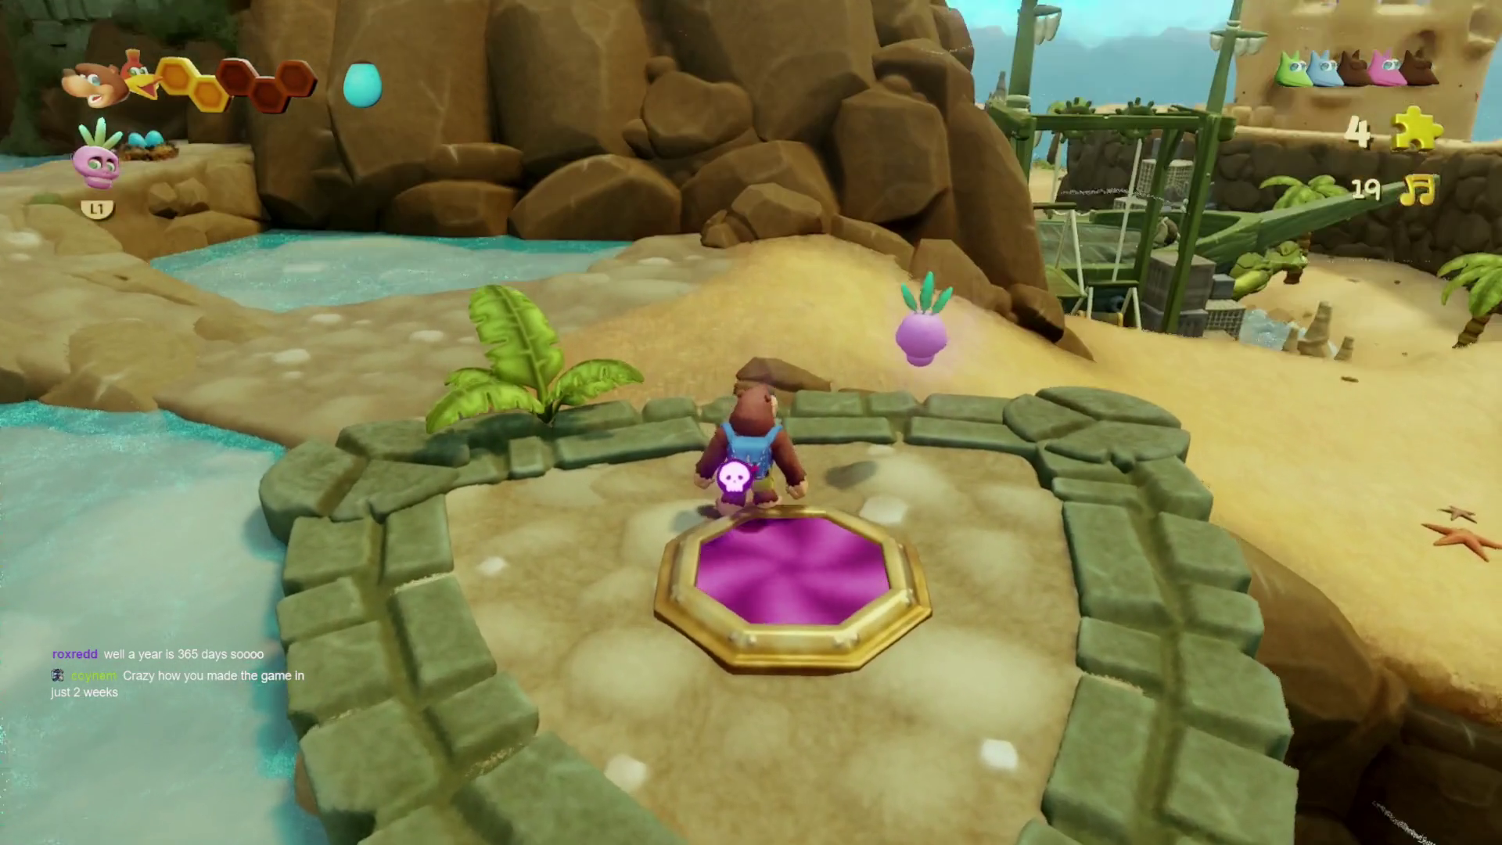
pyautogui.press('q')
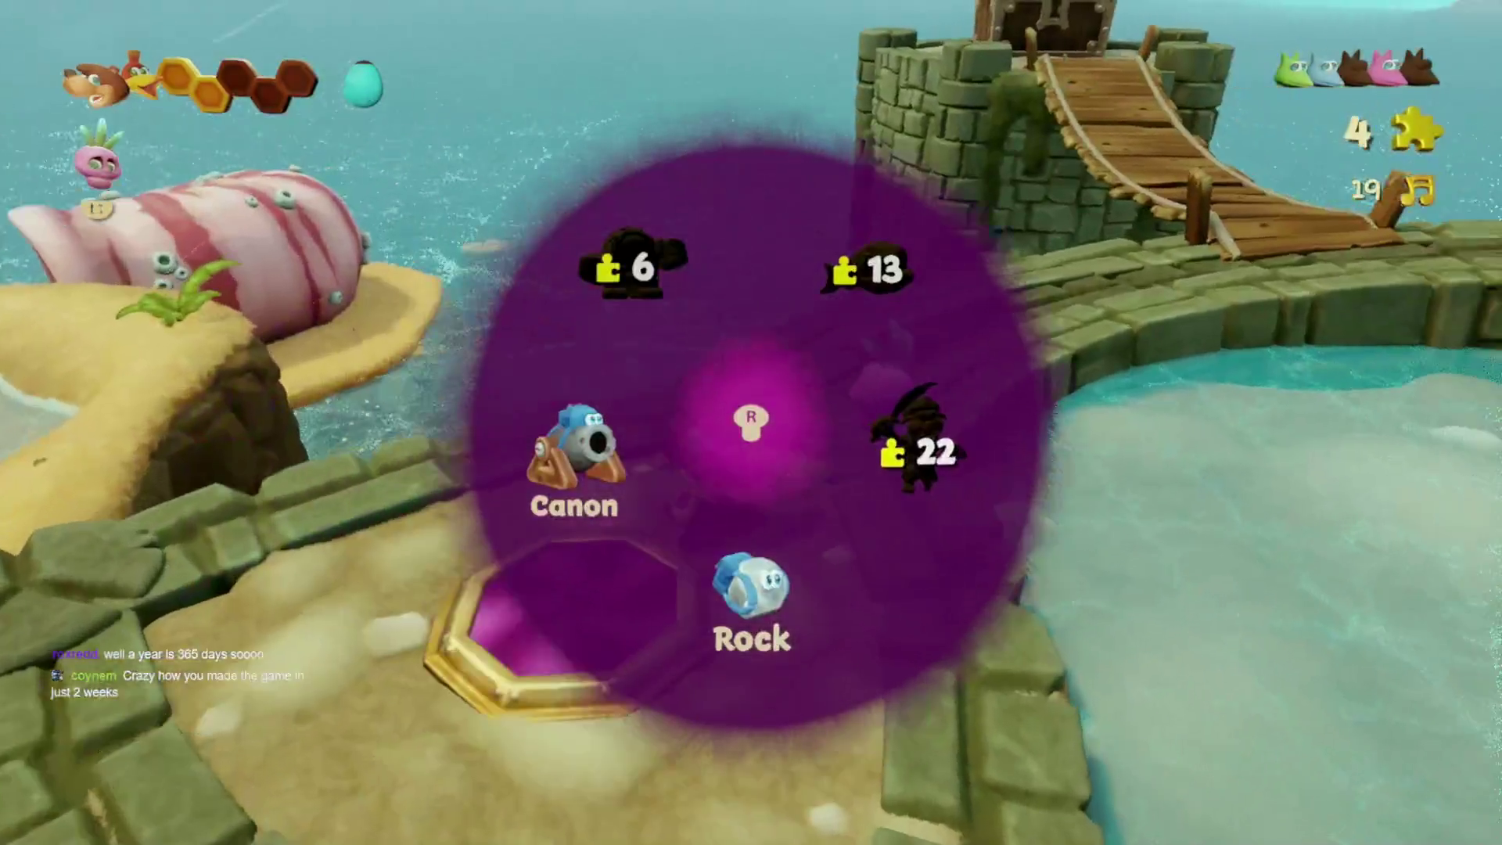
pyautogui.press('Return')
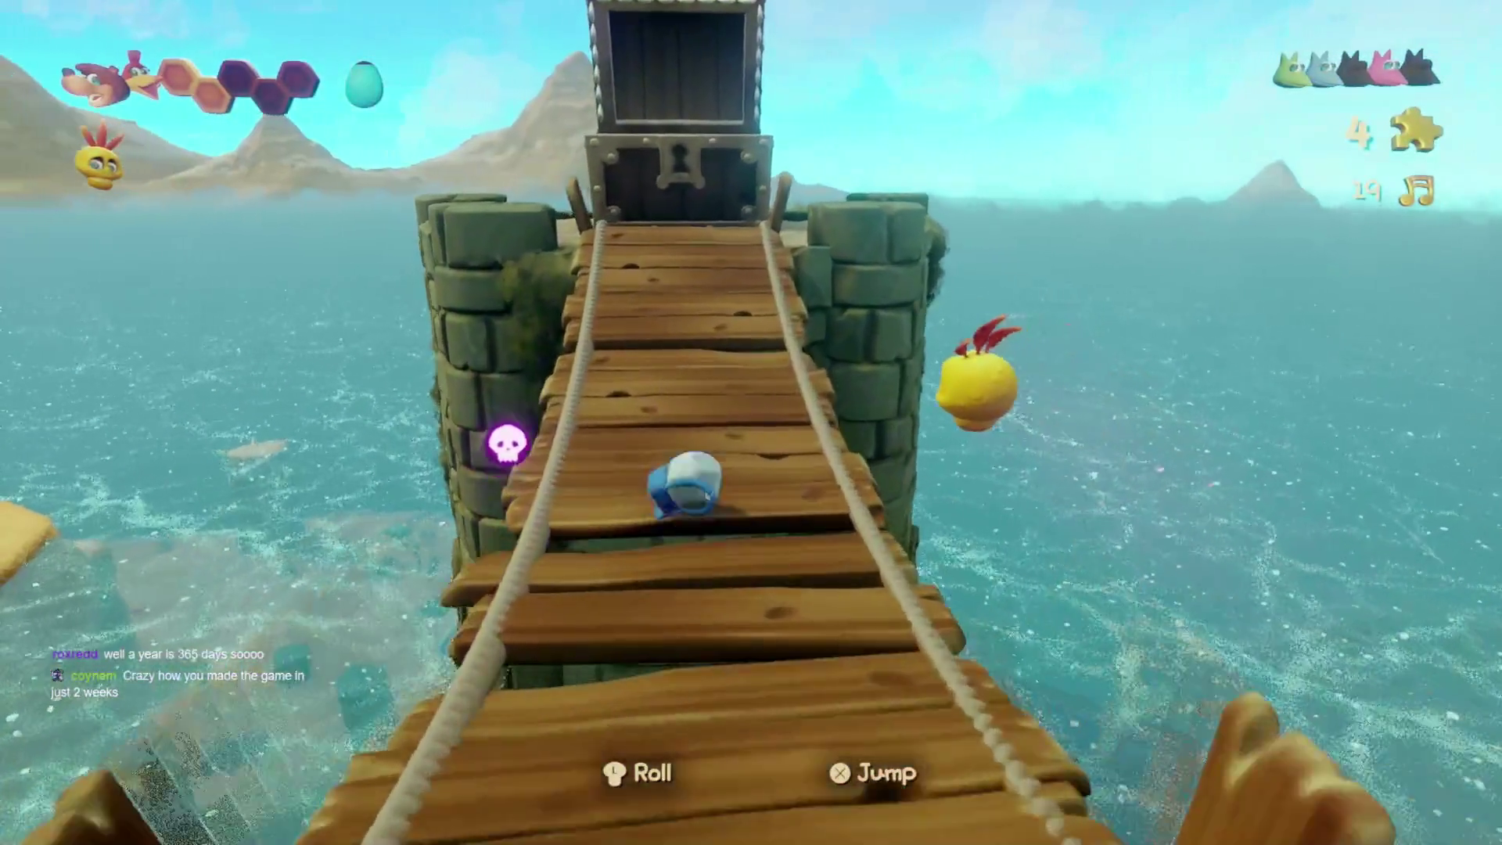
pyautogui.press('w')
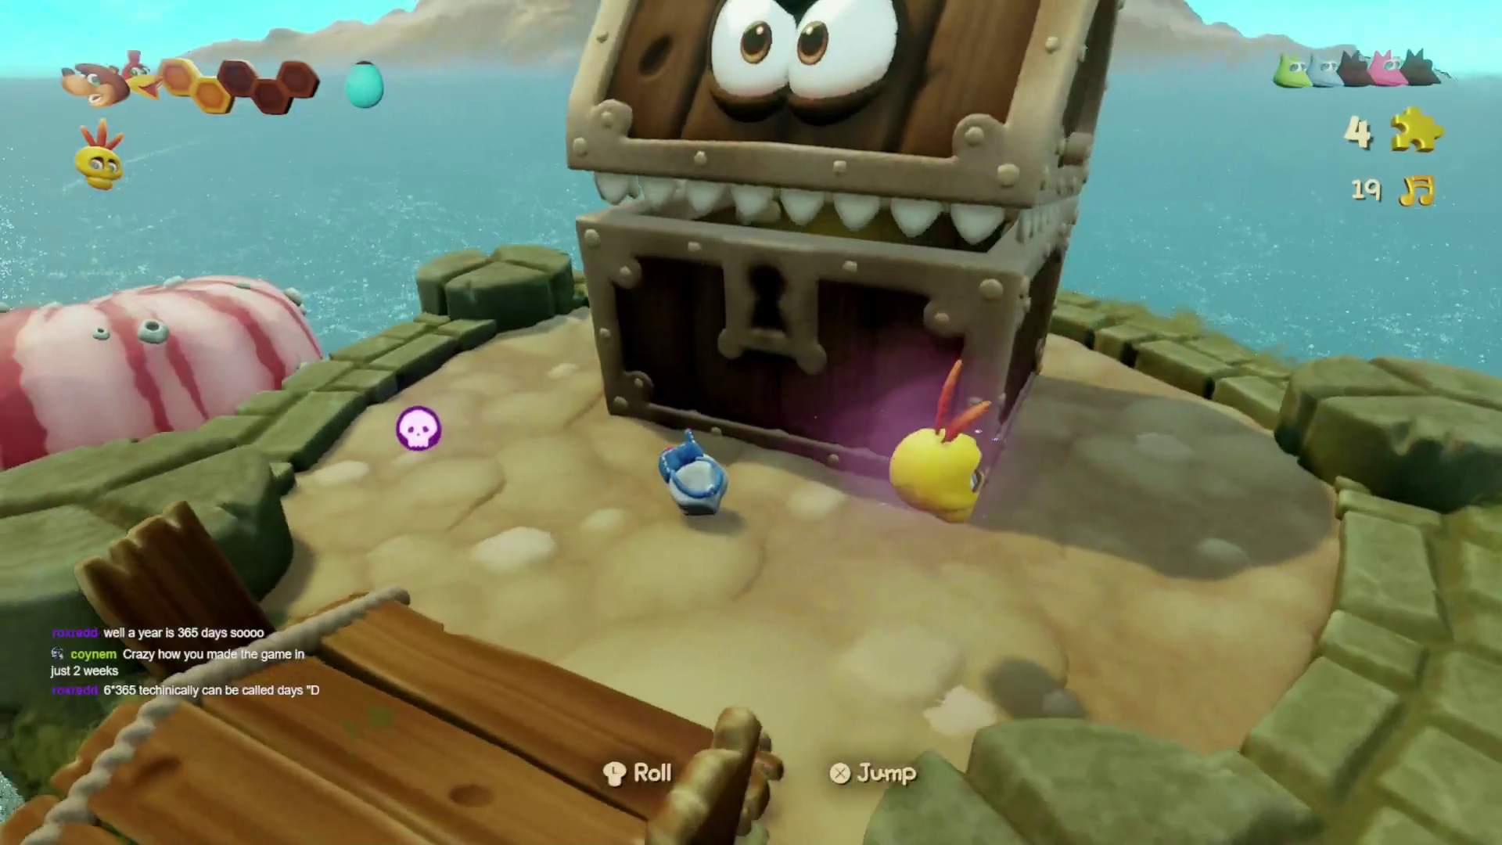
pyautogui.press('w')
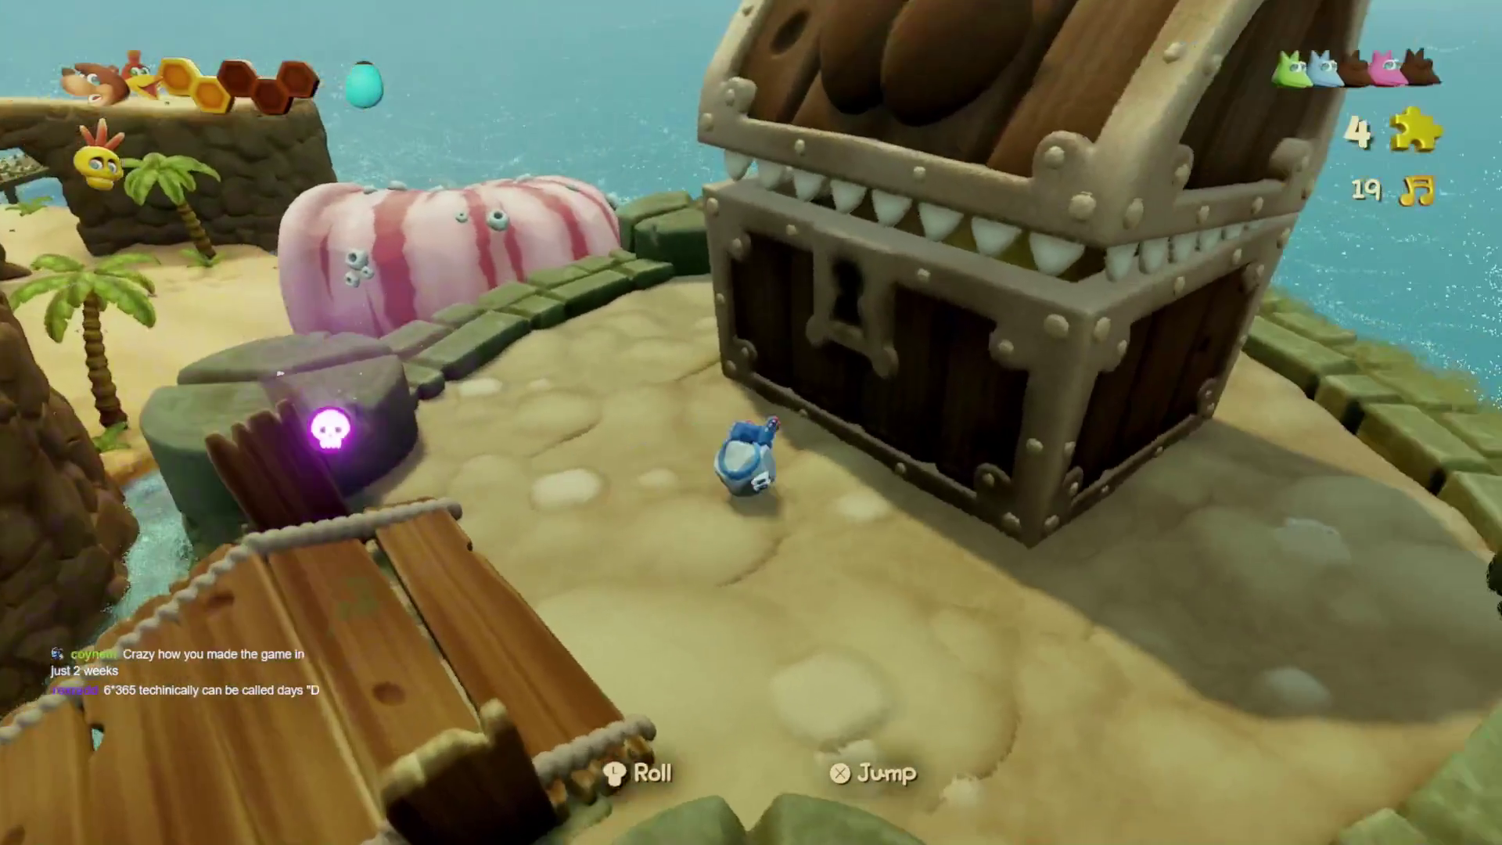
pyautogui.press('s')
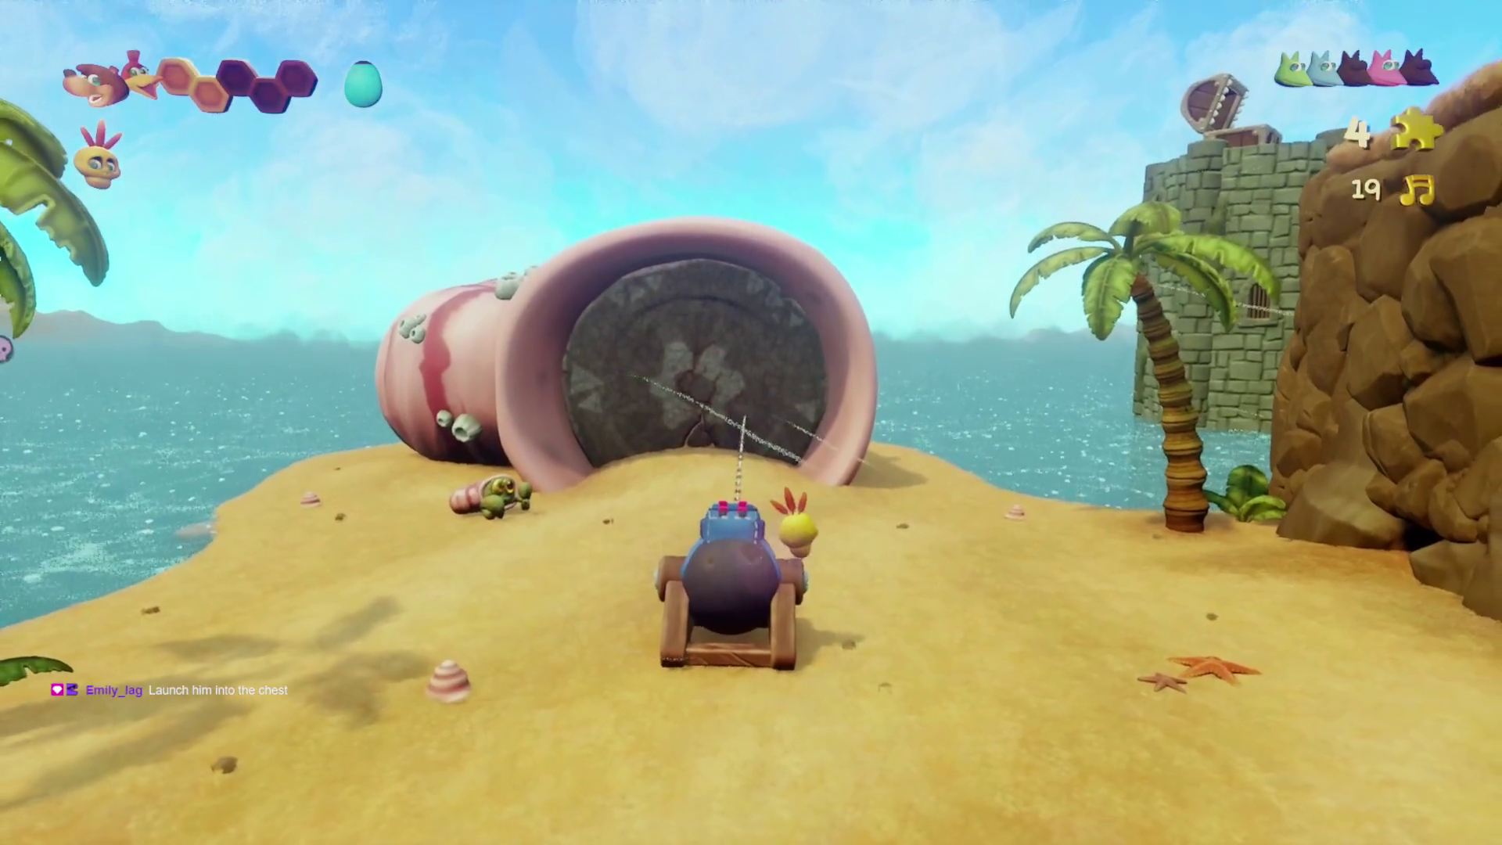
# - Fire Banjo from the cannon through the stone door, then bring up the transformation wheel
pyautogui.press('space')
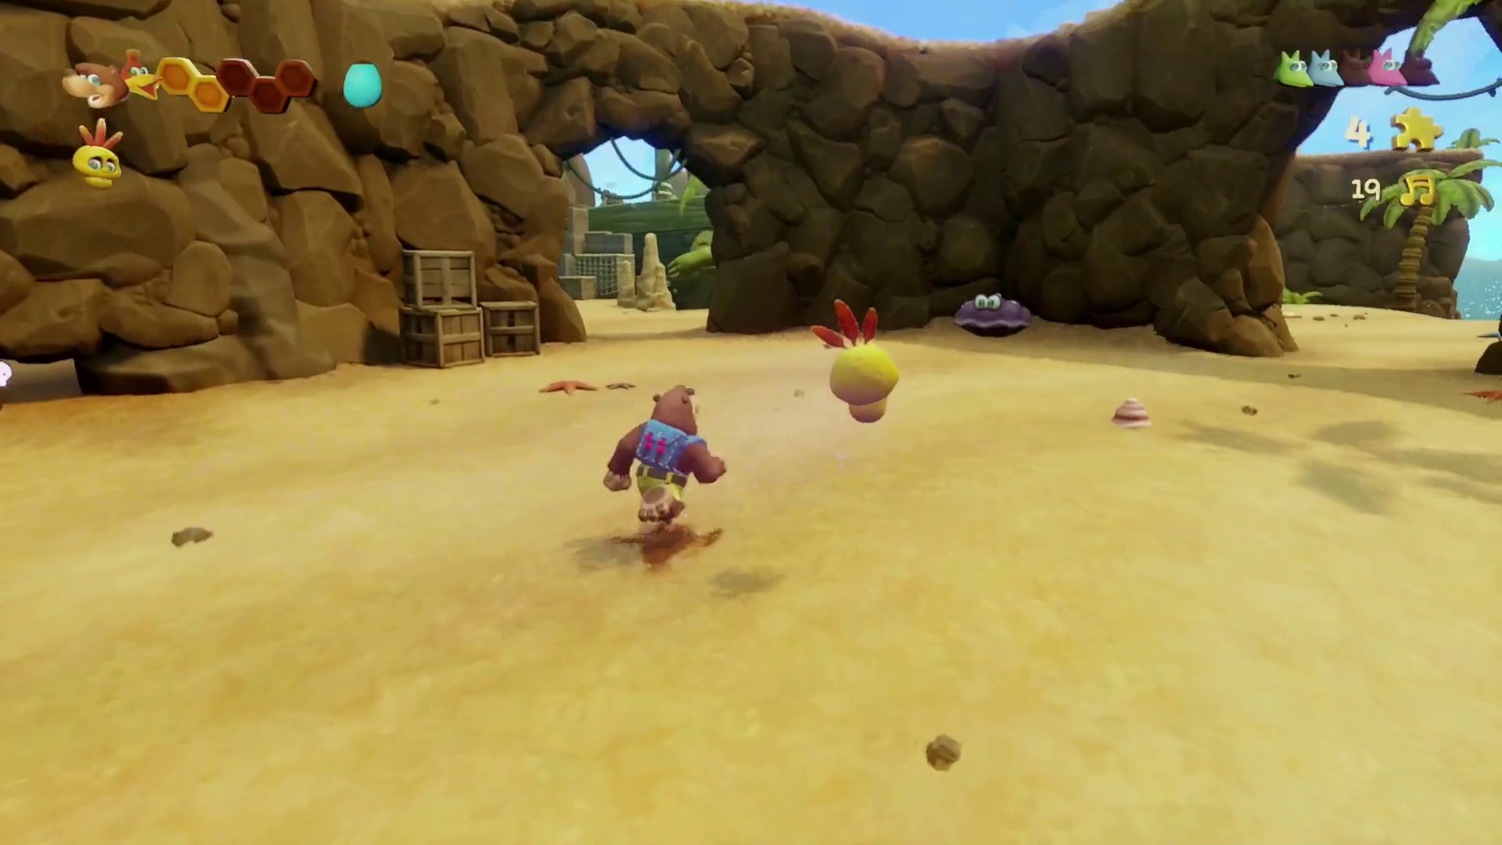
pyautogui.press('Tab')
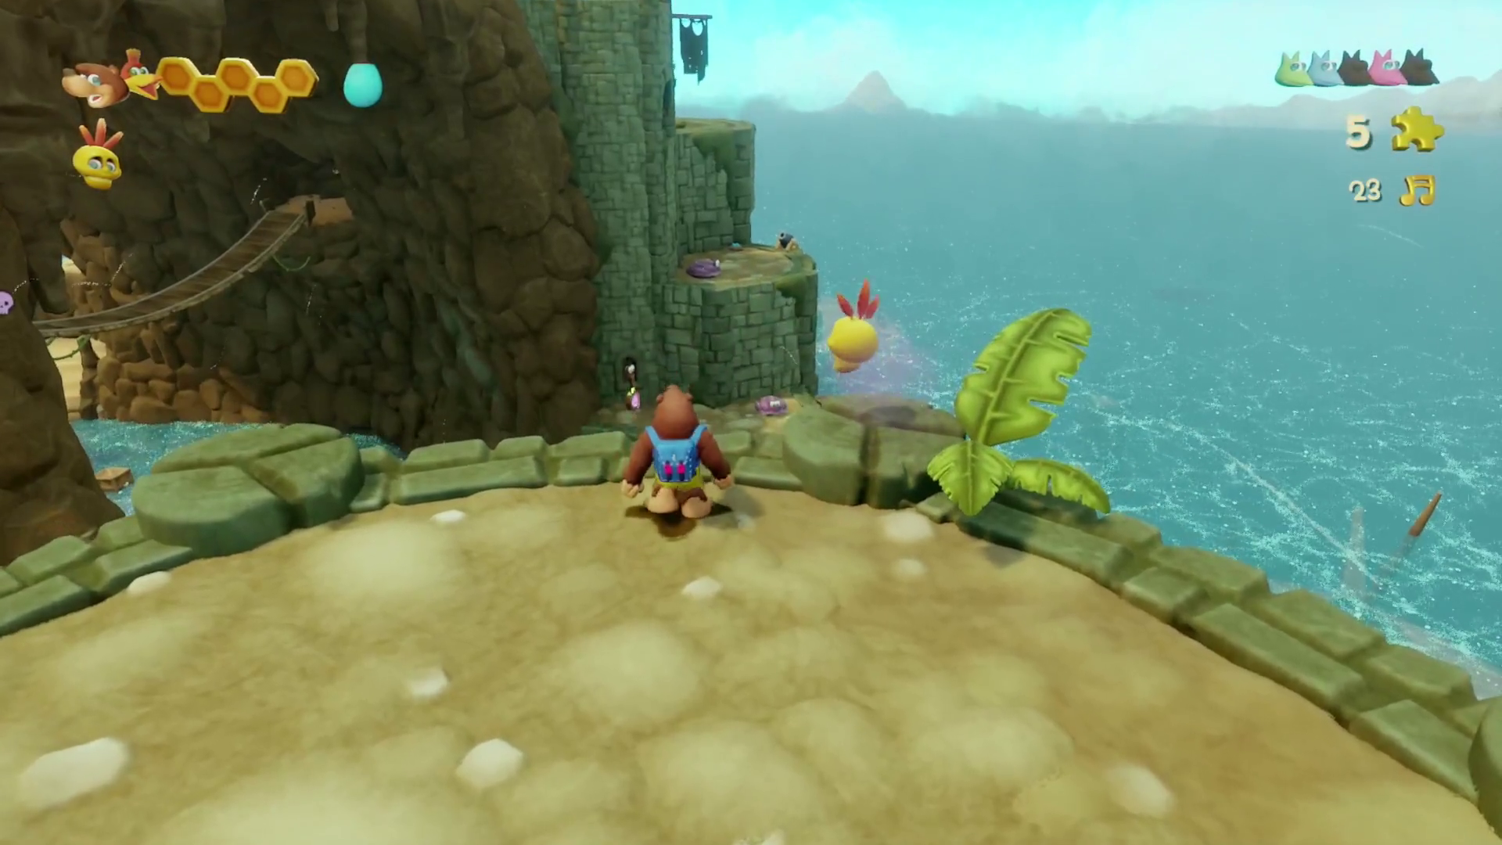
# - Toggle the transformation wheel shut, leap off the tower and flap down toward the beach
pyautogui.press('Tab')
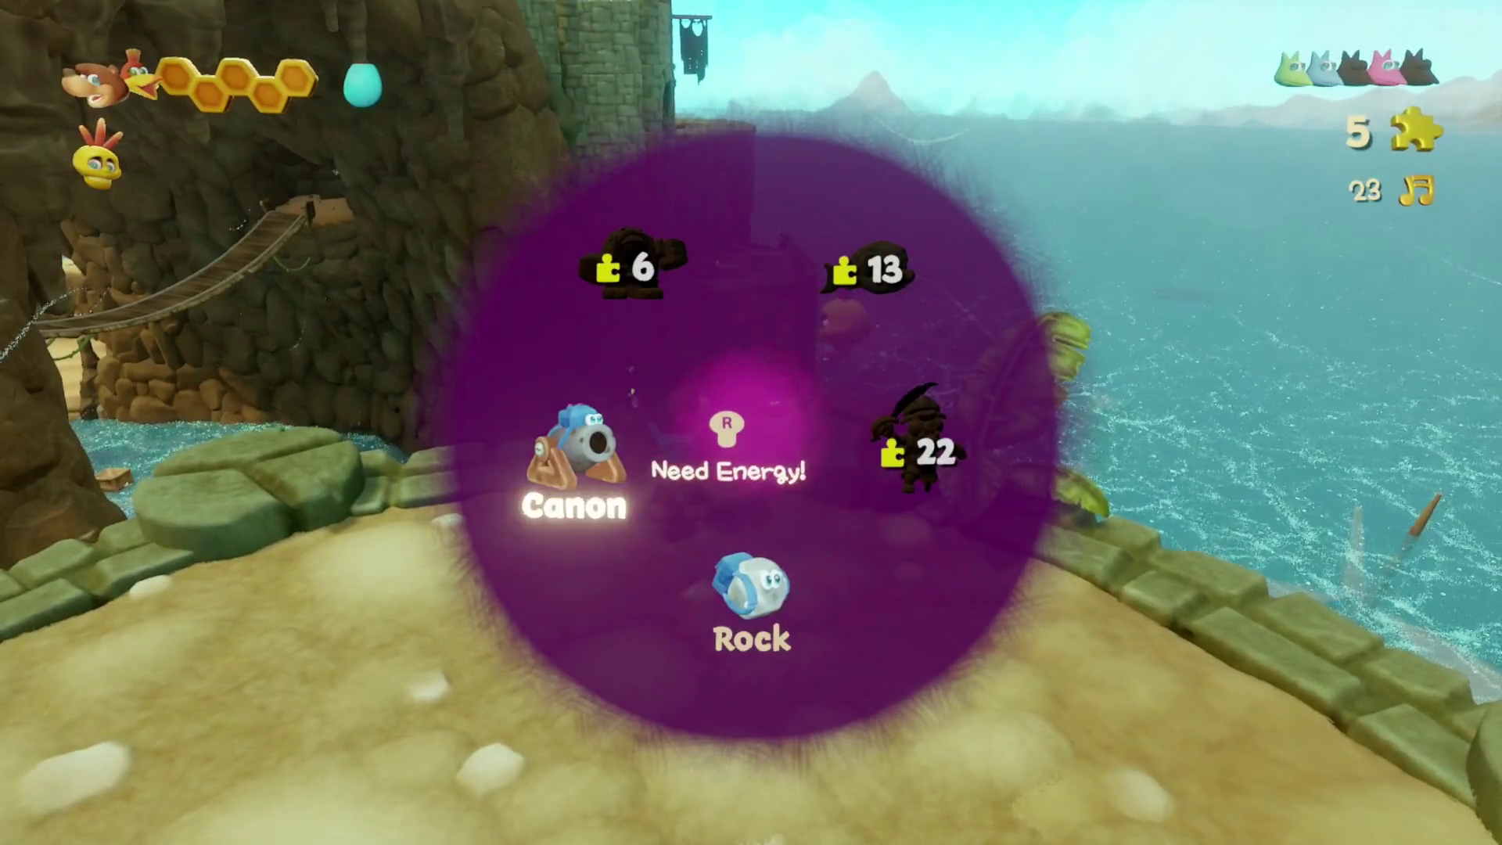
pyautogui.press('Tab')
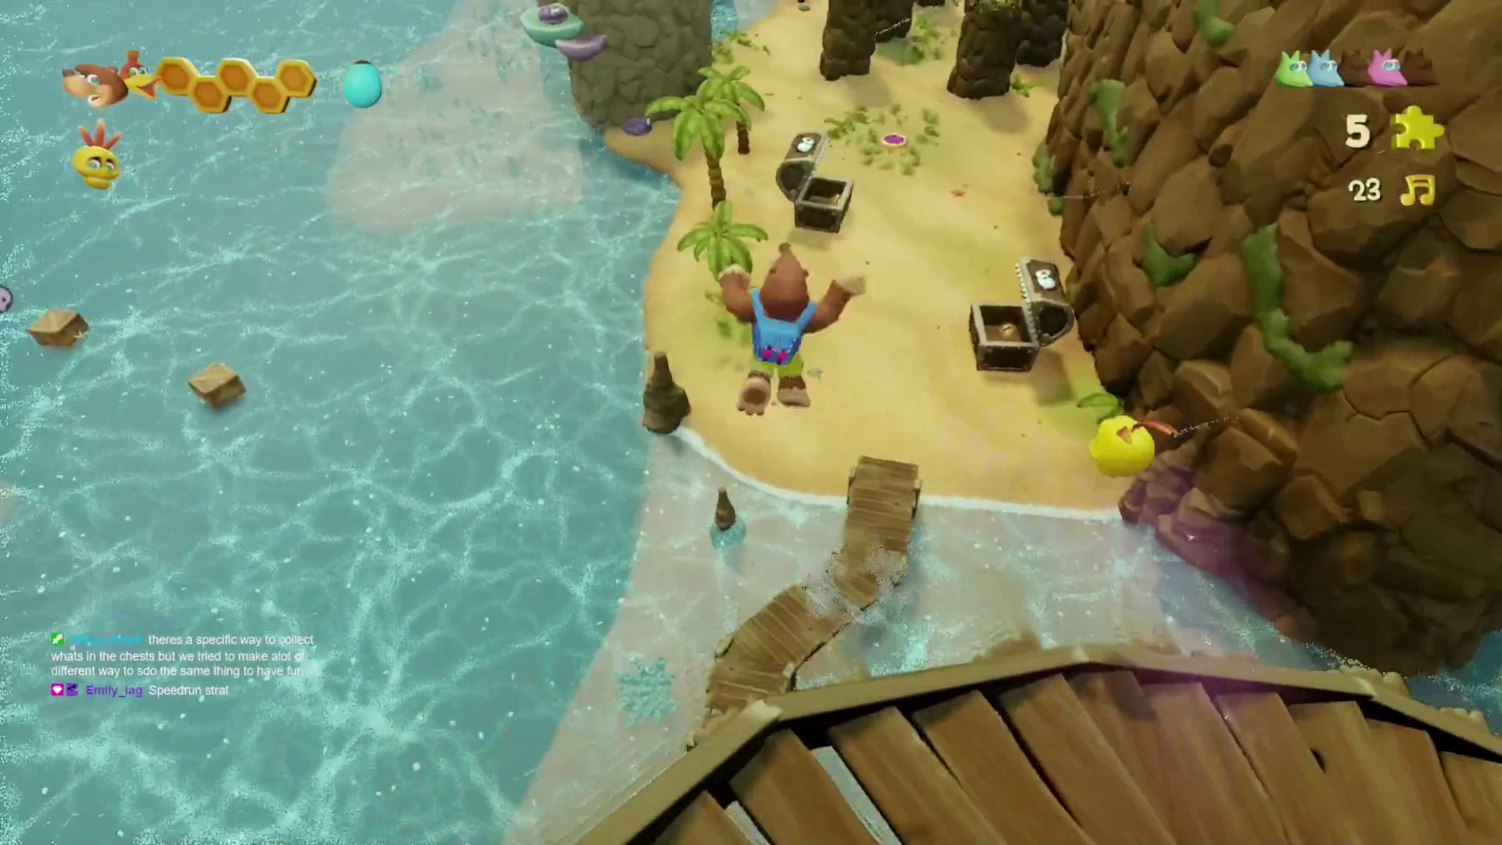
pyautogui.press('space')
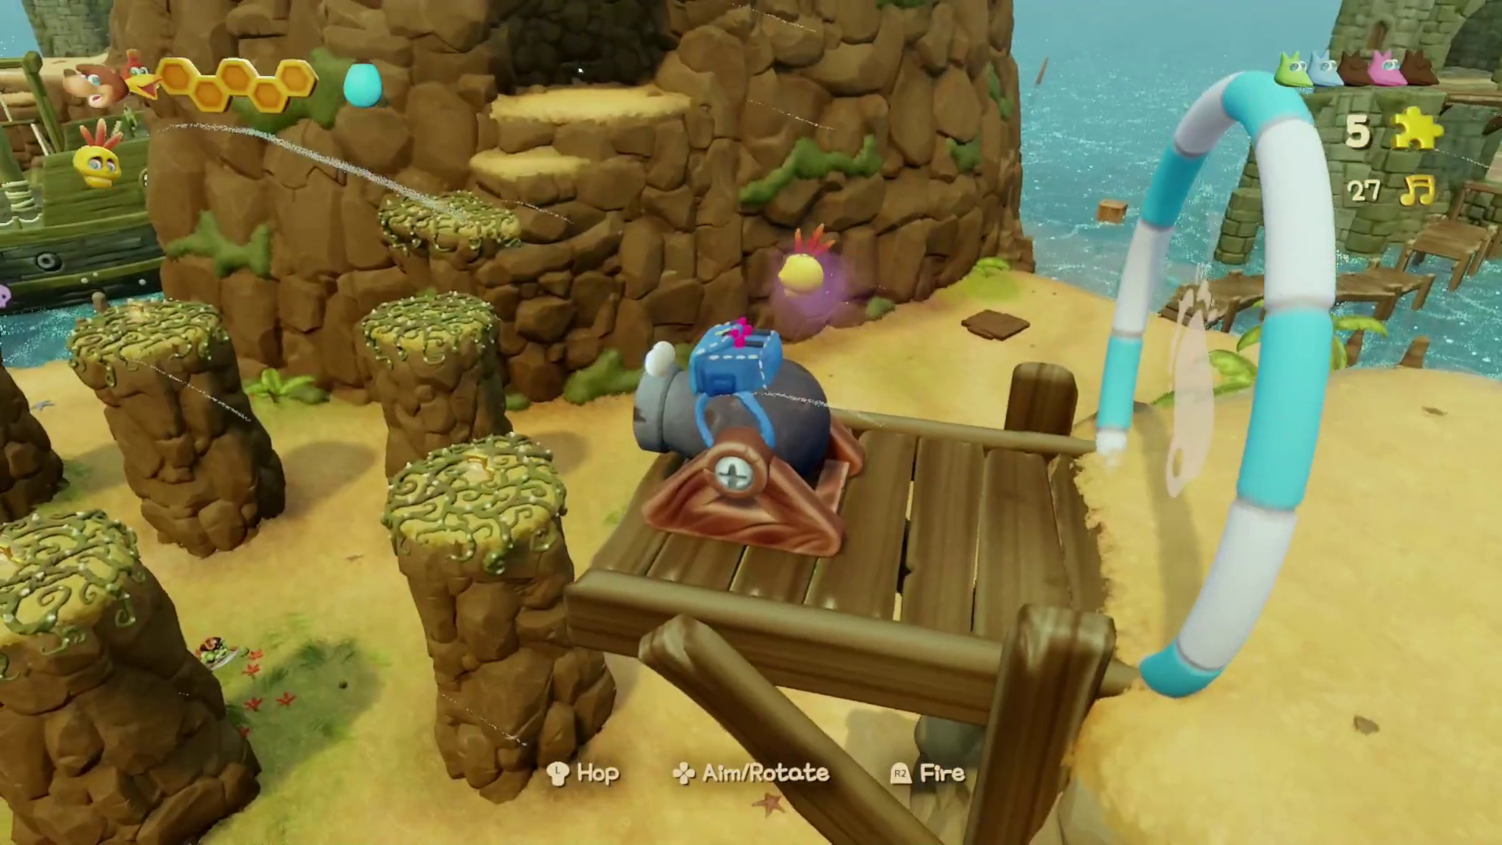
# - Turn the cannon off the dock onto the sand and run across the beach to the rock tower
pyautogui.press('Right')
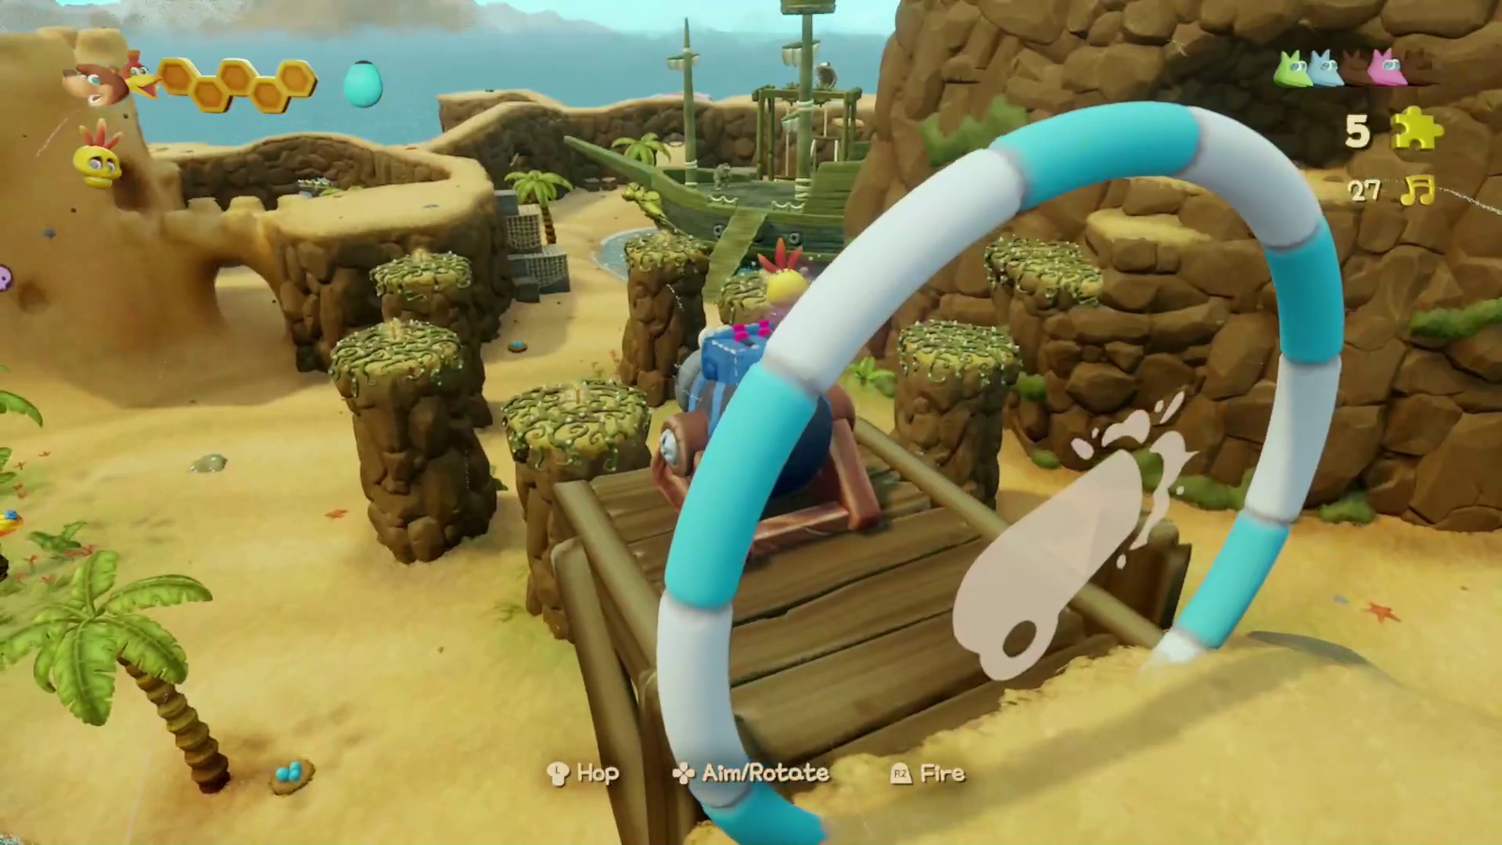
pyautogui.press('Up')
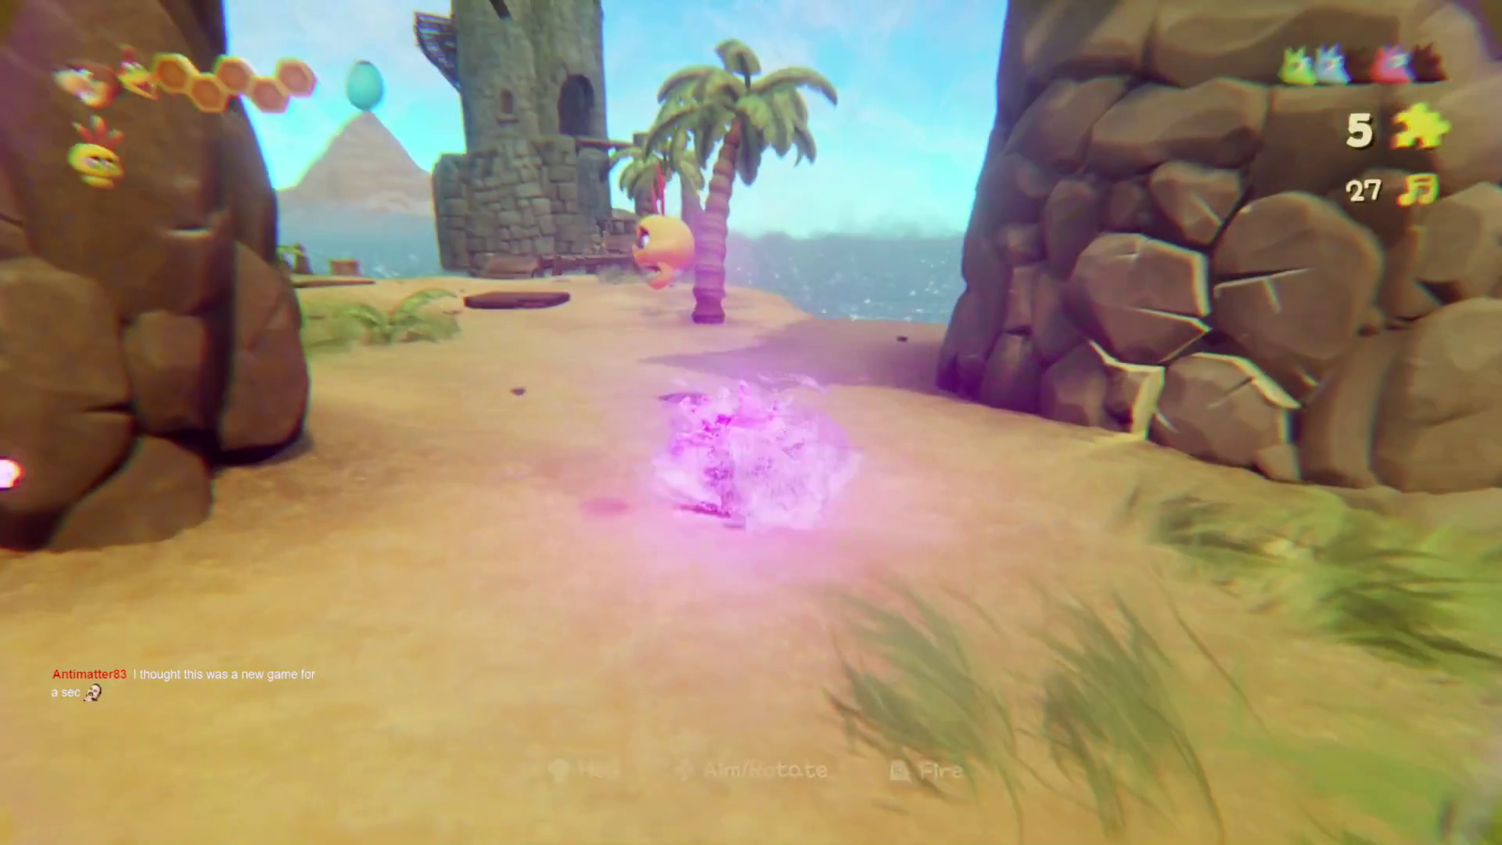
pyautogui.press('Up')
pyautogui.press('Left')
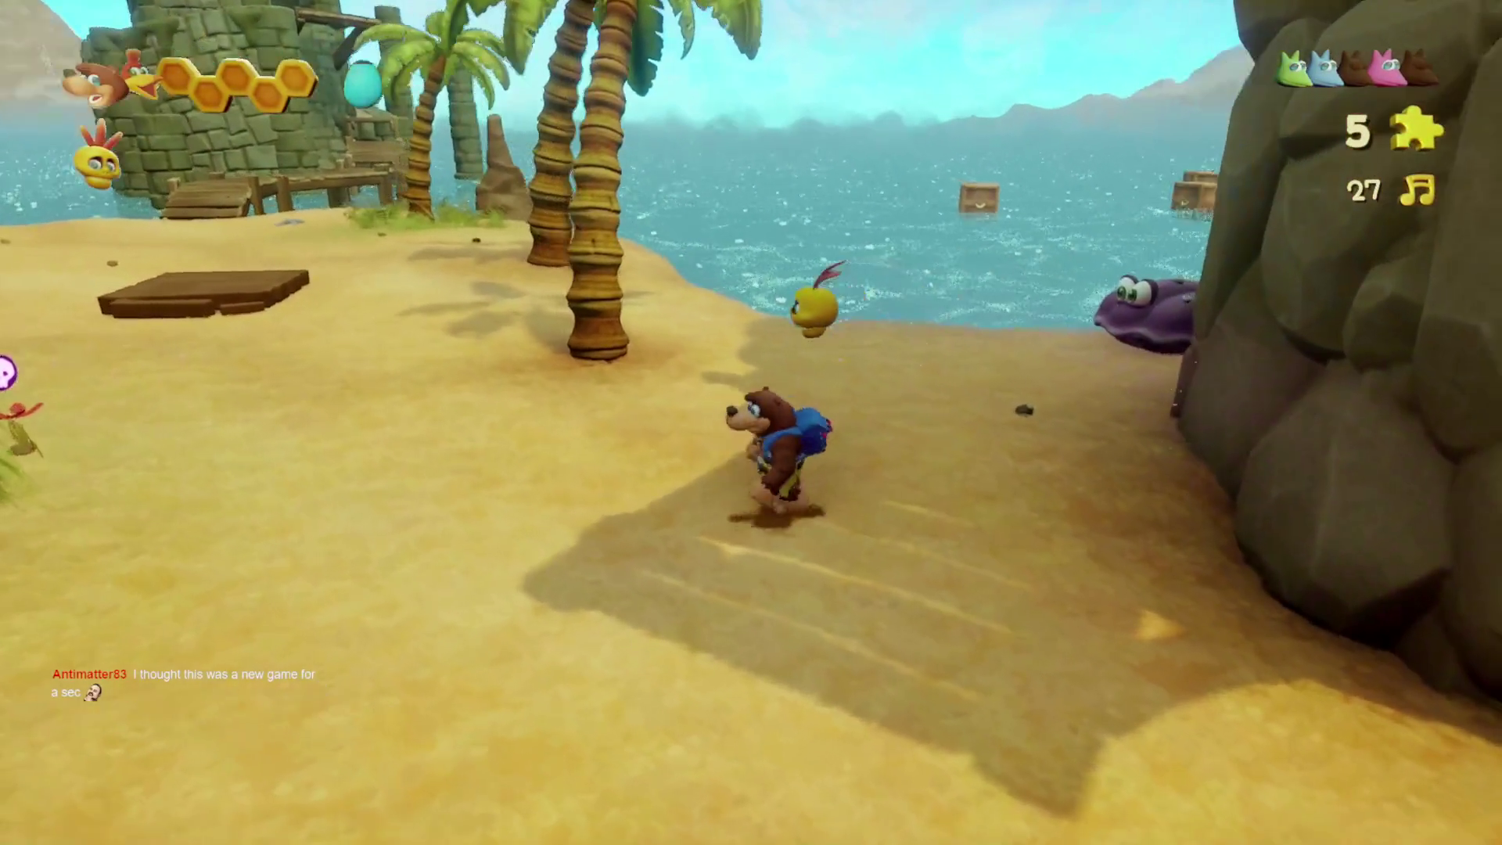
pyautogui.press('Left')
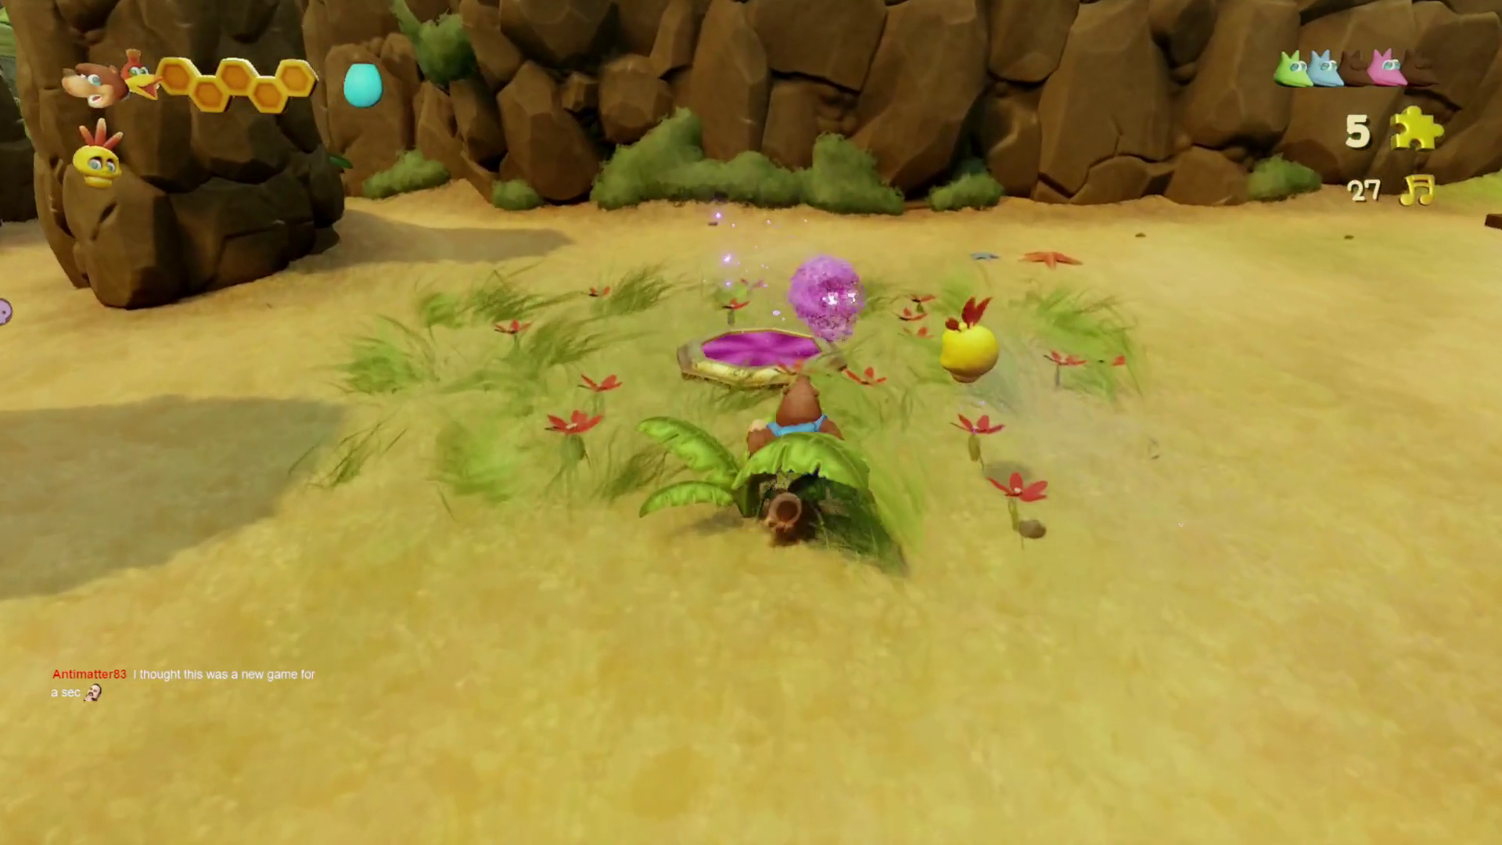
pyautogui.press('Right')
pyautogui.press('Up')
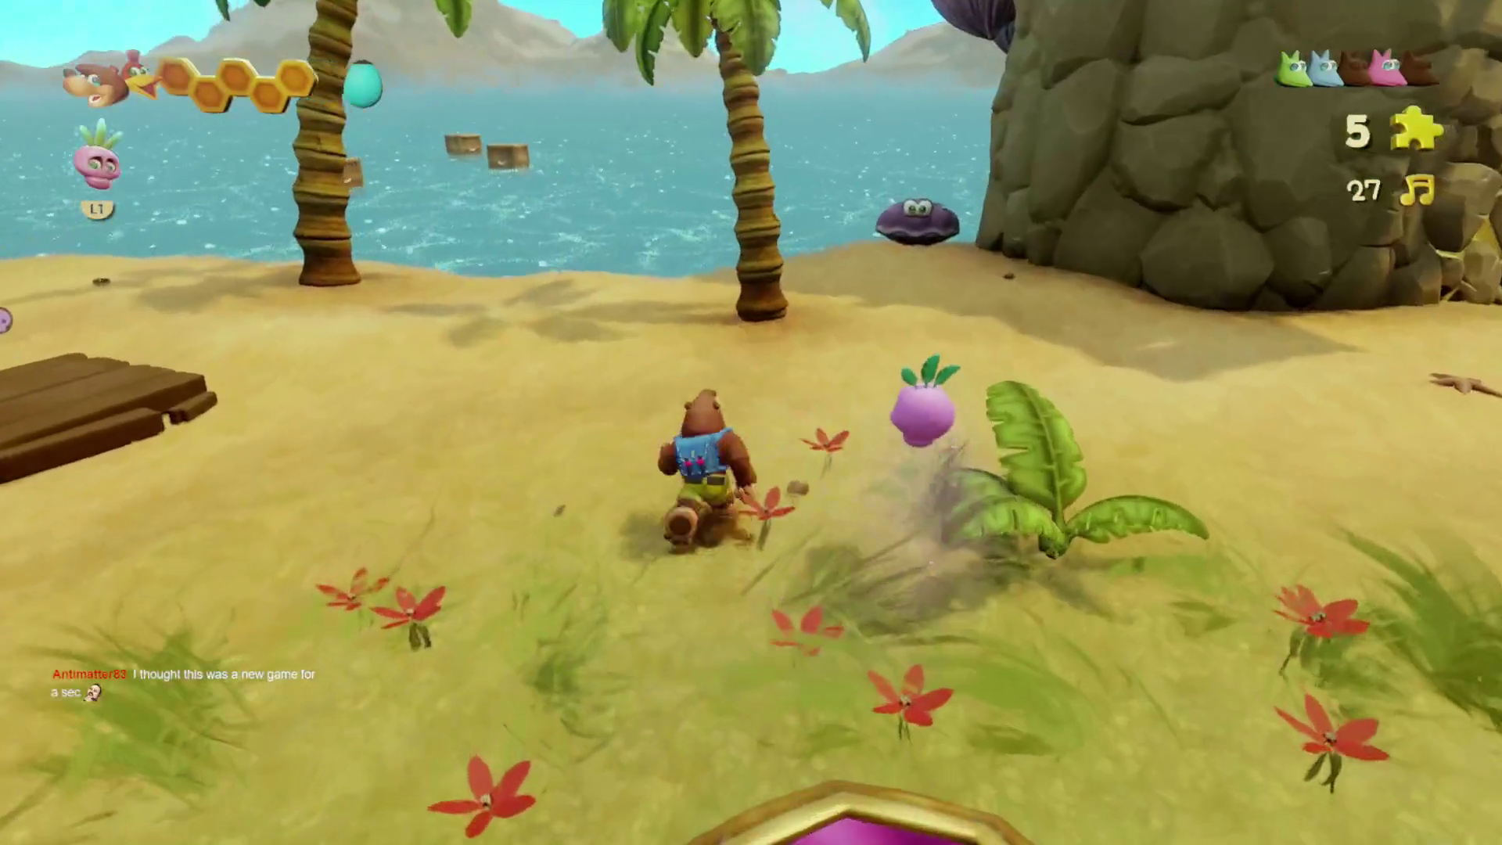
# - Jump over the purple clam and climb the rock wall toward the ring
pyautogui.press('Up')
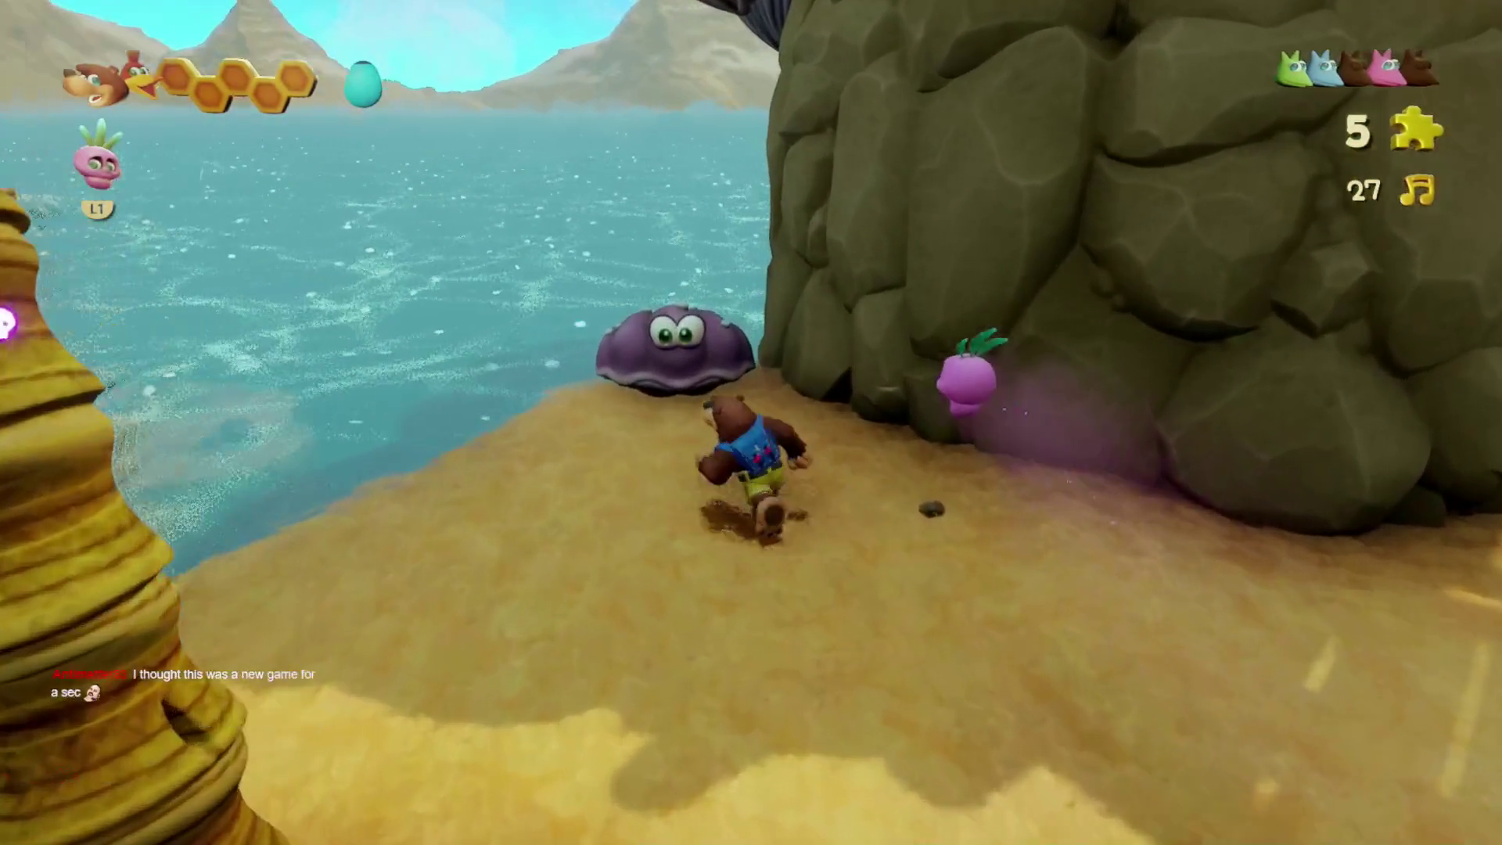
pyautogui.press('space')
pyautogui.press('Up')
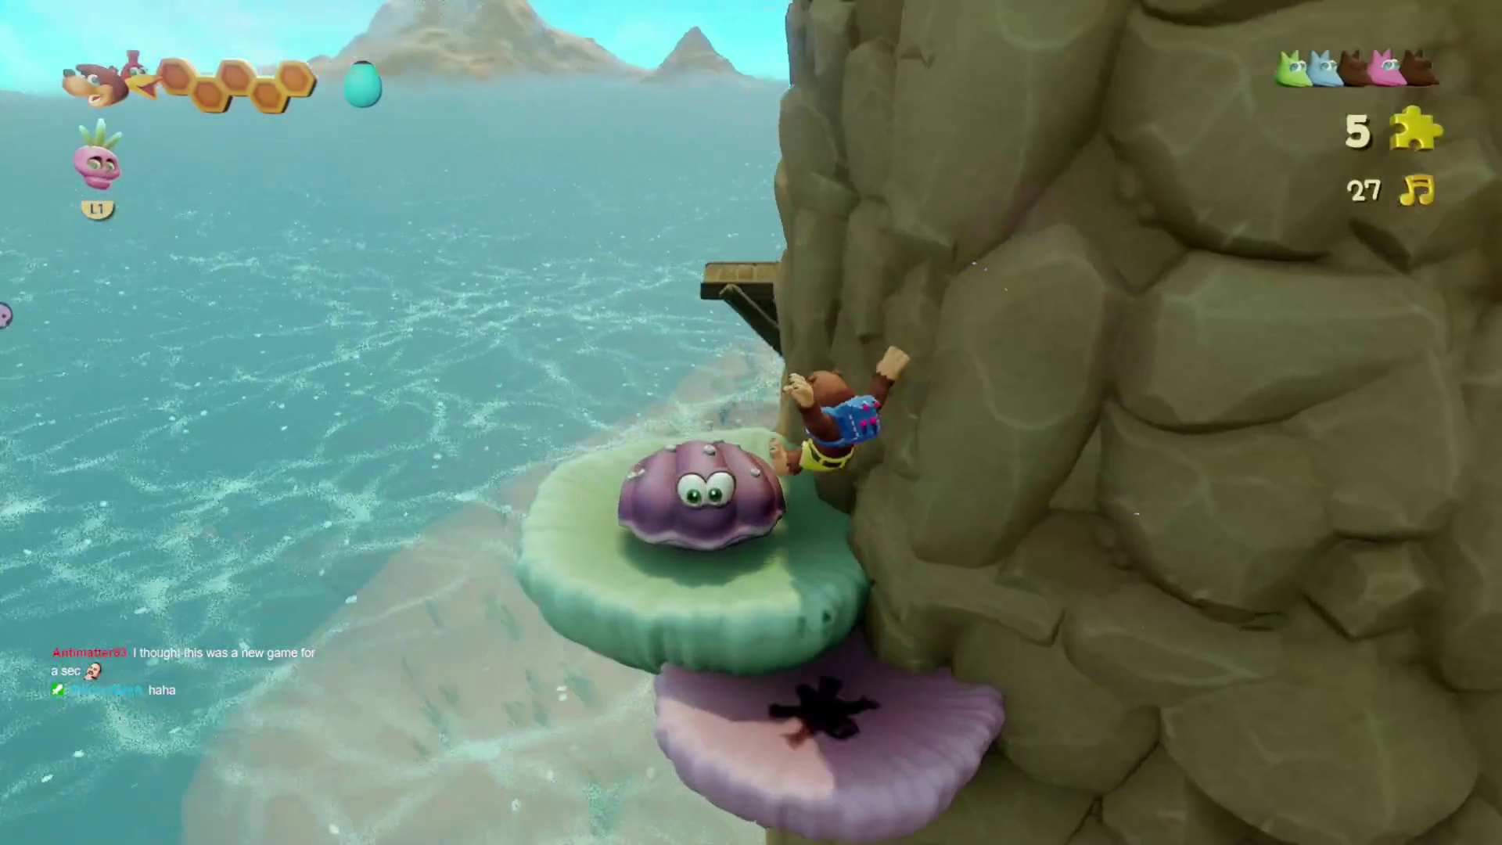
pyautogui.press('Up')
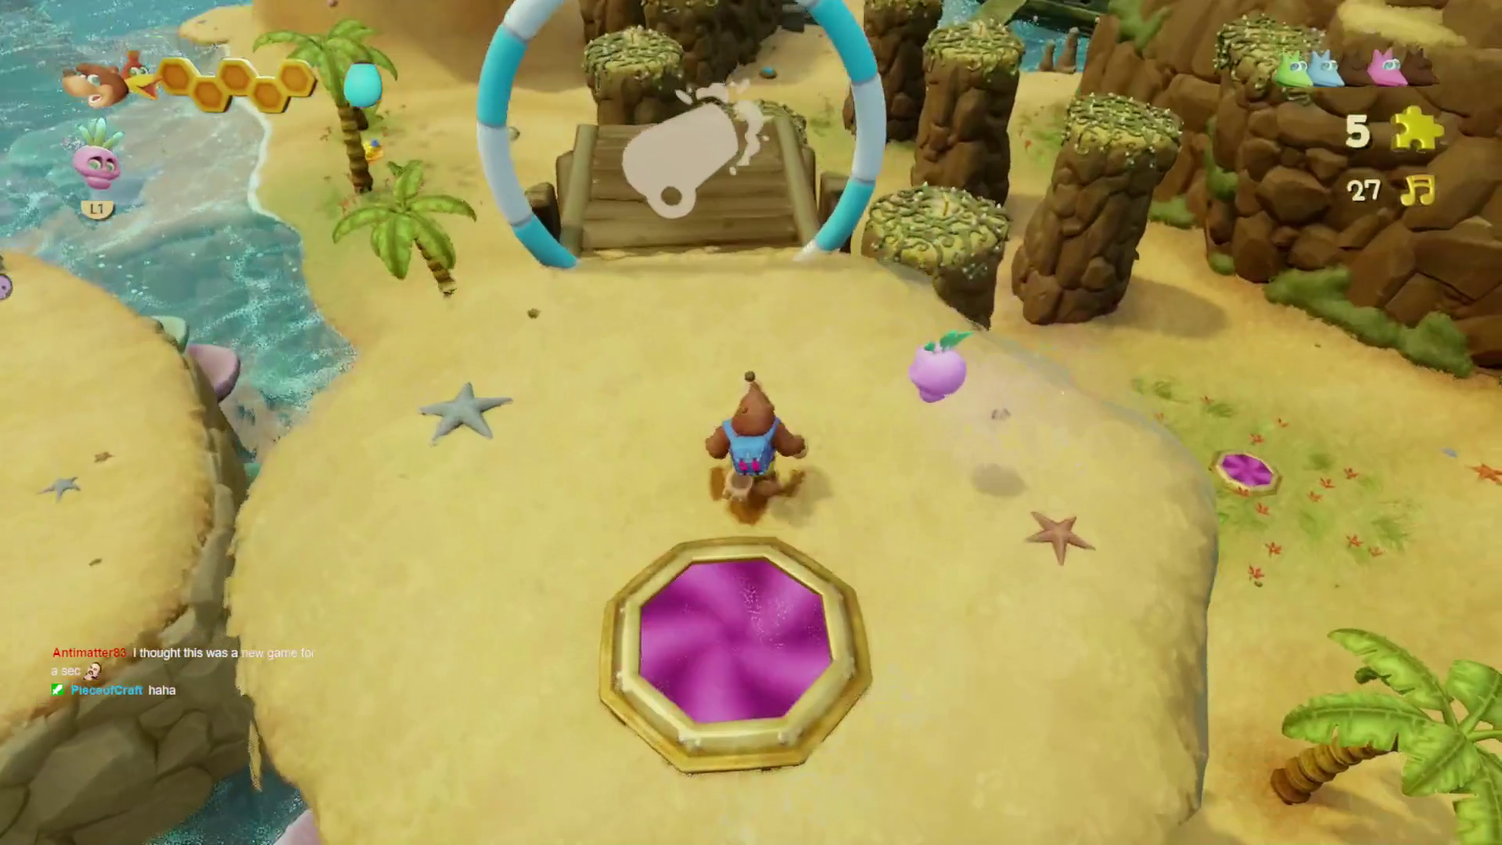
# - Hop the vine-topped pillars for note 28, become the rock and roll up the ledges into the cave
pyautogui.press('Up')
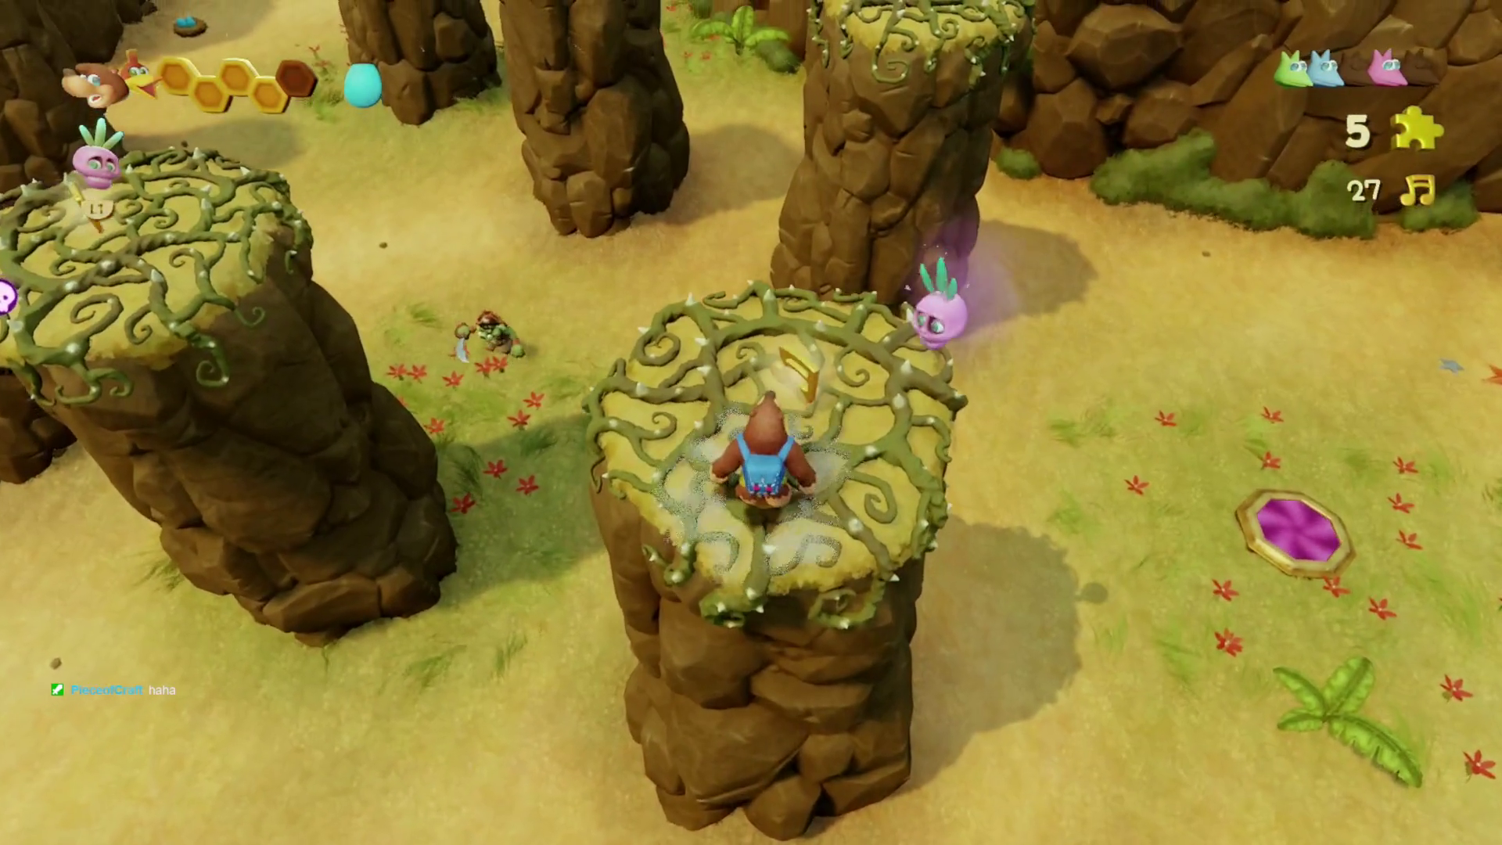
pyautogui.press('Up')
pyautogui.press('Up')
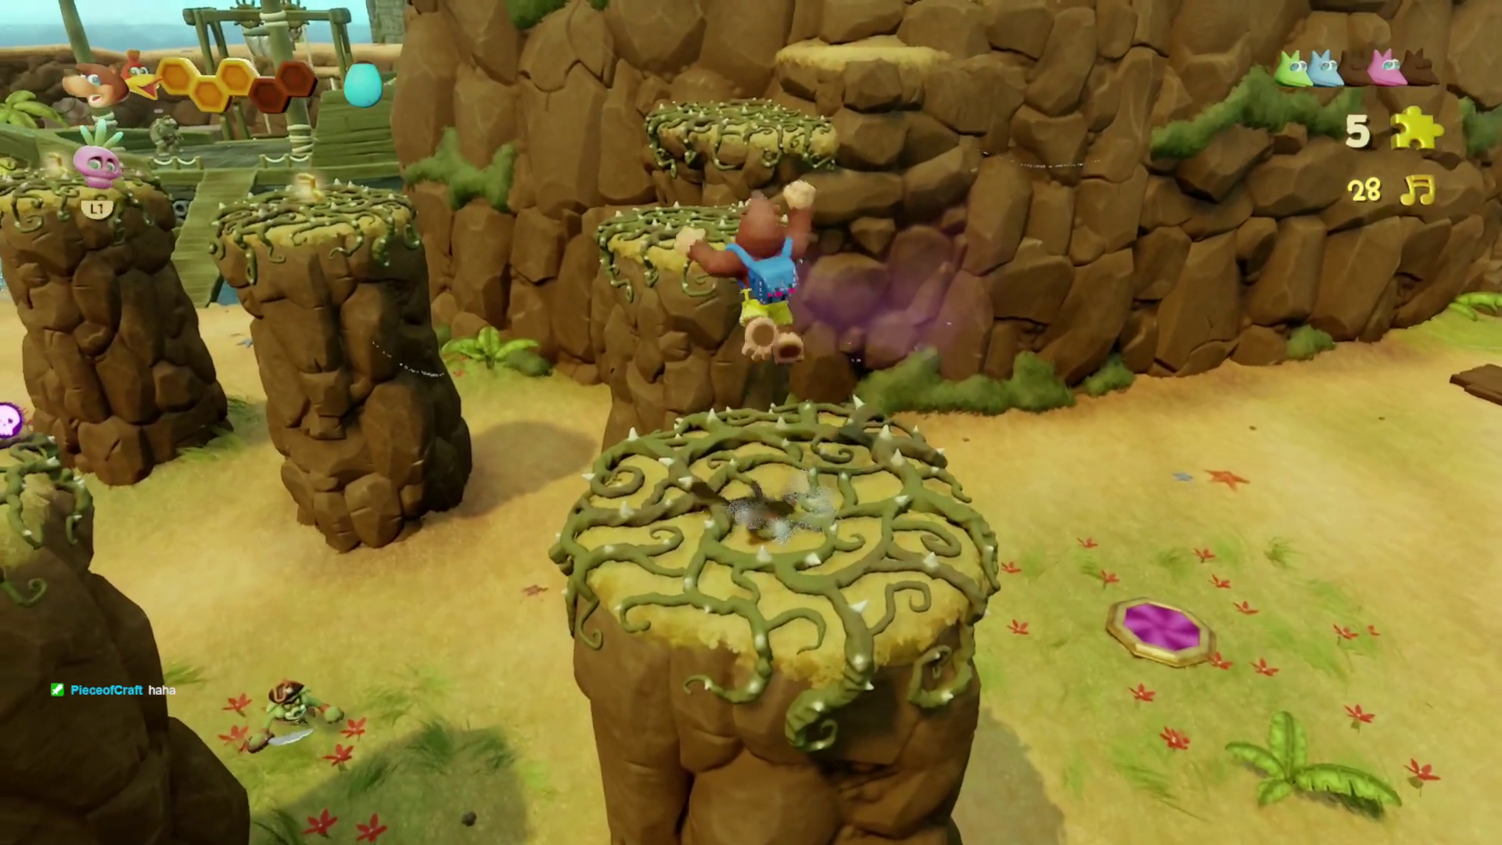
pyautogui.press('Tab')
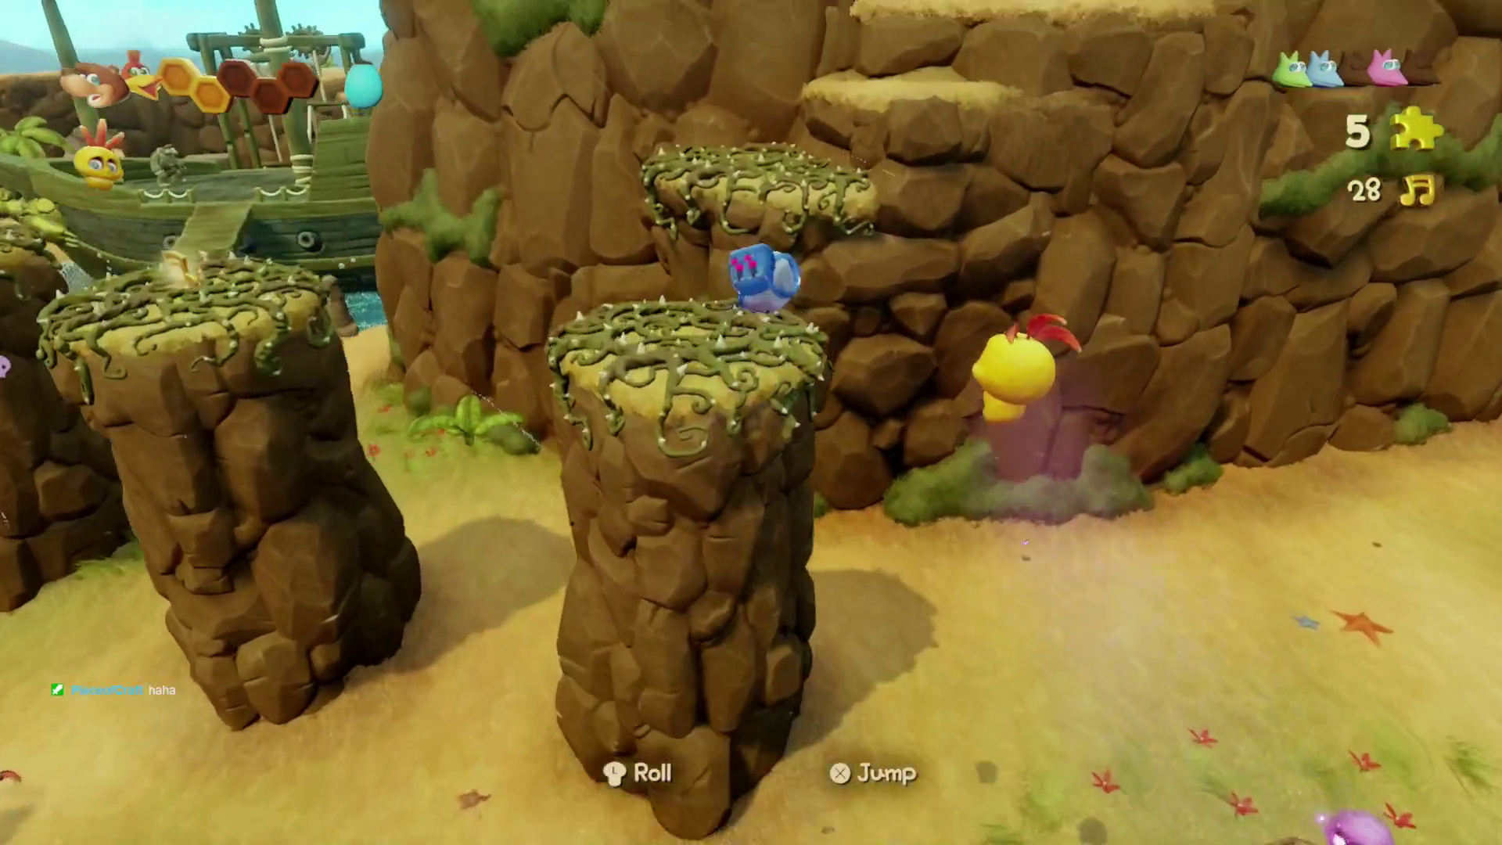
pyautogui.press('Up')
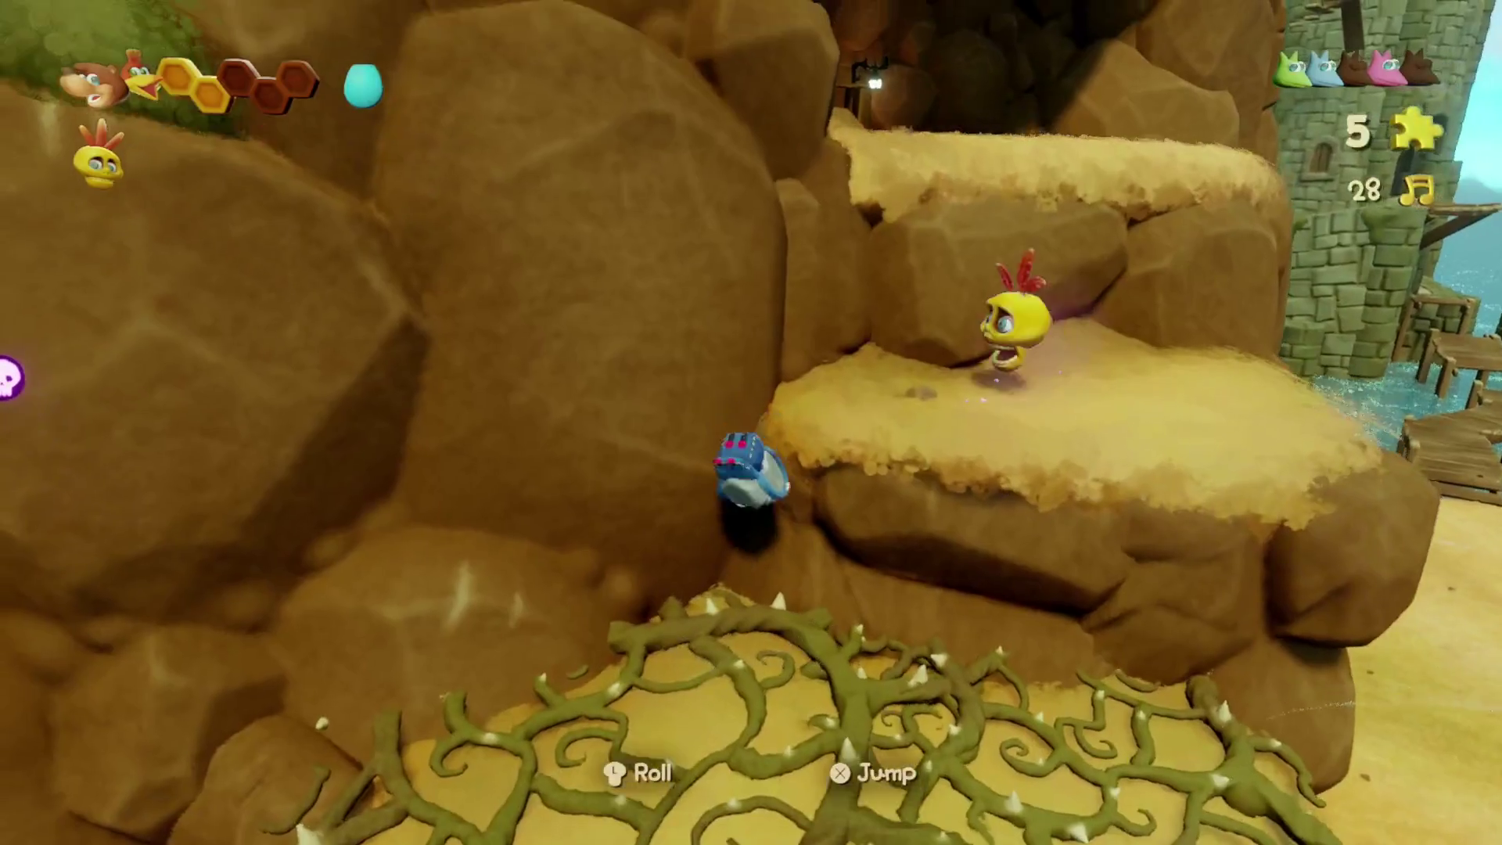
pyautogui.press('space')
pyautogui.press('Up')
pyautogui.press('space')
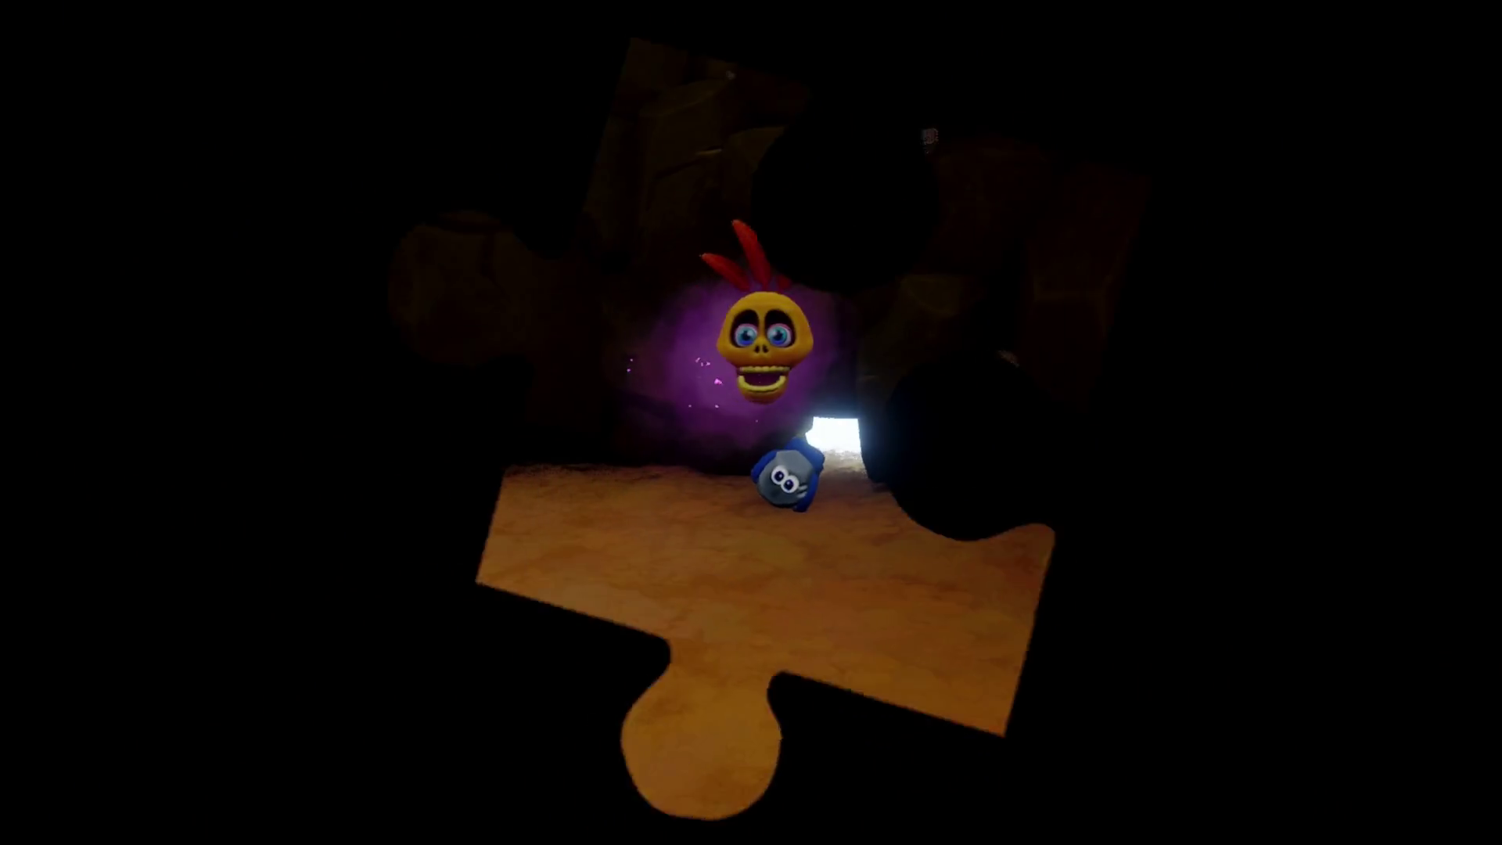
# - Roll around the cave, return to bear form and grab the honey to refill health
pyautogui.press('Left')
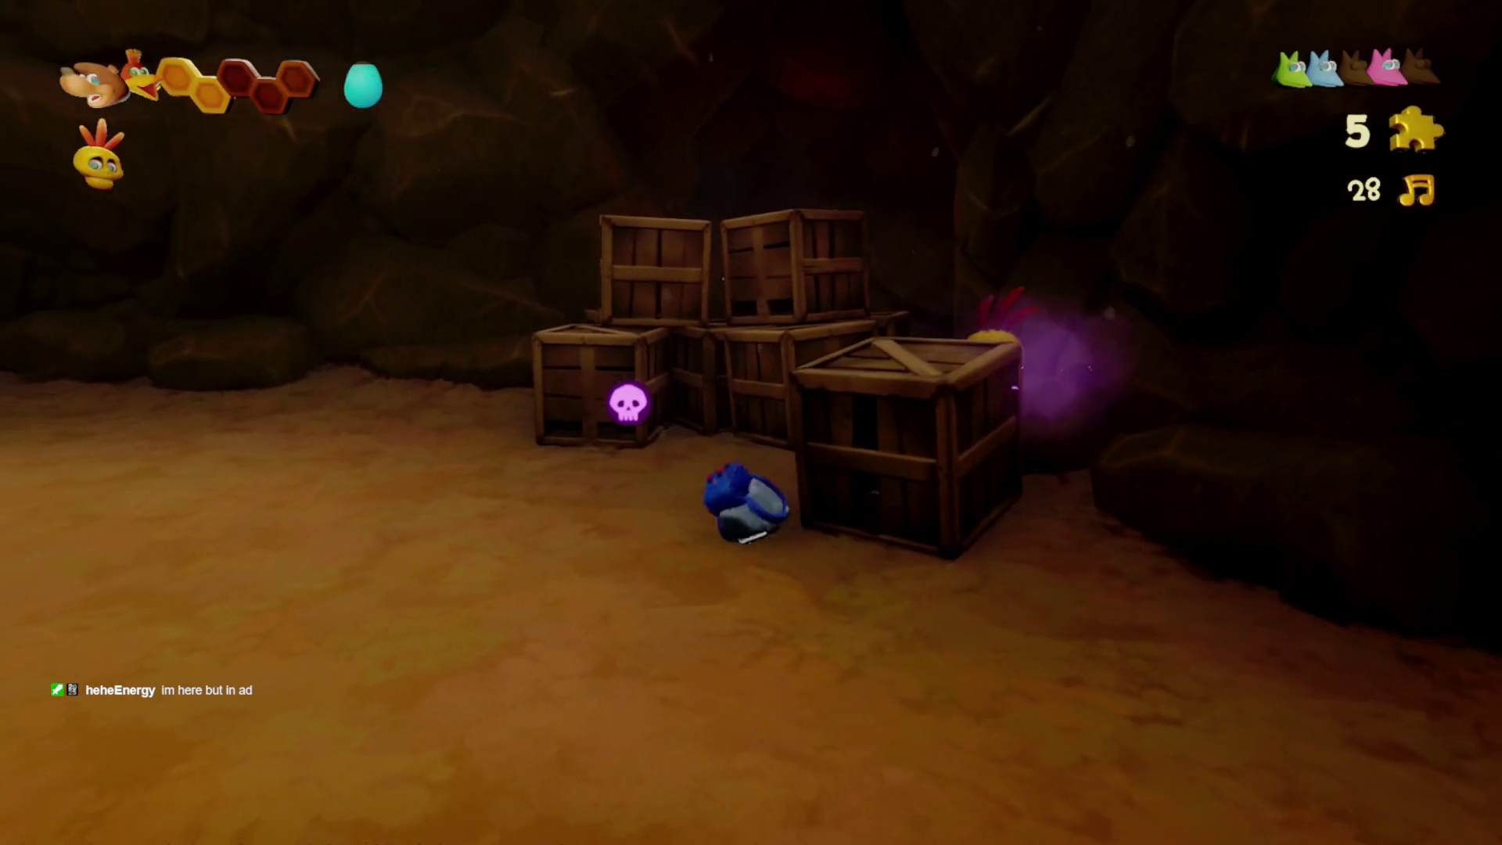
pyautogui.press('Down')
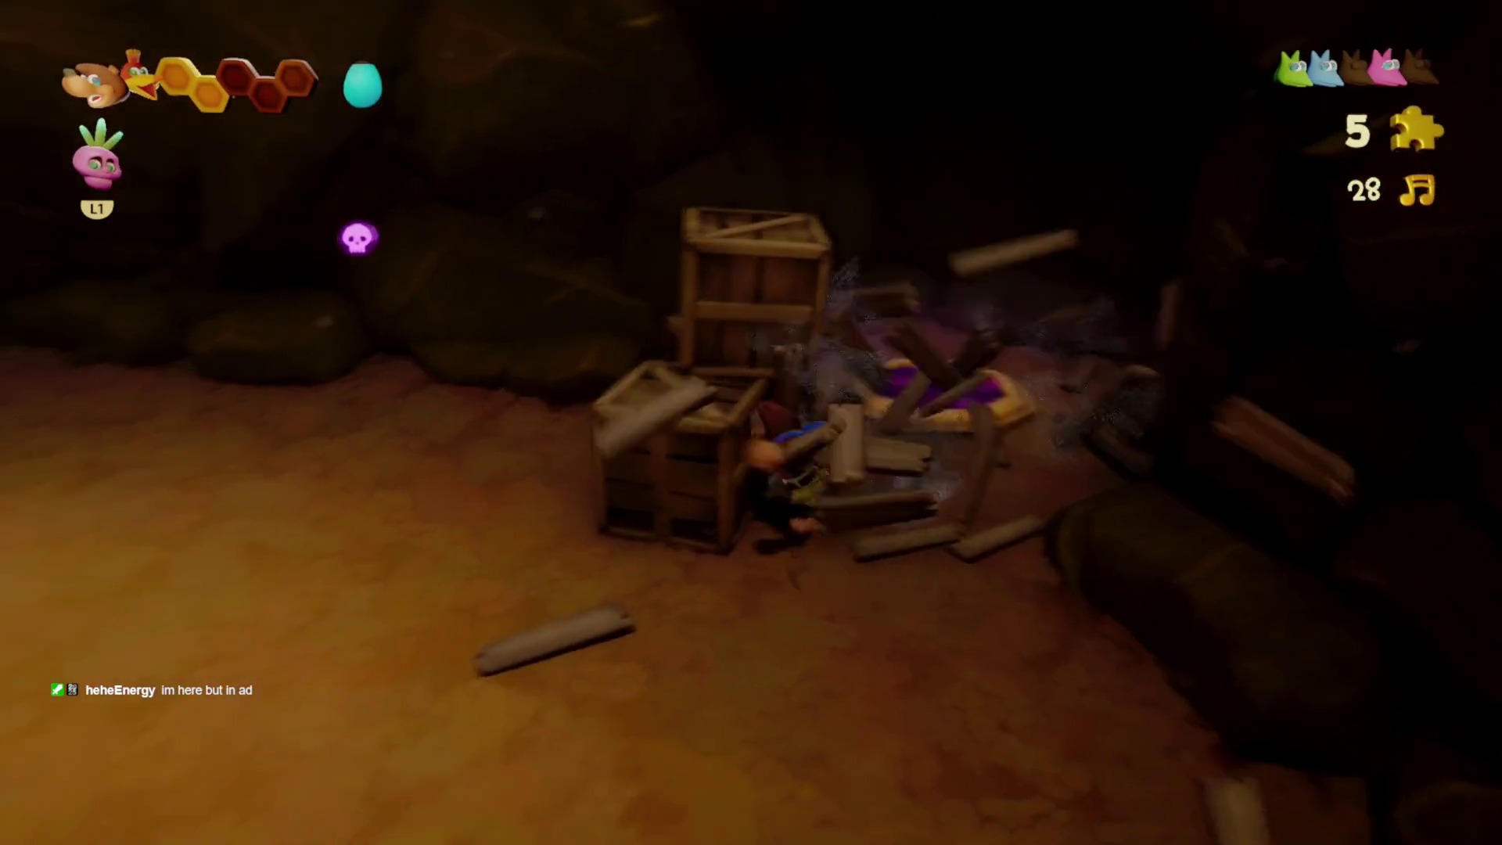
pyautogui.press('Down')
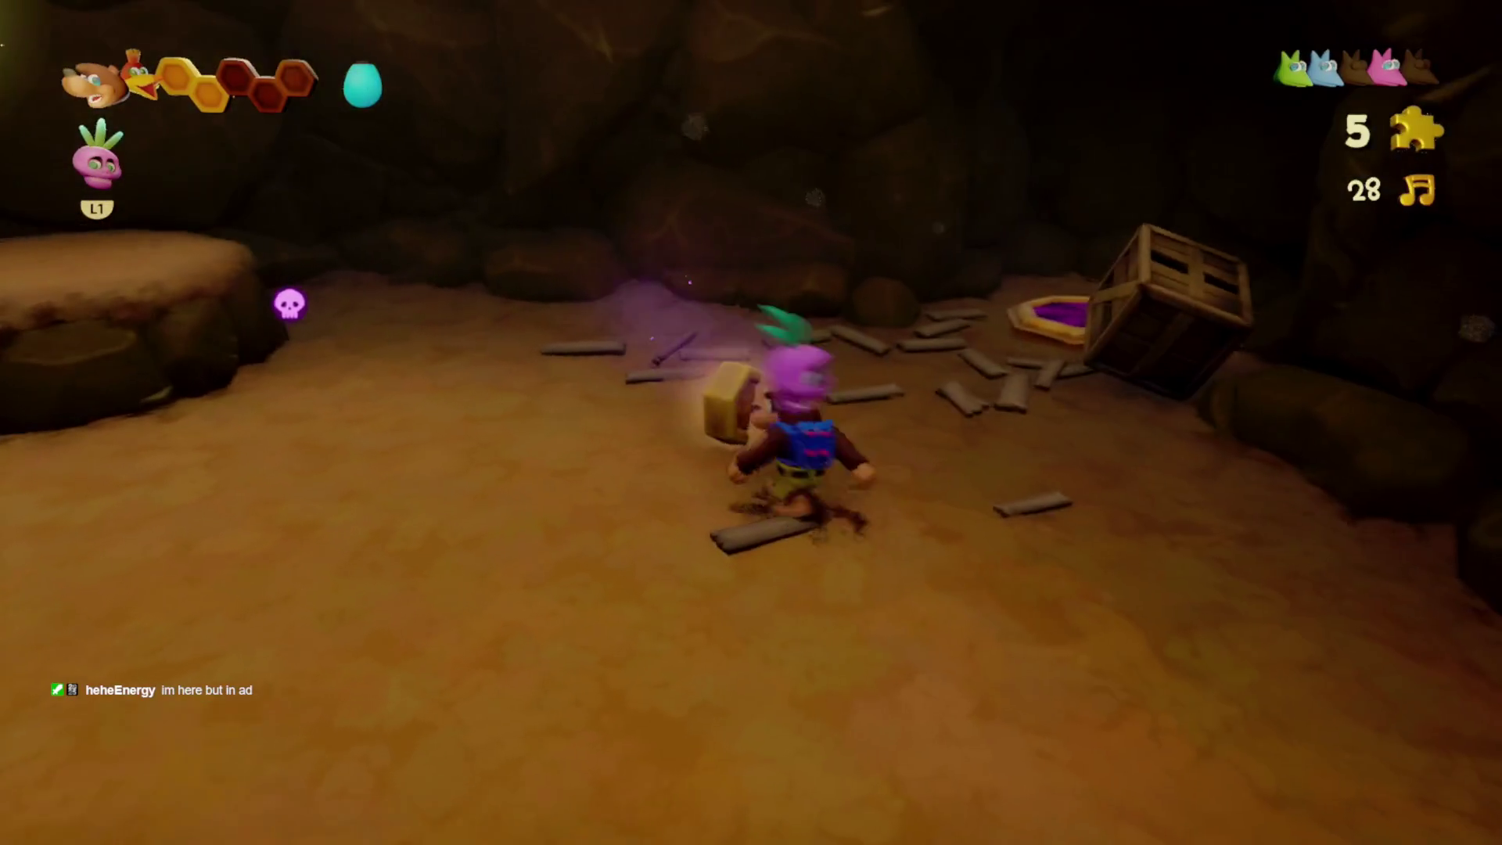
# - Smash the wooden crate, warp through the pad and jump to collect the sixth Jiggy
pyautogui.press('x')
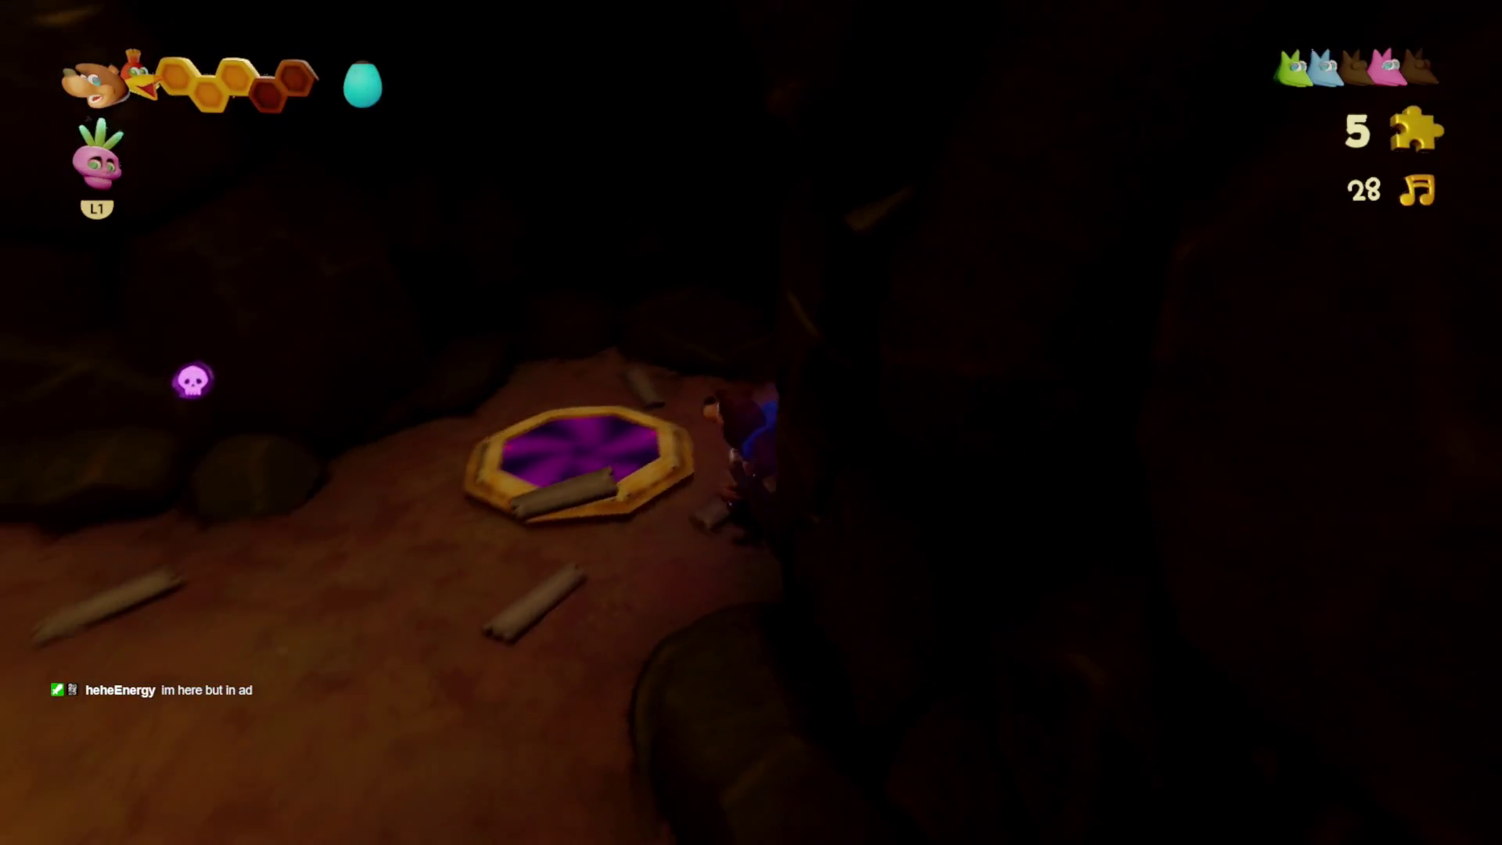
pyautogui.press('Up')
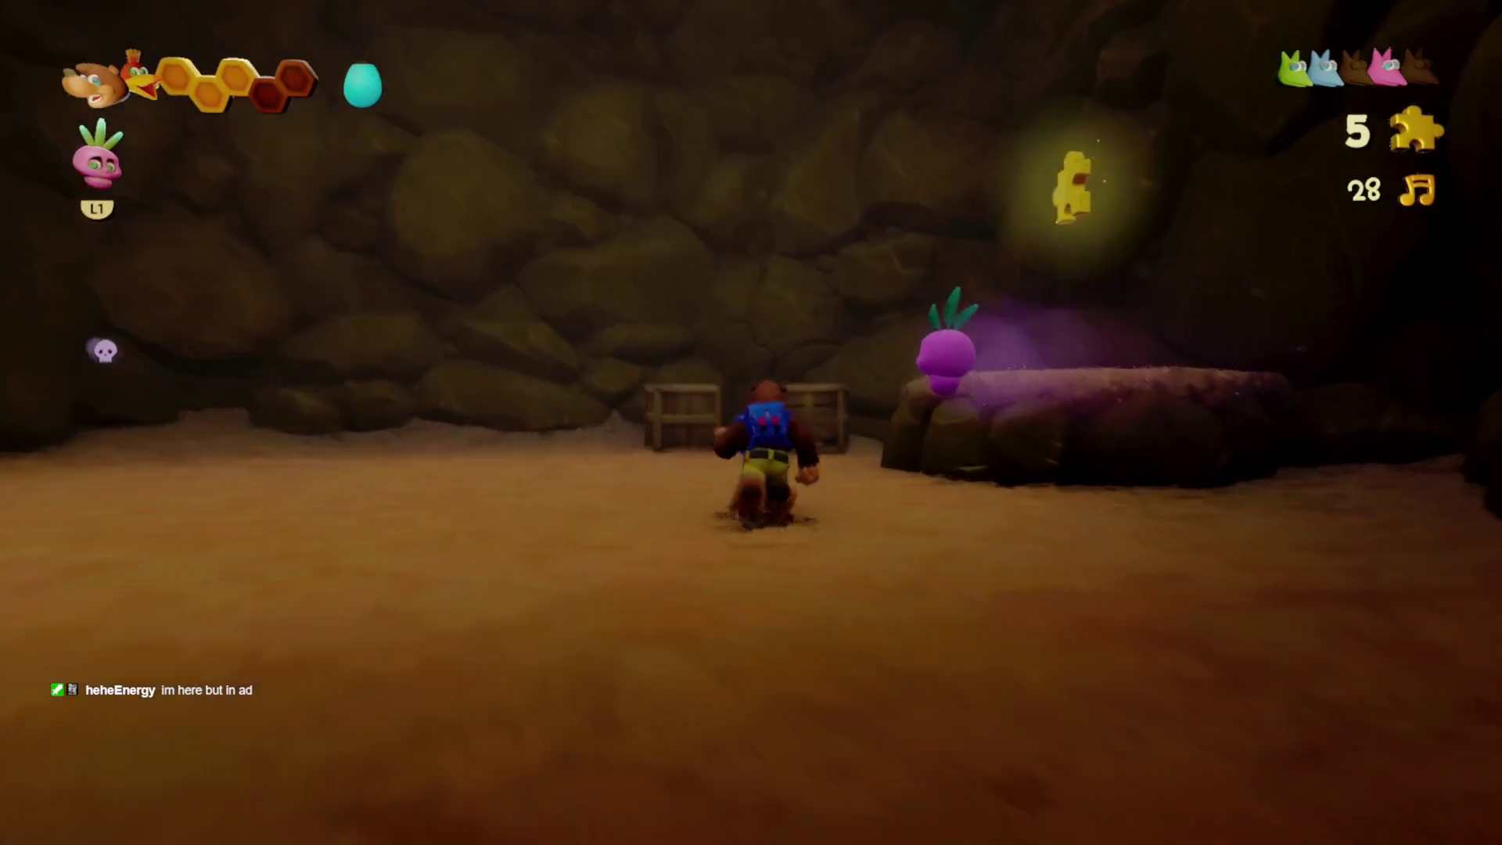
pyautogui.press('Up')
pyautogui.press('space')
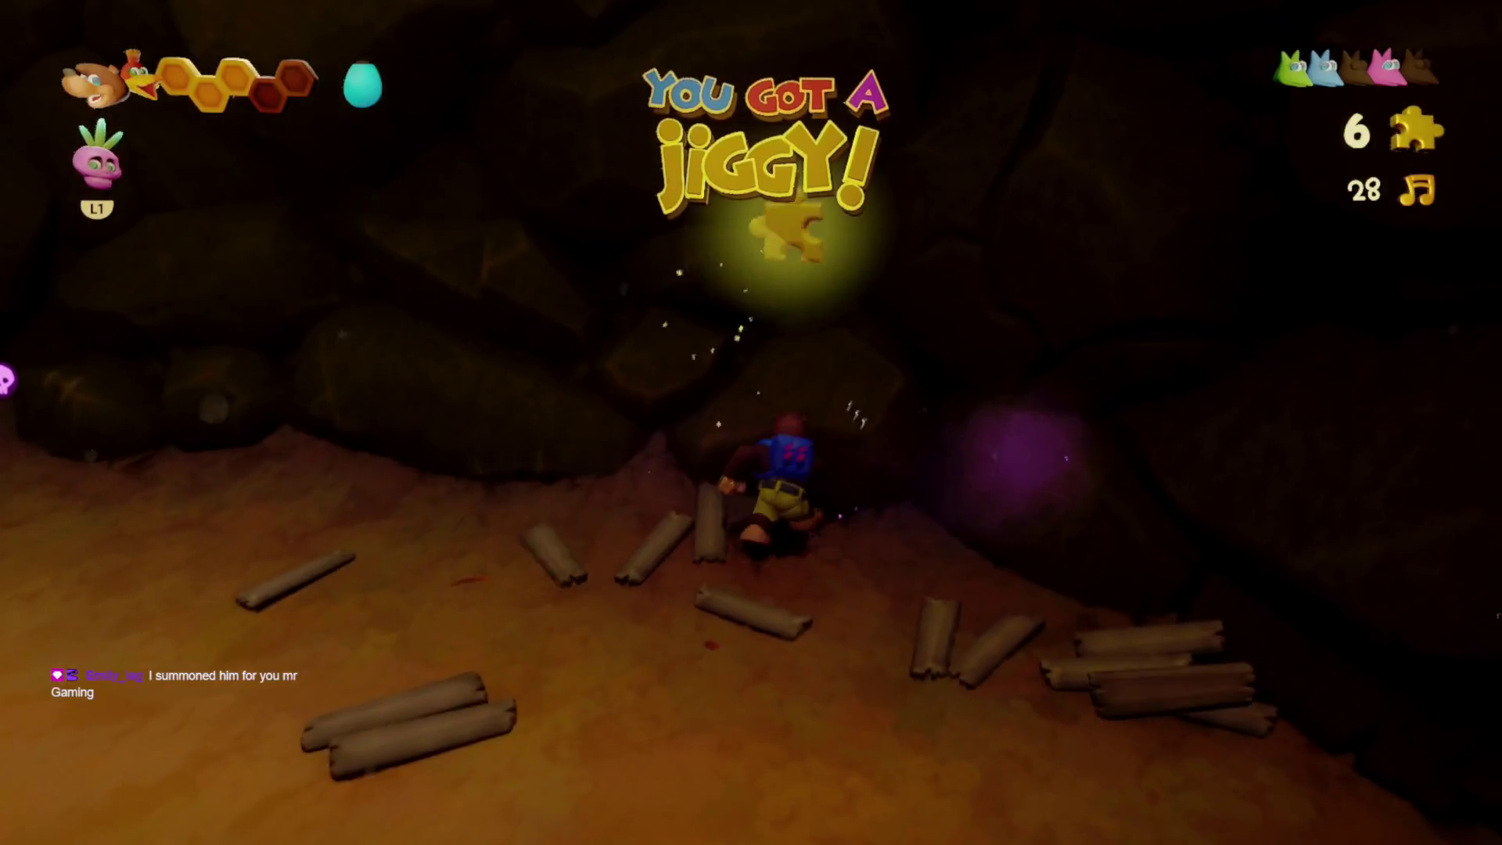
pyautogui.press('q')
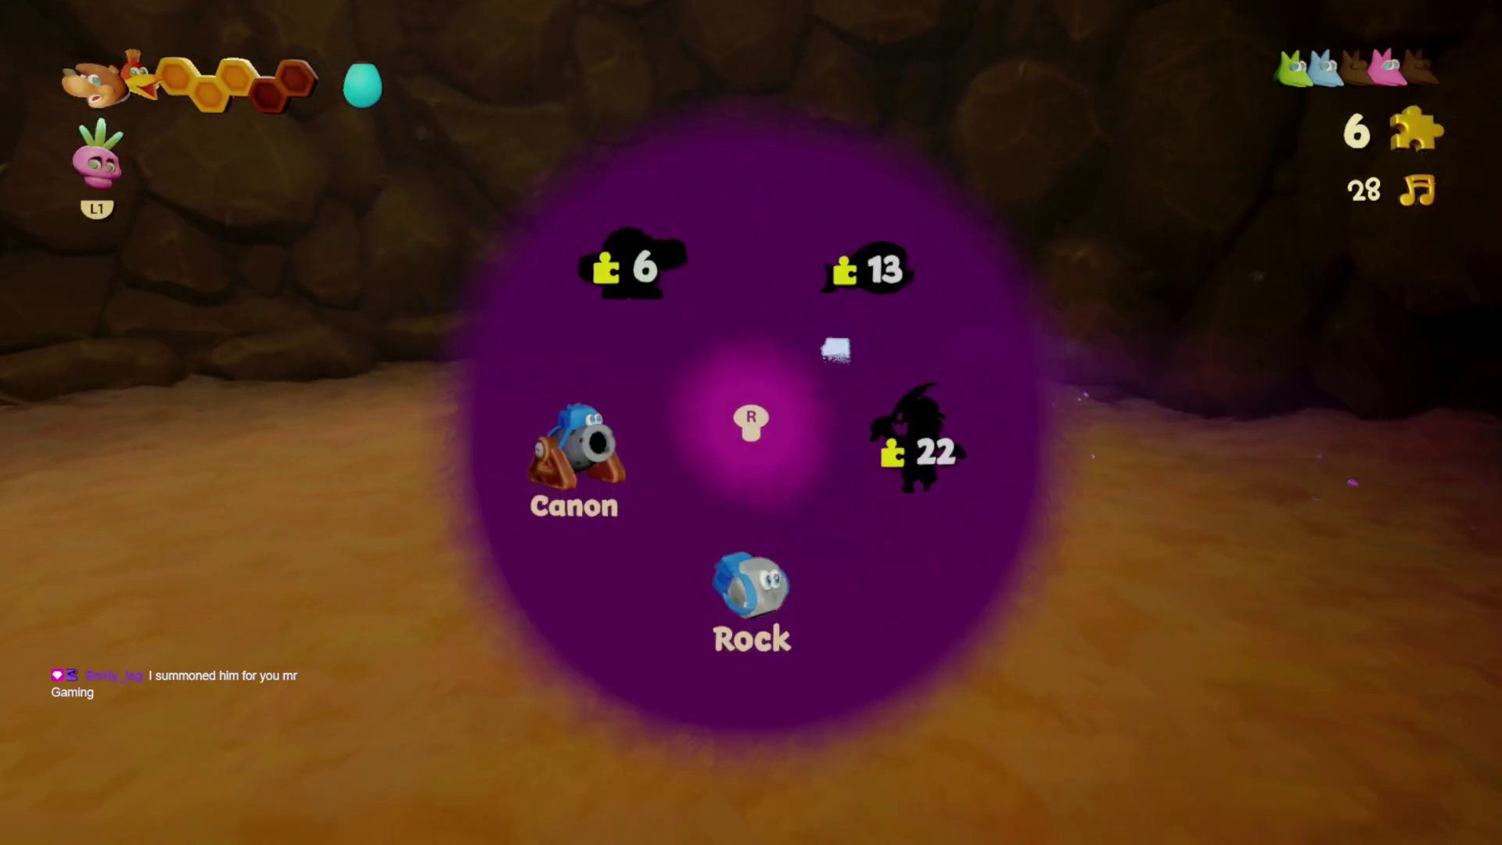